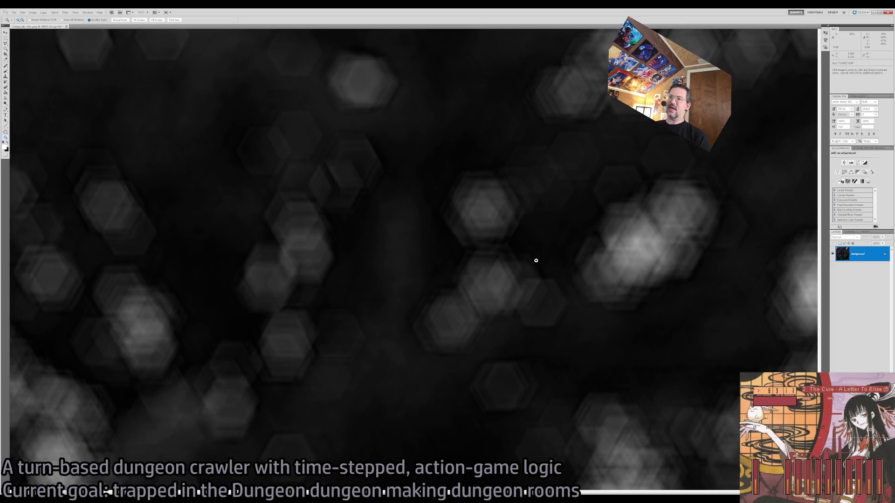
Undo the Lens Blur filter so the dark background loses its hexagonal bokeh
{"action": "key", "text": "ctrl+z"}
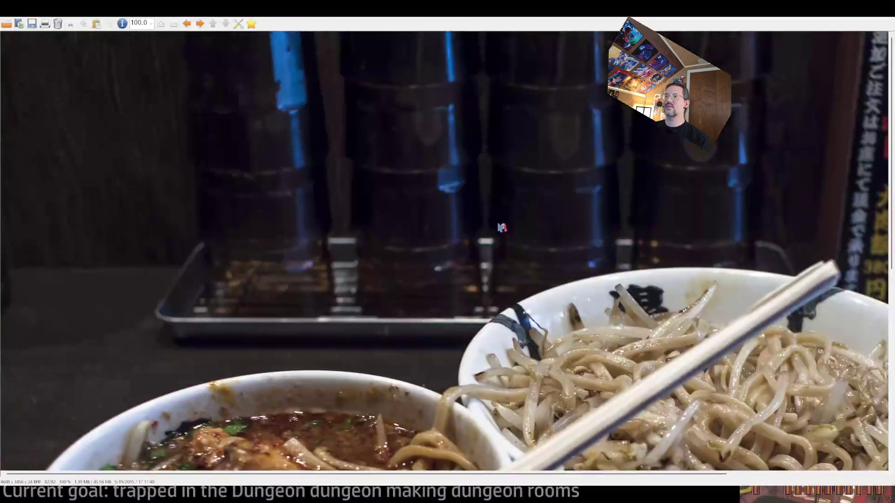
Step through the Japan photos to the night street shot and view it at full size
{"action": "key", "text": "Right"}
{"action": "key", "text": "Right"}
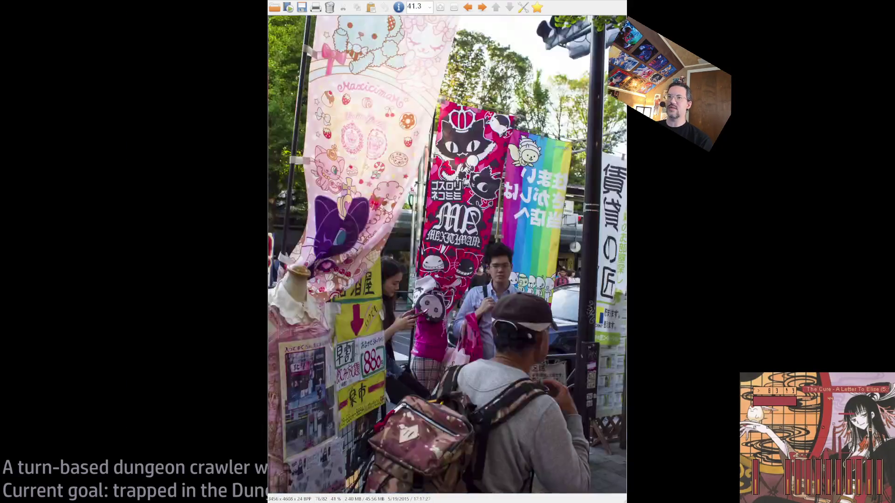
{"action": "key", "text": "Left"}
{"action": "key", "text": "Left"}
{"action": "key", "text": "Left"}
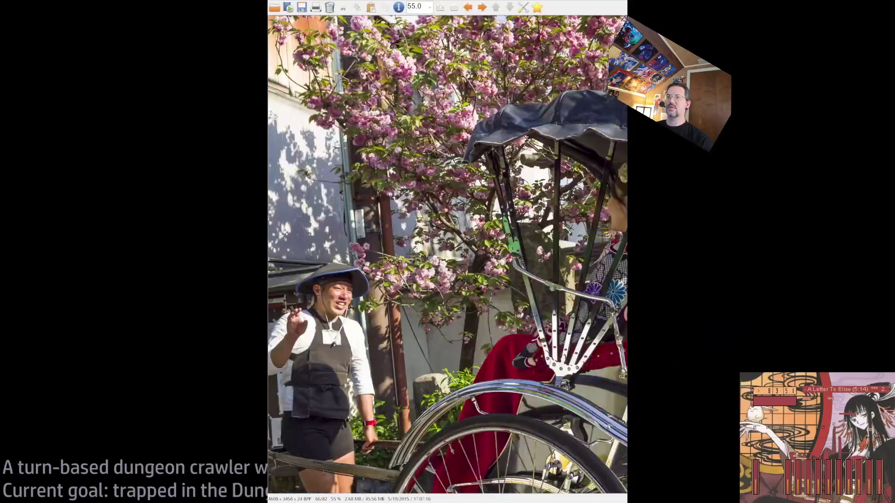
{"action": "key", "text": "Left"}
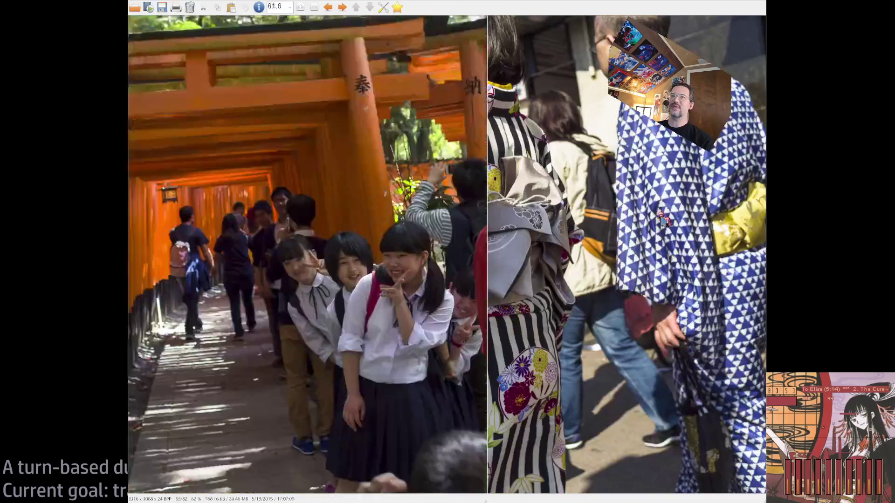
{"action": "key", "text": "Left"}
{"action": "key", "text": "Left"}
{"action": "key", "text": "Left"}
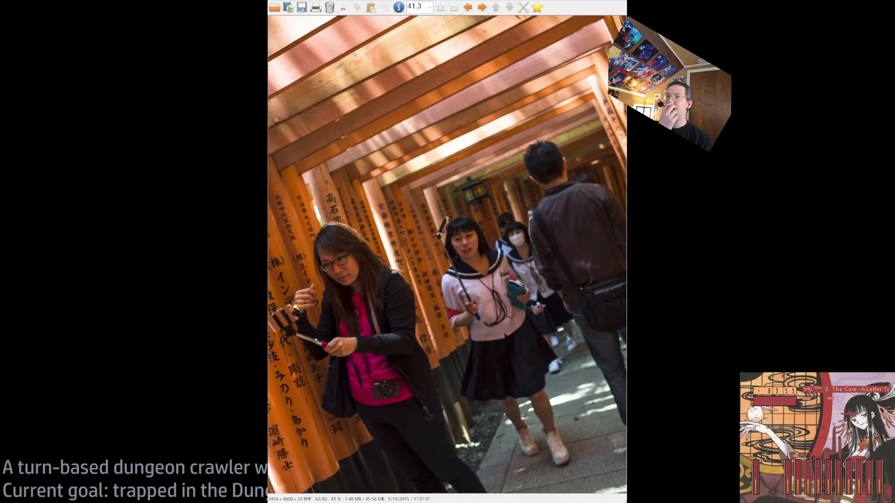
{"action": "key", "text": "Right"}
{"action": "key", "text": "Right"}
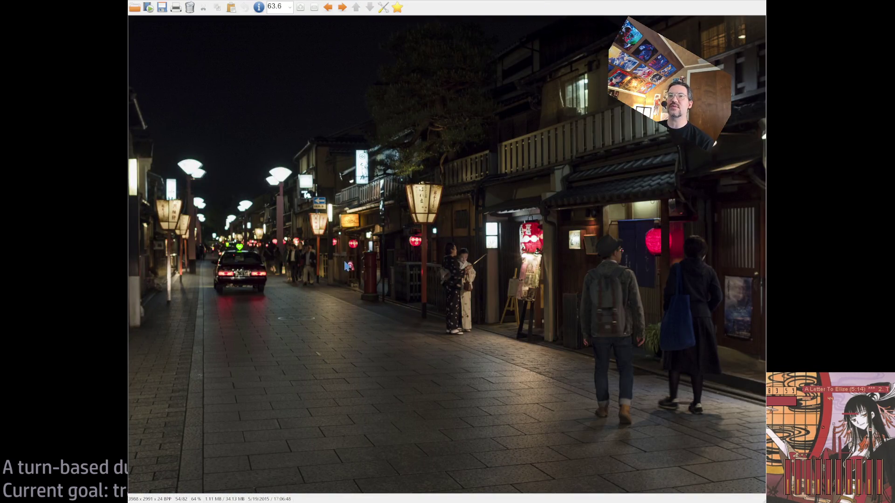
{"action": "key", "text": "Left"}
{"action": "key", "text": "Right"}
{"action": "key", "text": "ctrl+h"}
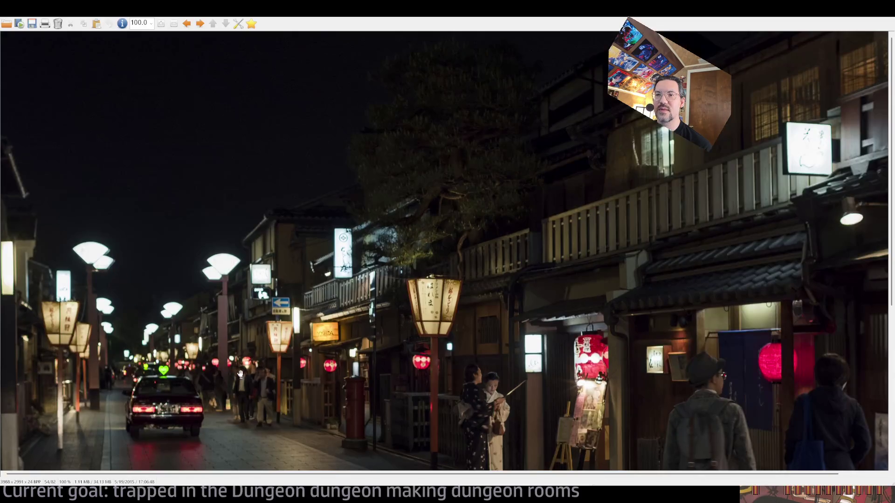
{"action": "scroll", "coordinate": [240, 374], "scroll_direction": "down", "scroll_amount": 2}
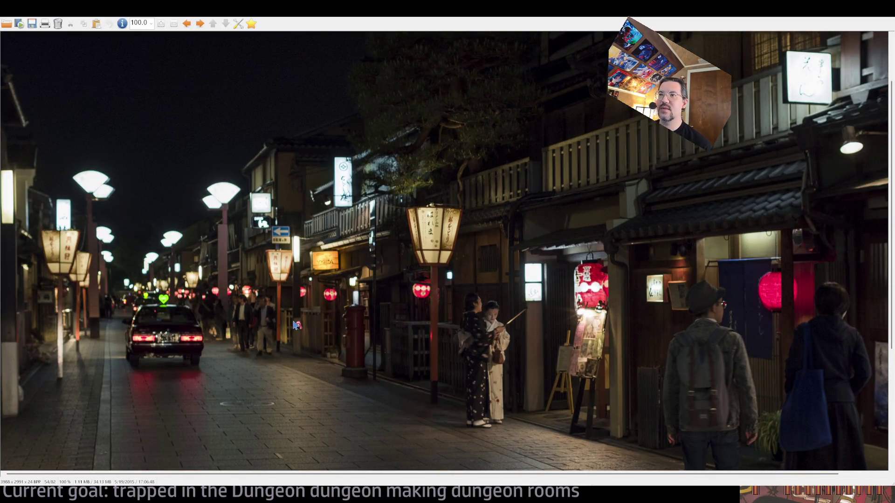
Go back to the lockers photo, view it at full size, then fit it to the window
{"action": "key", "text": "Left"}
{"action": "key", "text": "Left"}
{"action": "key", "text": "Left"}
{"action": "key", "text": "Left"}
{"action": "key", "text": "Left"}
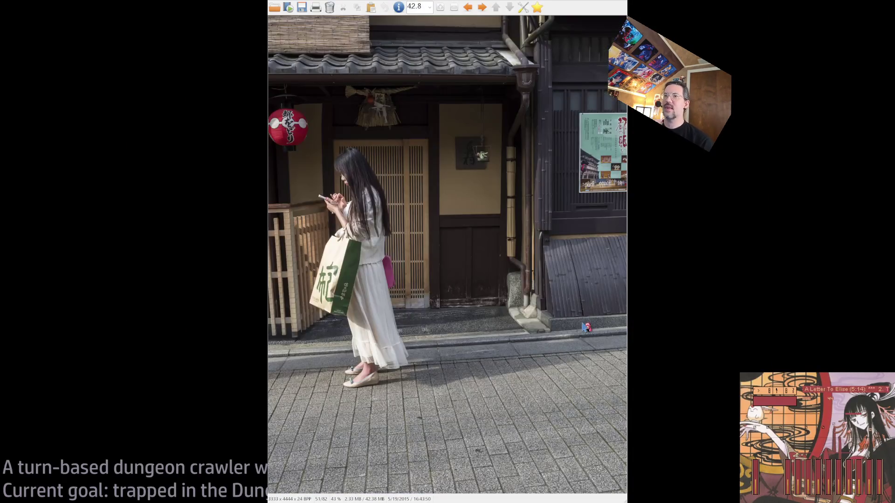
{"action": "key", "text": "Right"}
{"action": "key", "text": "Right"}
{"action": "key", "text": "Right"}
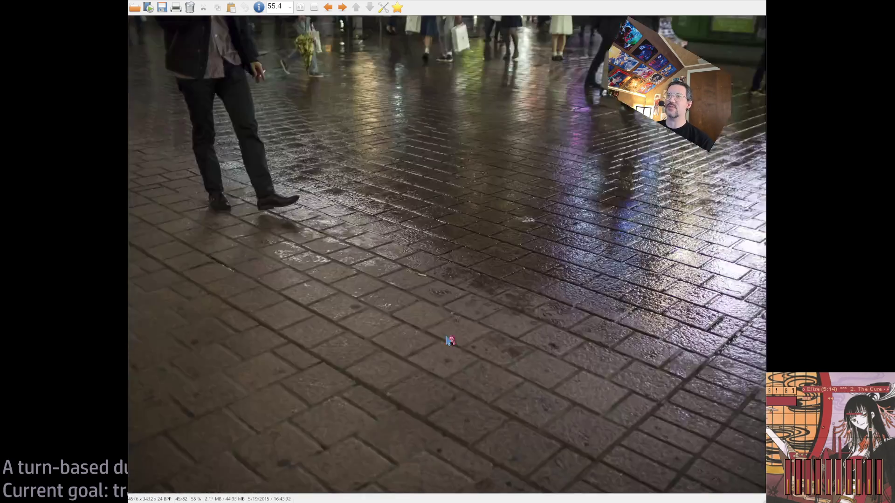
{"action": "key", "text": "Left"}
{"action": "key", "text": "Left"}
{"action": "key", "text": "Left"}
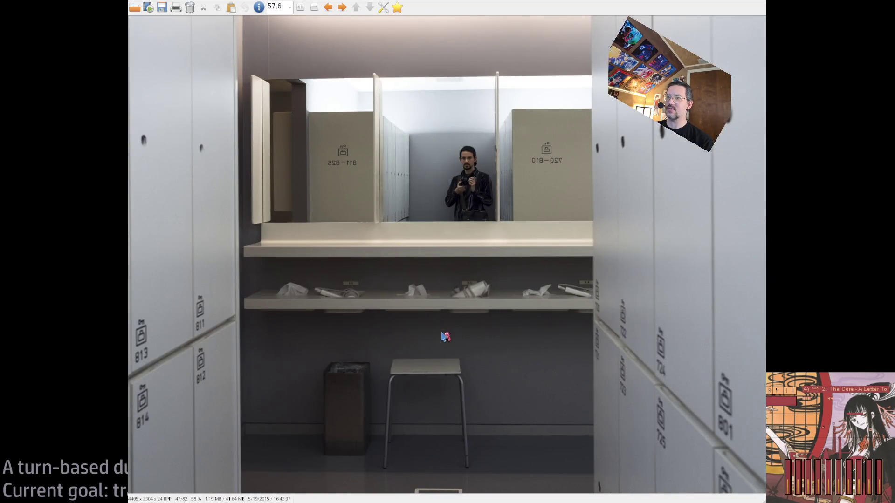
{"action": "key", "text": "ctrl+h"}
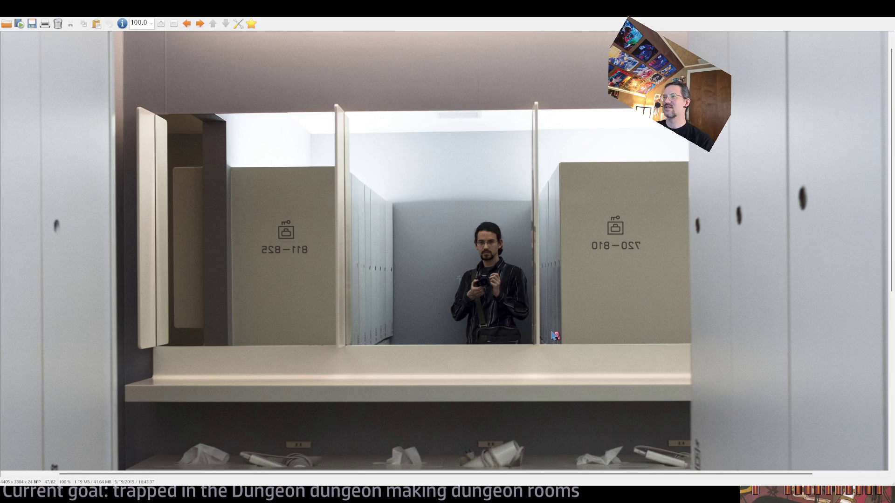
{"action": "key", "text": "ctrl+h"}
Step back through the street, robot statue, staircase and figurine photos, then close the viewer
{"action": "key", "text": "Left"}
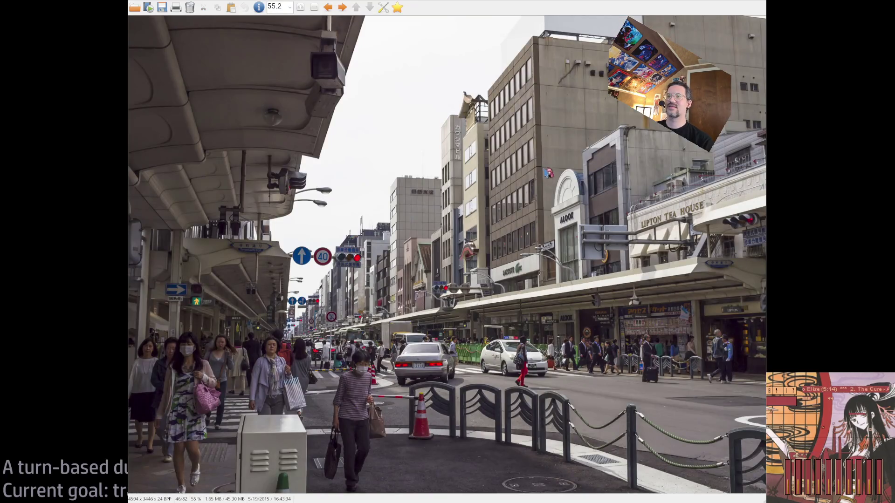
{"action": "key", "text": "Left"}
{"action": "key", "text": "Left"}
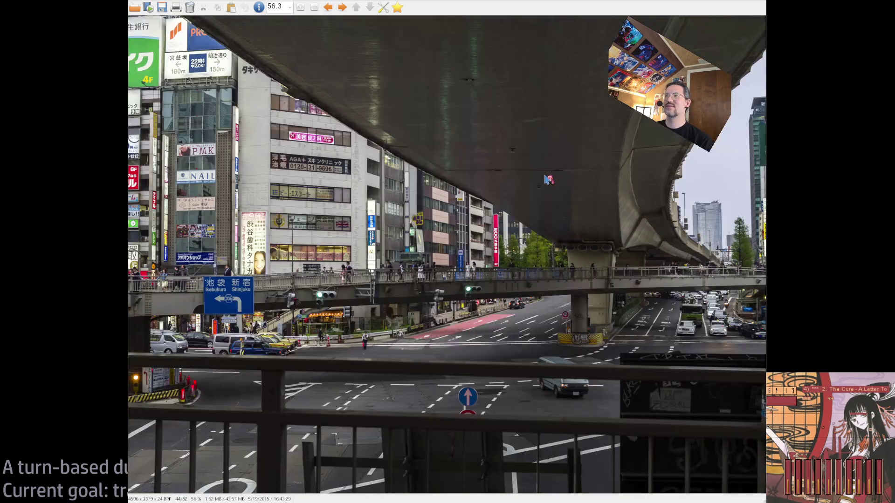
{"action": "key", "text": "Left"}
{"action": "key", "text": "Left"}
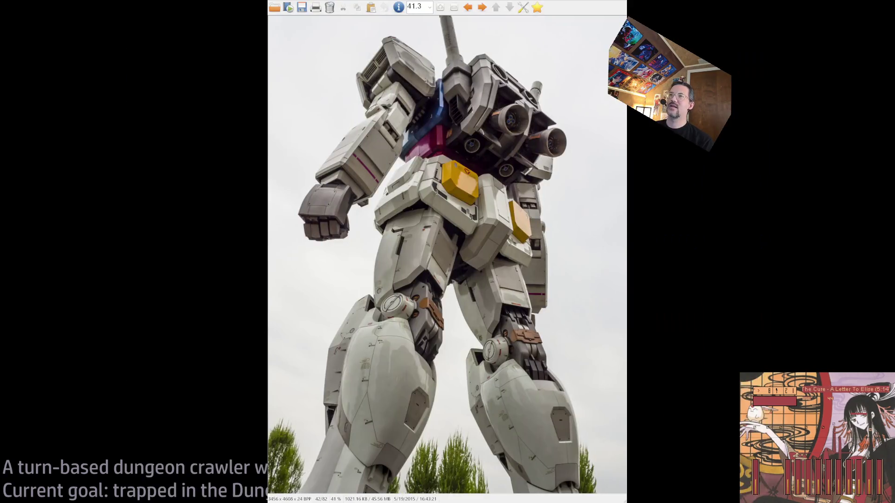
{"action": "key", "text": "Right"}
{"action": "key", "text": "Left"}
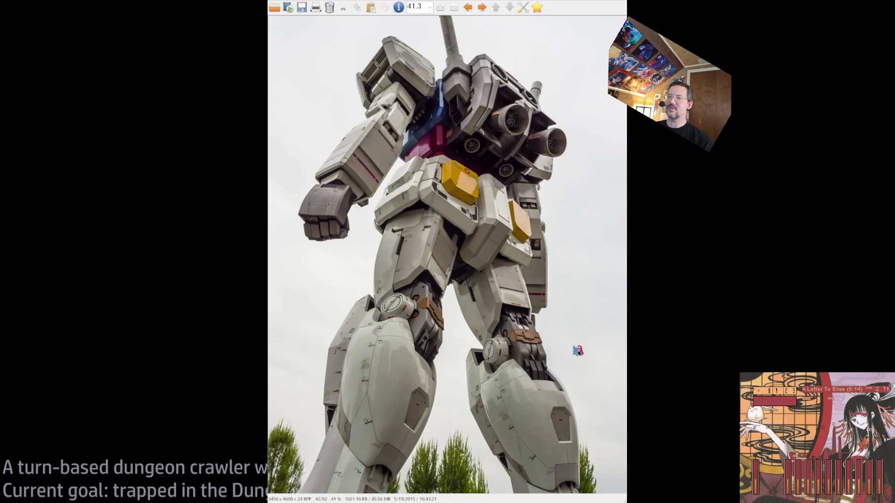
{"action": "key", "text": "Left"}
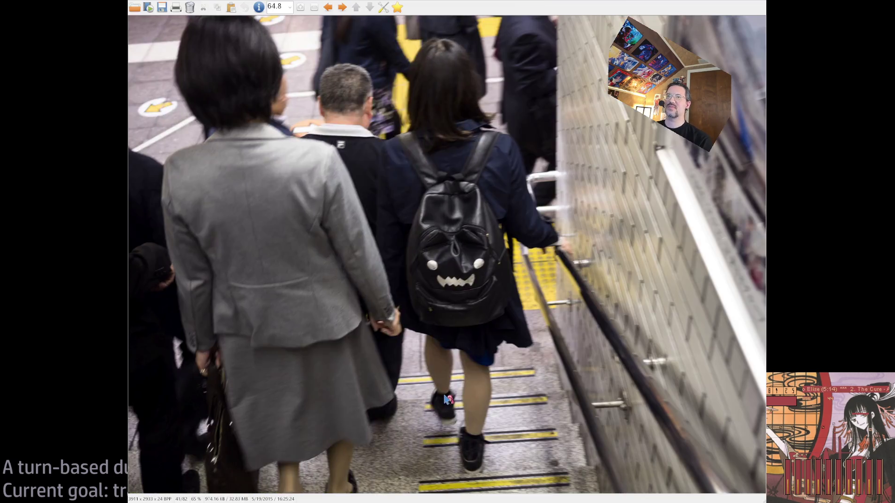
{"action": "key", "text": "Left"}
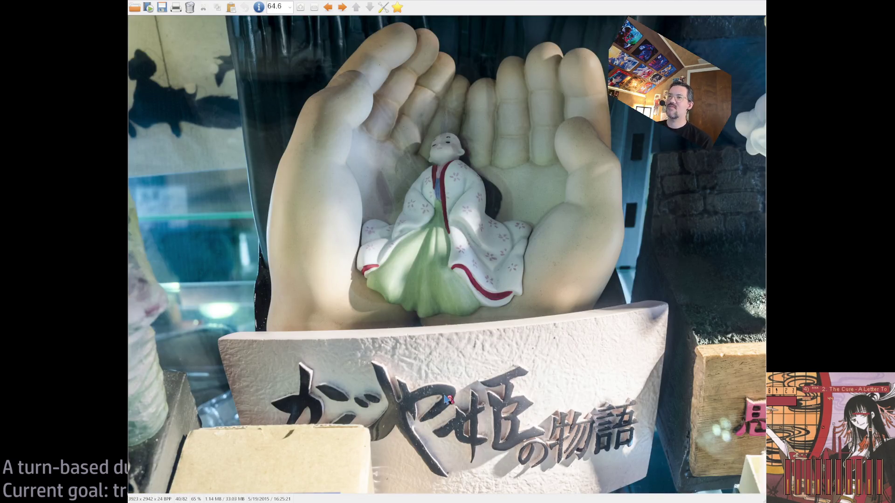
{"action": "key", "text": "Left"}
{"action": "key", "text": "Left"}
{"action": "key", "text": "Left"}
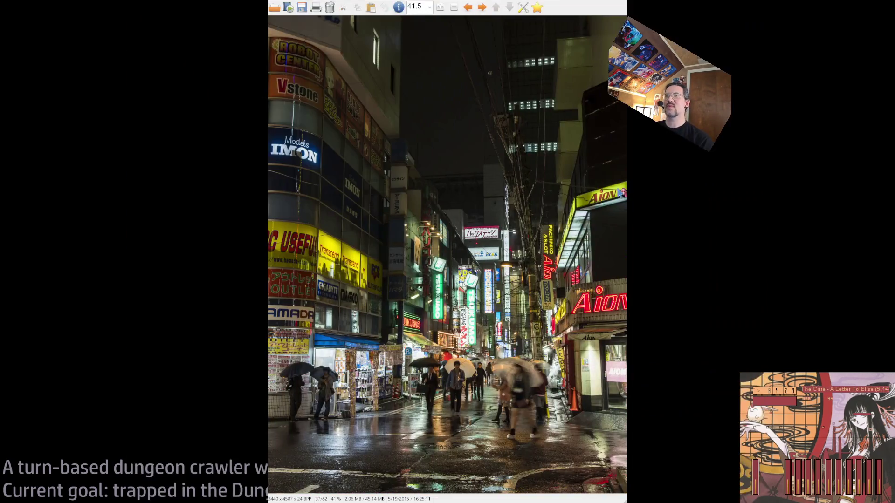
{"action": "key", "text": "Escape"}
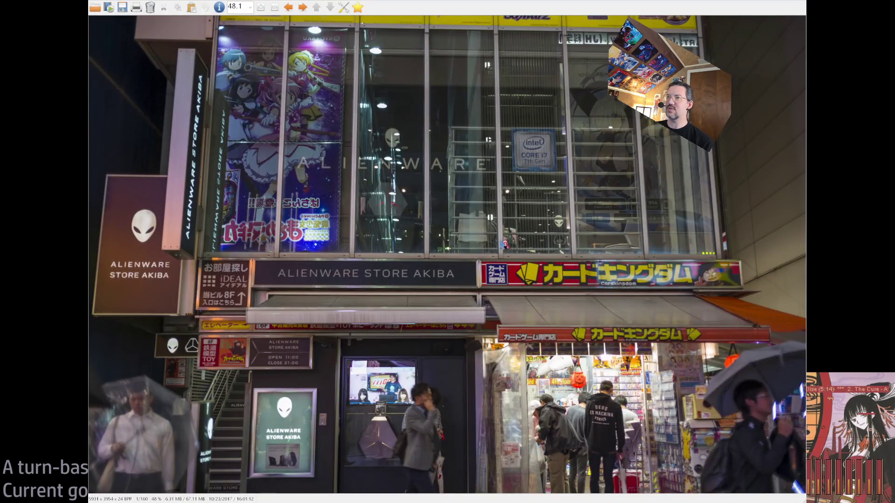
Browse the newer photos: shrine stairway, dark shrine path, cat T-shirt and kitten shots
{"action": "key", "text": "space"}
{"action": "key", "text": "BackSpace"}
{"action": "key", "text": "BackSpace"}
{"action": "key", "text": "BackSpace"}
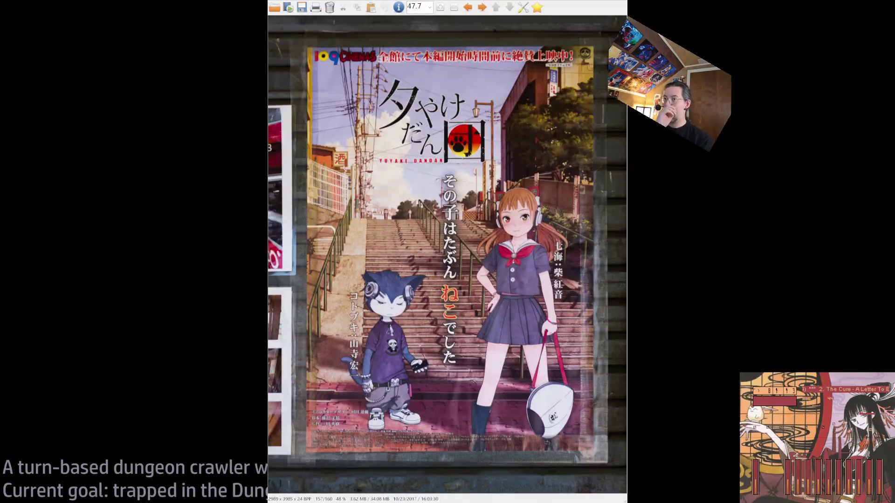
{"action": "key", "text": "BackSpace"}
{"action": "key", "text": "BackSpace"}
{"action": "key", "text": "BackSpace"}
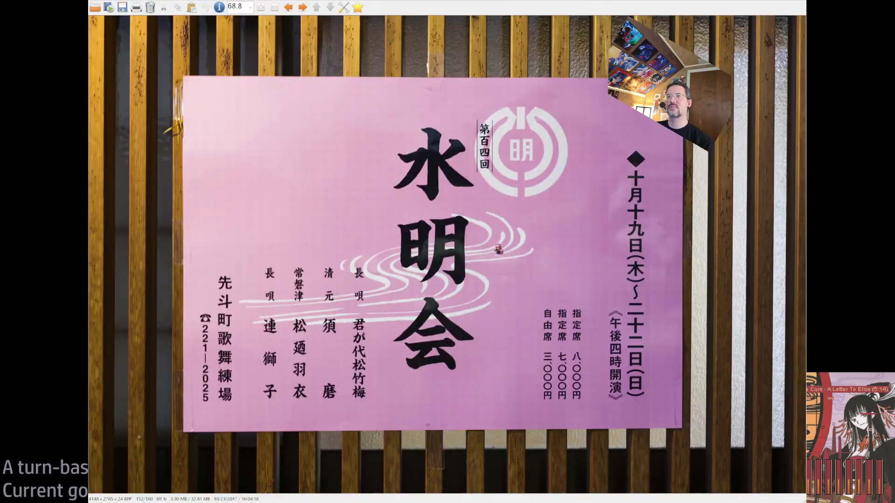
{"action": "key", "text": "BackSpace"}
{"action": "key", "text": "BackSpace"}
{"action": "key", "text": "BackSpace"}
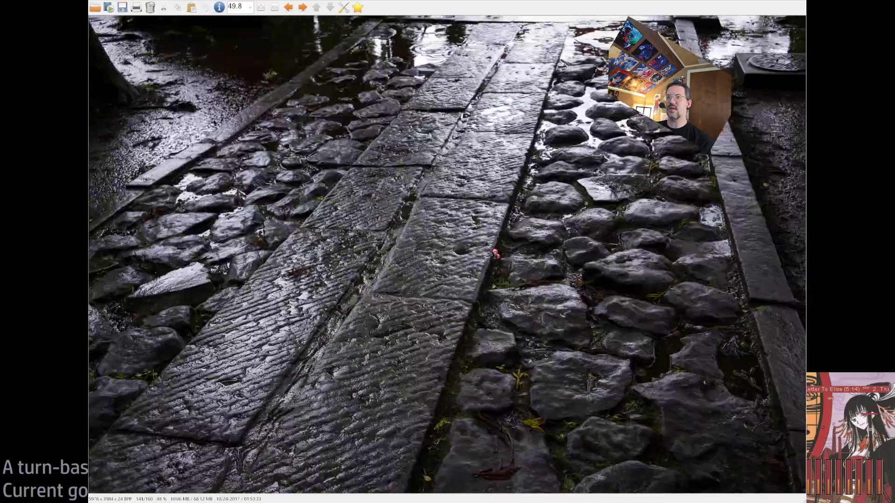
{"action": "key", "text": "space"}
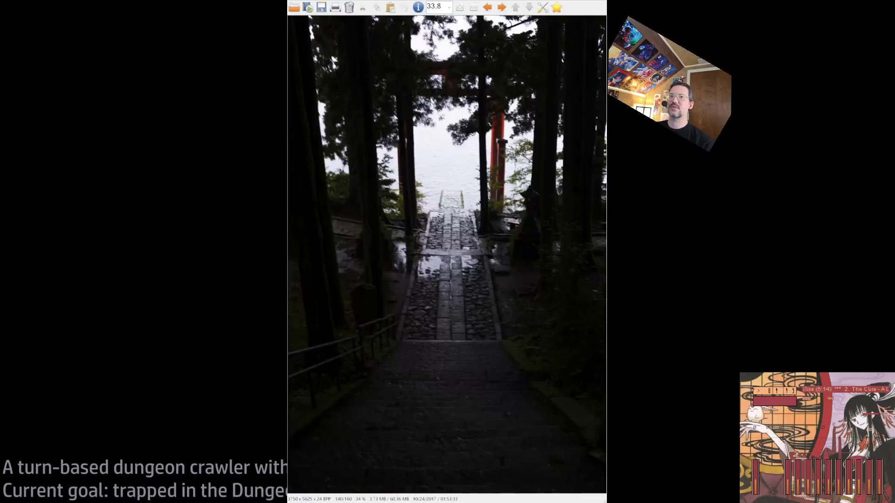
{"action": "key", "text": "BackSpace"}
{"action": "key", "text": "BackSpace"}
{"action": "key", "text": "BackSpace"}
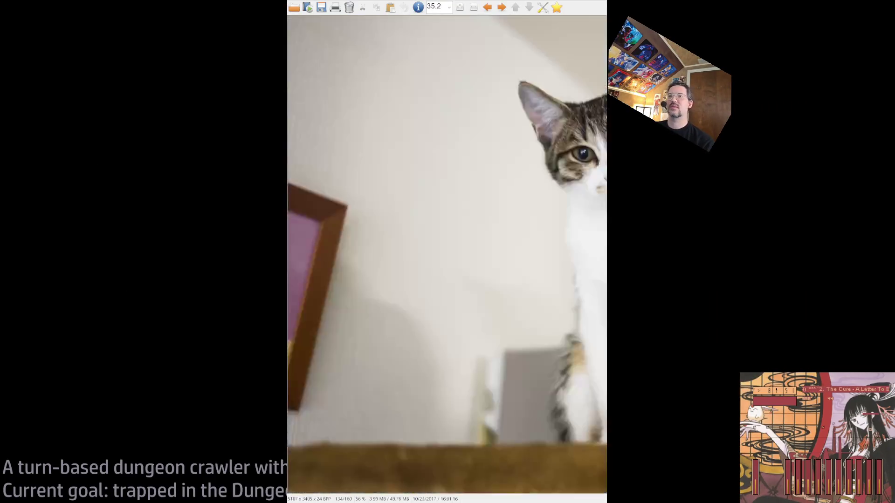
{"action": "key", "text": "space"}
{"action": "key", "text": "BackSpace"}
{"action": "key", "text": "BackSpace"}
{"action": "key", "text": "BackSpace"}
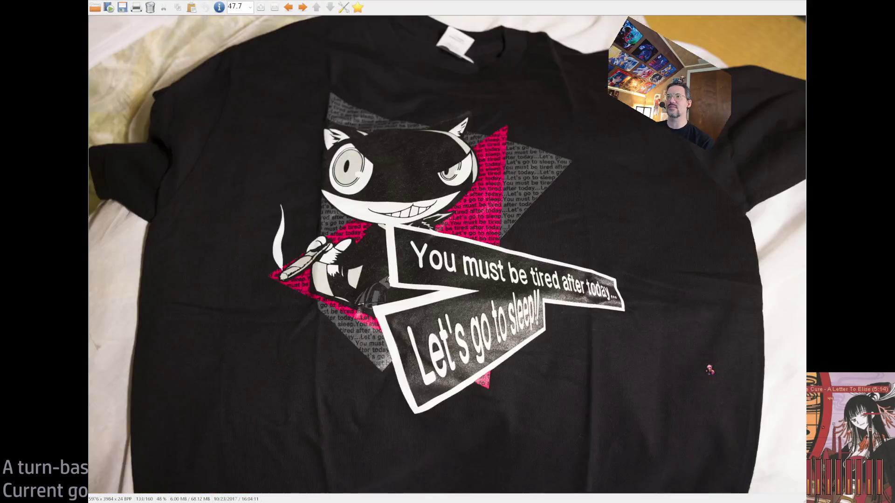
{"action": "key", "text": "space"}
{"action": "key", "text": "space"}
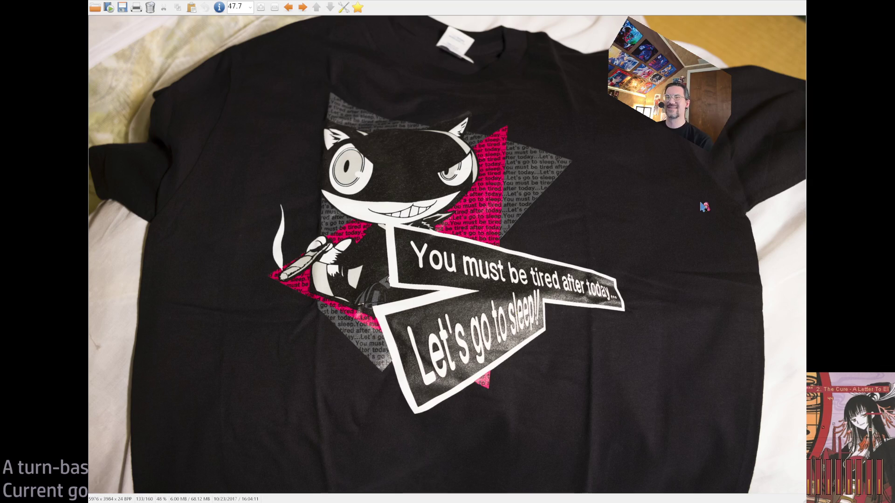
Step back past the tree bark and masked girl photos to the lantern alley, shown at 100%
{"action": "key", "text": "BackSpace"}
{"action": "key", "text": "BackSpace"}
{"action": "key", "text": "BackSpace"}
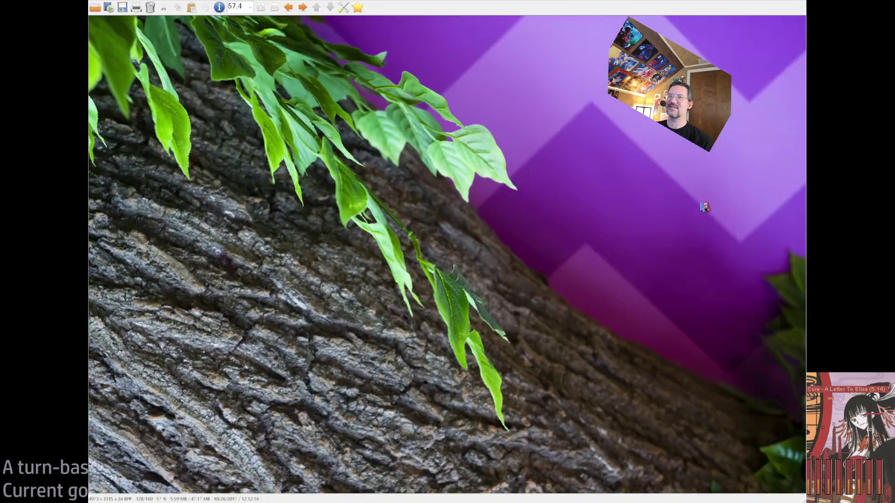
{"action": "key", "text": "BackSpace"}
{"action": "key", "text": "BackSpace"}
{"action": "key", "text": "BackSpace"}
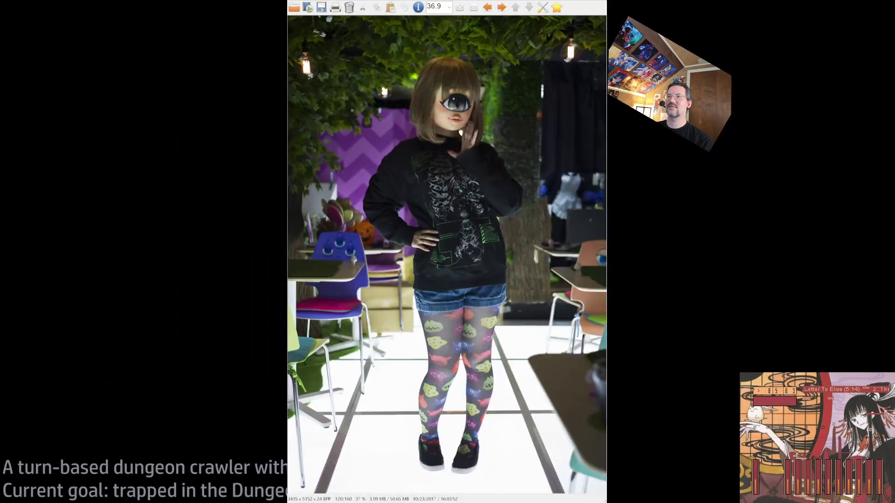
{"action": "key", "text": "BackSpace"}
{"action": "key", "text": "BackSpace"}
{"action": "key", "text": "BackSpace"}
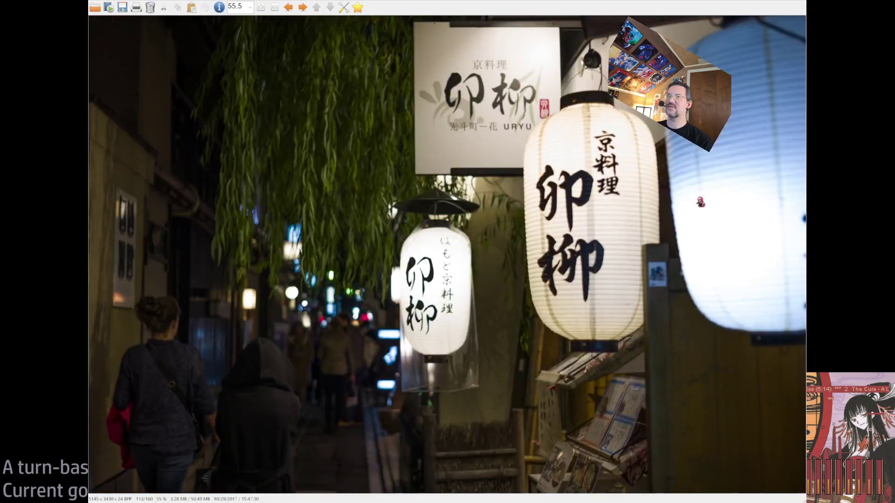
{"action": "key", "text": "BackSpace"}
{"action": "key", "text": "space"}
{"action": "key", "text": "space"}
{"action": "key", "text": "BackSpace"}
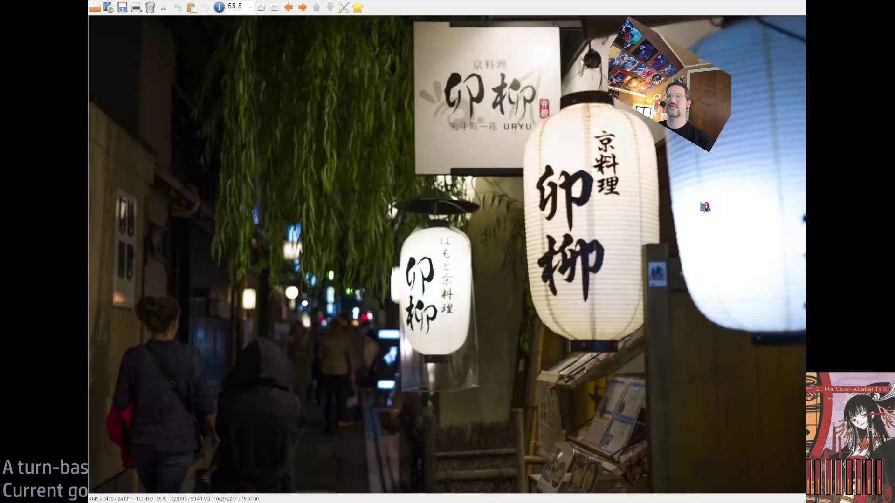
{"action": "key", "text": "ctrl+h"}
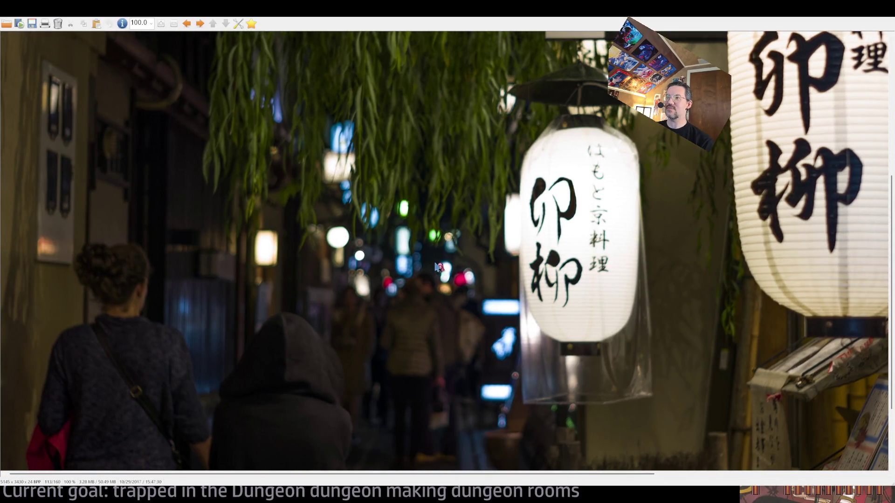
Zoom deep into the blurred centre lights of the lantern photo, then fit it back
{"action": "left_click_drag", "start_coordinate": [321, 235], "coordinate": [439, 330]}
{"action": "left_click", "coordinate": [427, 260]}
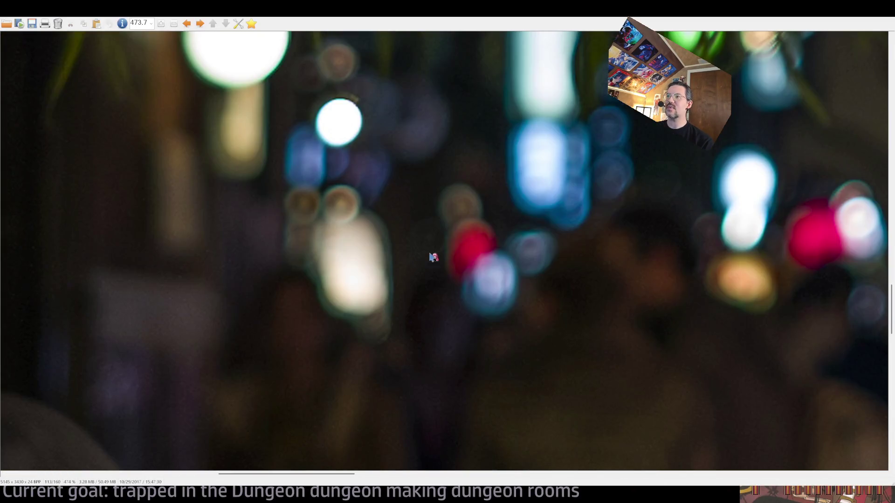
{"action": "left_click_drag", "start_coordinate": [641, 128], "coordinate": [580, 216]}
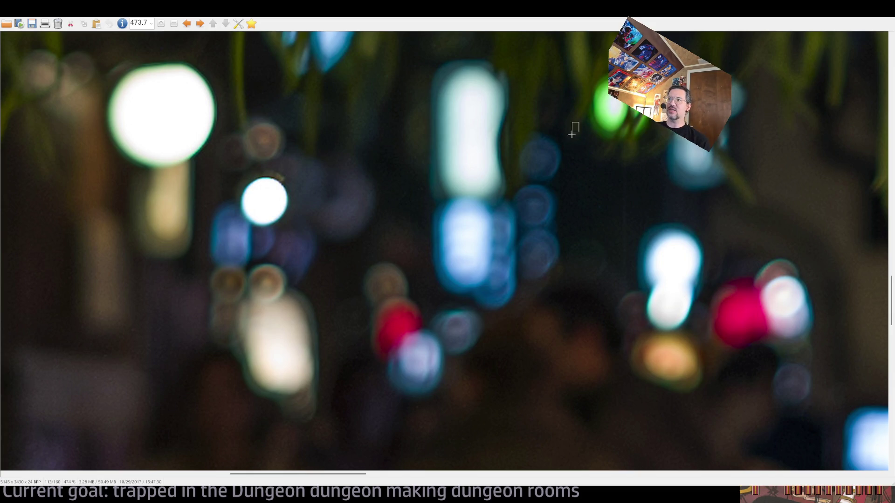
{"action": "left_click_drag", "start_coordinate": [578, 125], "coordinate": [497, 221]}
{"action": "left_click", "coordinate": [551, 156]}
{"action": "scroll", "coordinate": [581, 231], "scroll_direction": "down", "scroll_amount": 3}
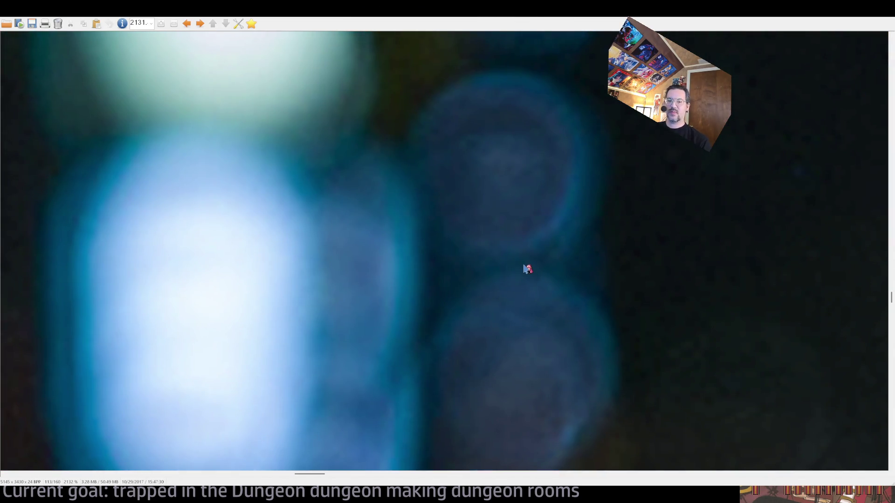
{"action": "key", "text": "shift+f"}
Zoom into the lower middle and a bokeh circle, pan around, then refit the photo
{"action": "key", "text": "ctrl+h"}
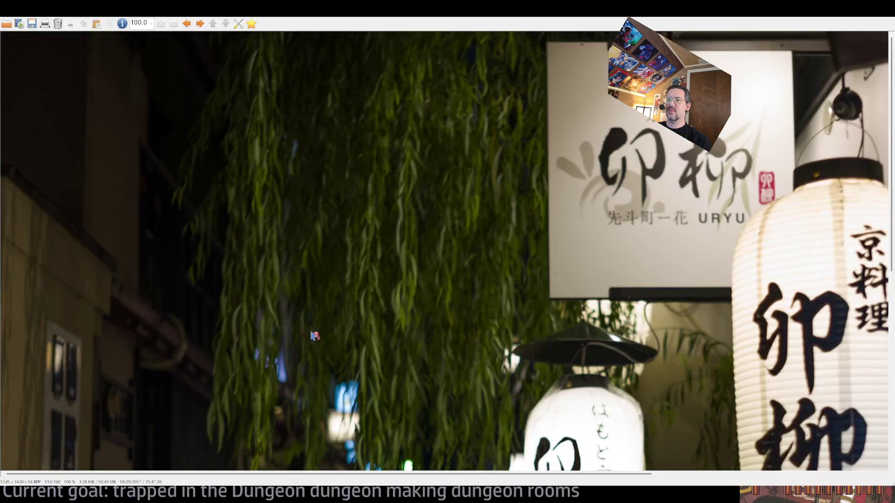
{"action": "key", "text": "shift+f"}
{"action": "left_click_drag", "start_coordinate": [382, 355], "coordinate": [332, 424]}
{"action": "left_click", "coordinate": [362, 396]}
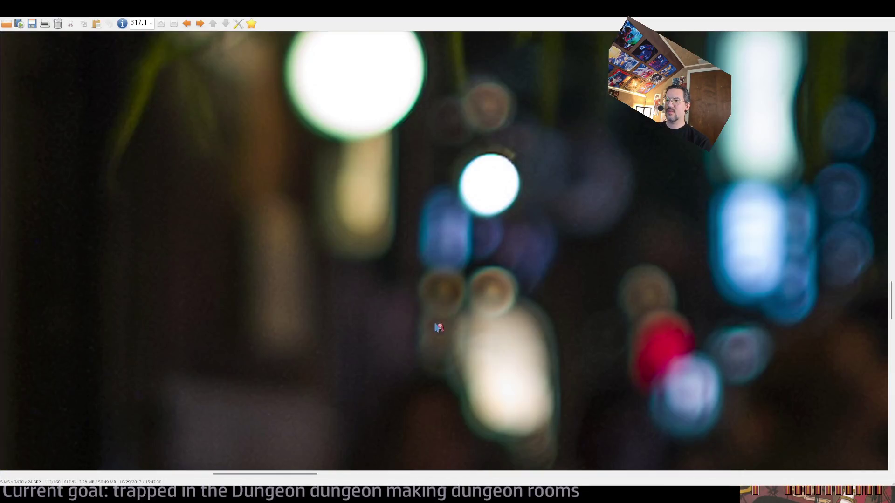
{"action": "left_click_drag", "start_coordinate": [568, 145], "coordinate": [389, 338]}
{"action": "left_click", "coordinate": [540, 222]}
{"action": "mouse_move", "coordinate": [583, 315]}
{"action": "left_mouse_down"}
{"action": "mouse_move", "coordinate": [447, 341]}
{"action": "mouse_move", "coordinate": [485, 344]}
{"action": "mouse_move", "coordinate": [516, 260]}
{"action": "left_mouse_up"}
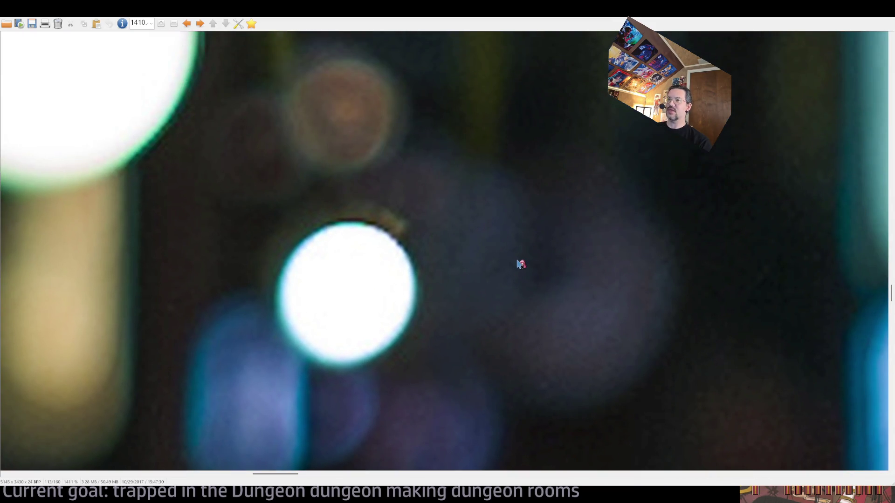
{"action": "key", "text": "shift+f"}
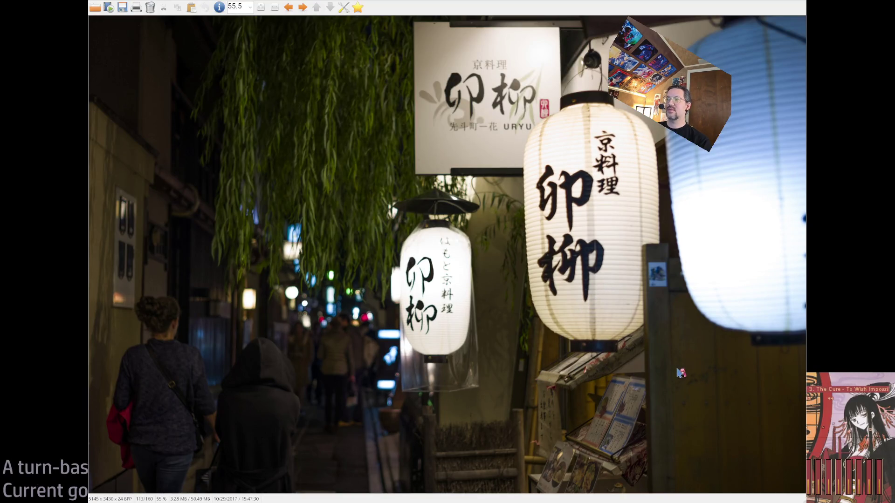
Browse back past the festival street and station street photos to the rainy street
{"action": "scroll", "coordinate": [676, 373], "scroll_direction": "up", "scroll_amount": 1}
{"action": "scroll", "coordinate": [669, 376], "scroll_direction": "up", "scroll_amount": 1}
{"action": "scroll", "coordinate": [647, 375], "scroll_direction": "up", "scroll_amount": 2}
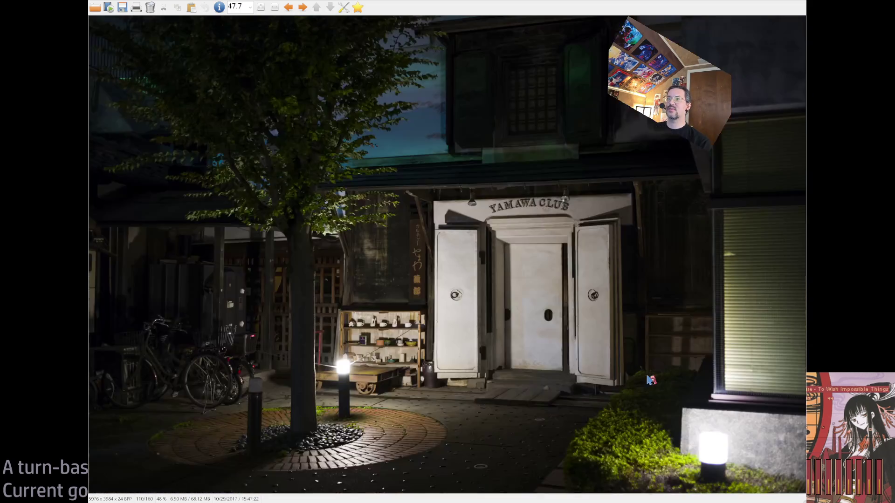
{"action": "scroll", "coordinate": [550, 396], "scroll_direction": "down", "scroll_amount": 4}
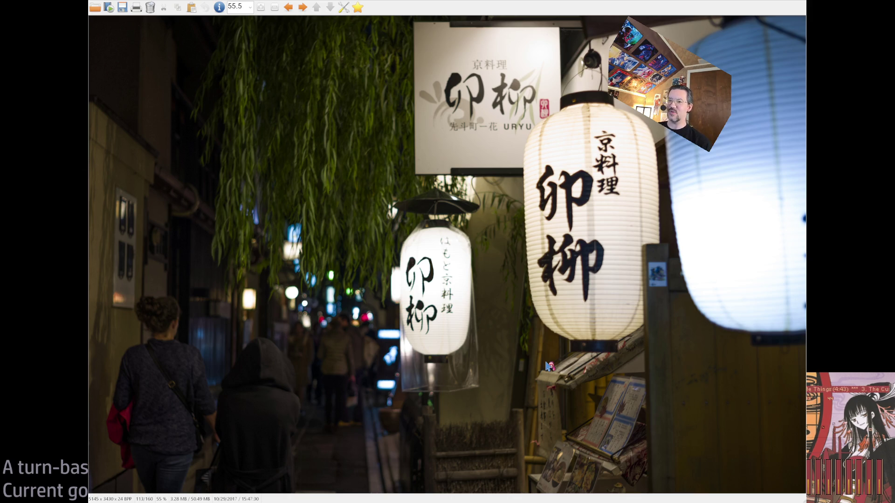
{"action": "key", "text": "Left"}
{"action": "key", "text": "Left"}
{"action": "key", "text": "Left"}
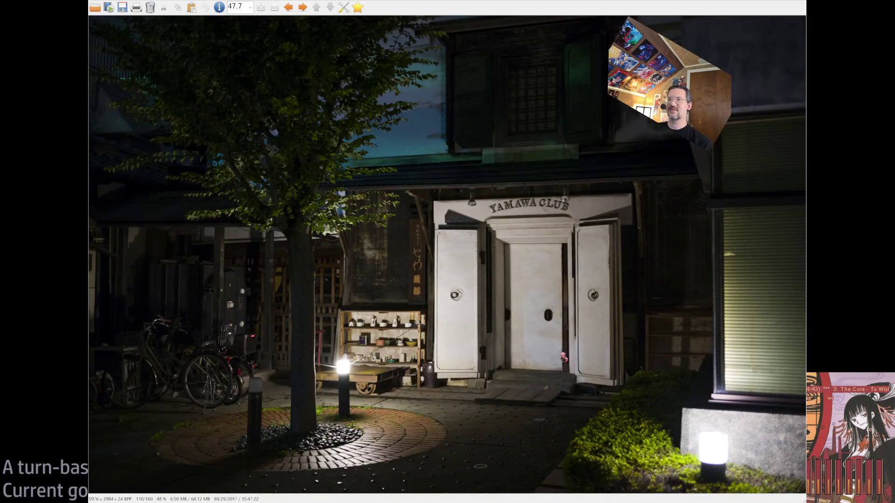
{"action": "key", "text": "Left"}
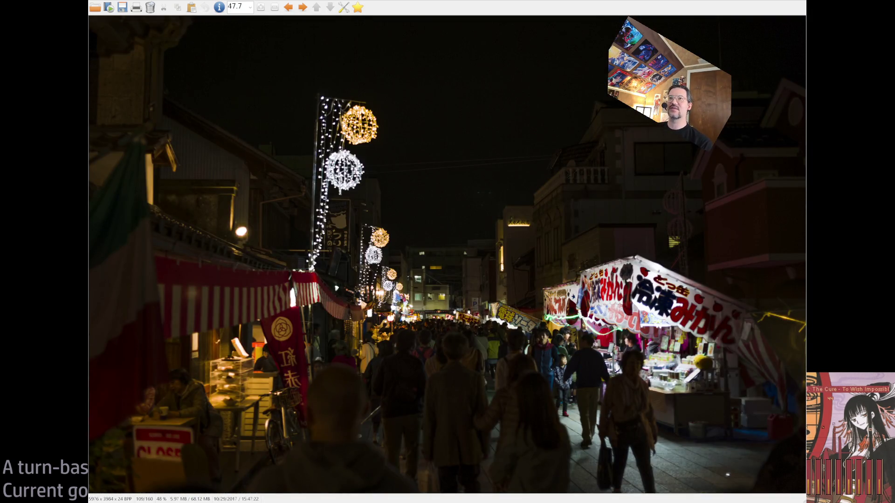
{"action": "key", "text": "Left"}
{"action": "key", "text": "Left"}
{"action": "key", "text": "Left"}
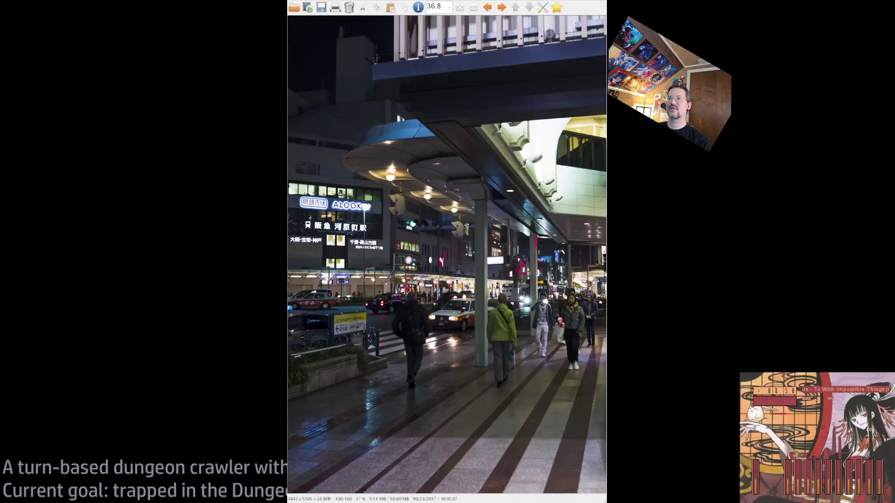
{"action": "key", "text": "Left"}
{"action": "key", "text": "Left"}
{"action": "key", "text": "Left"}
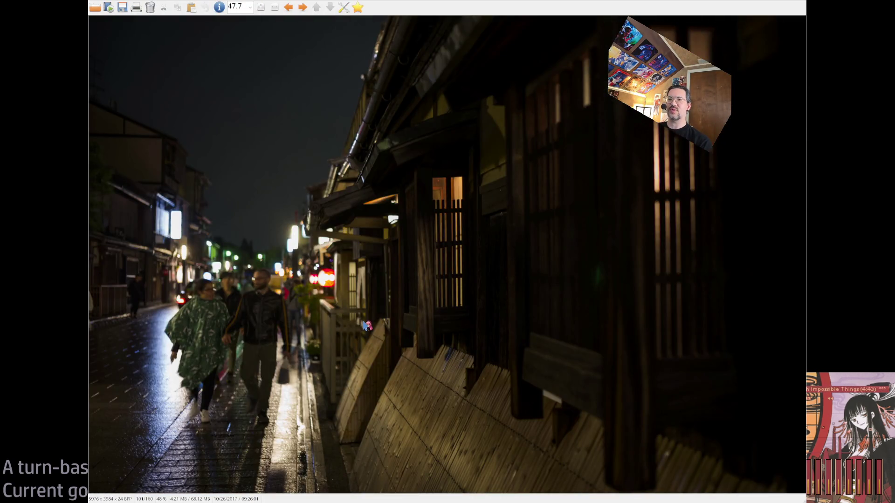
Keep stepping back past the scooter rider shots to photo 89, the leaf-curtained shop front
{"action": "key", "text": "Left"}
{"action": "key", "text": "Left"}
{"action": "key", "text": "Left"}
{"action": "key", "text": "Left"}
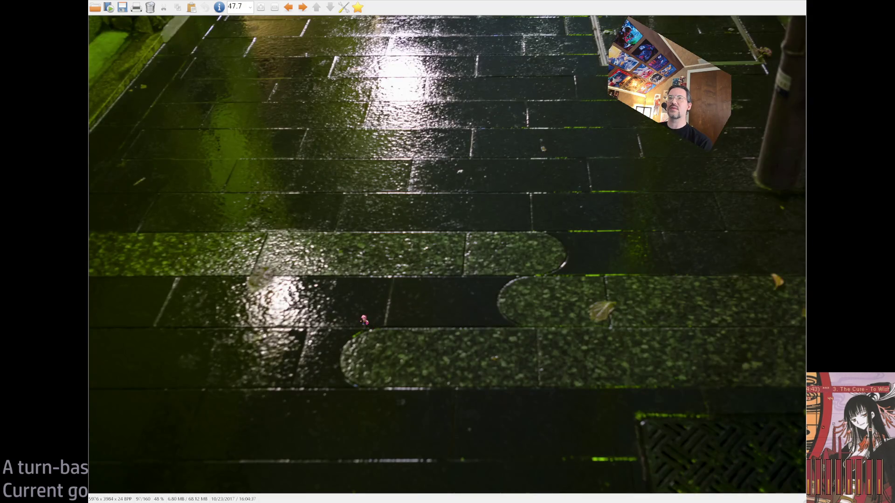
{"action": "key", "text": "Left"}
{"action": "key", "text": "Left"}
{"action": "key", "text": "Left"}
{"action": "key", "text": "Left"}
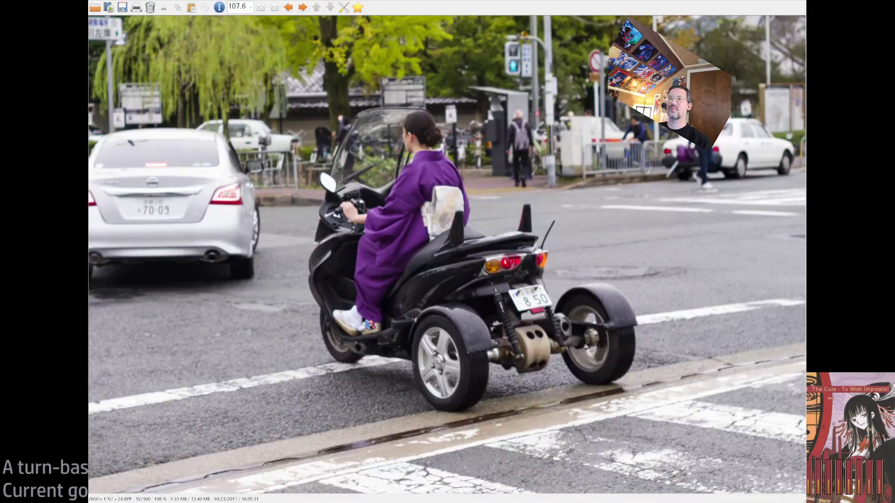
{"action": "key", "text": "Left"}
{"action": "key", "text": "Left"}
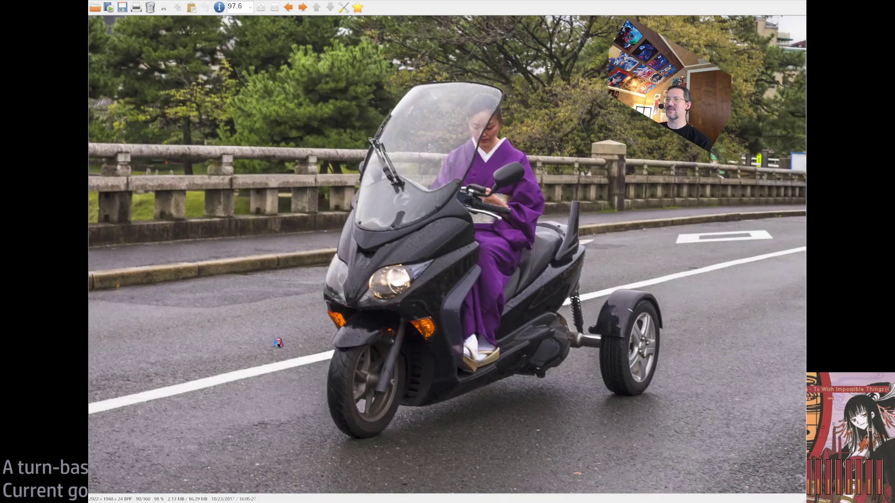
{"action": "key", "text": "Left"}
{"action": "key", "text": "Left"}
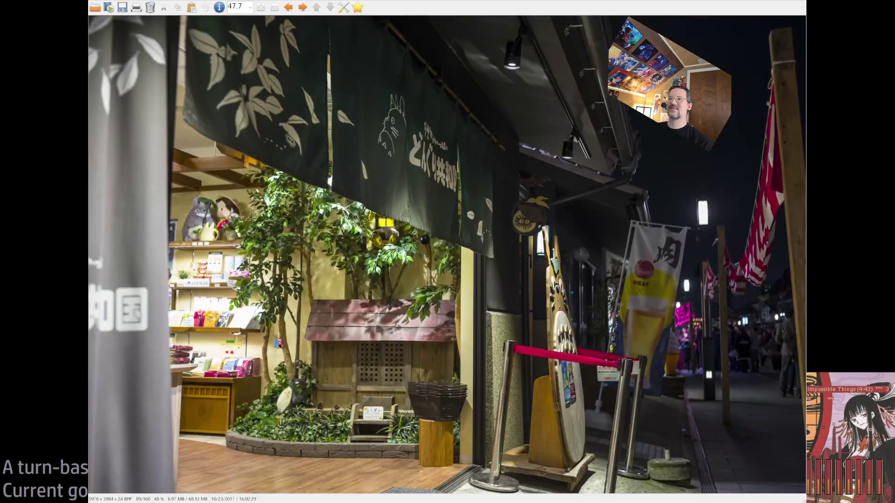
{"action": "key", "text": "Left"}
{"action": "key", "text": "Left"}
{"action": "key", "text": "Left"}
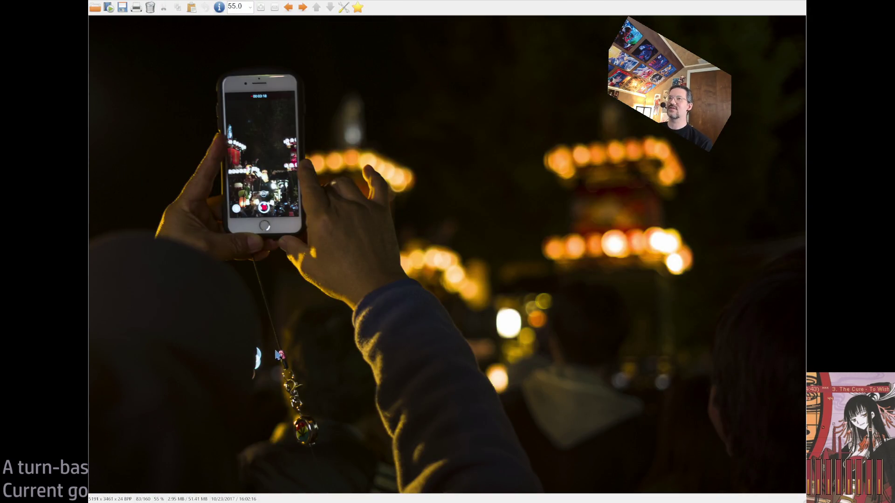
Zoom into a bokeh patch, then wheel back to photo 81 of the twin lantern floats
{"action": "left_click_drag", "start_coordinate": [584, 272], "coordinate": [499, 342]}
{"action": "left_click", "coordinate": [556, 309]}
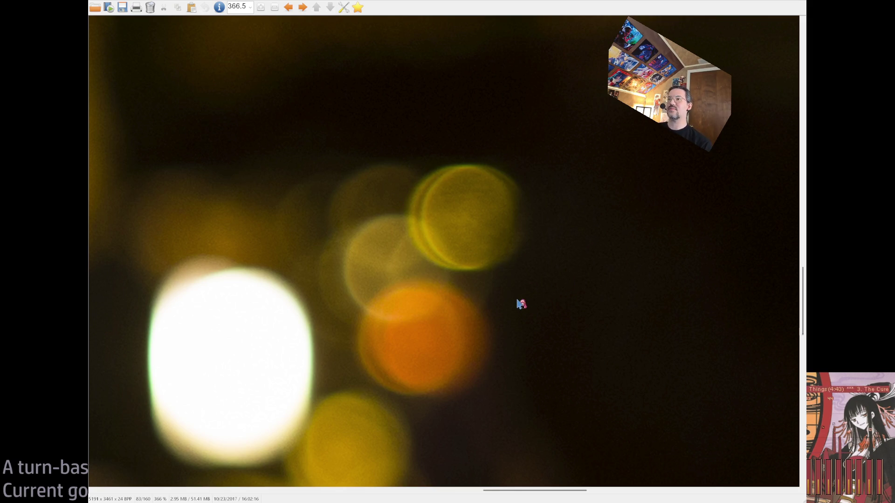
{"action": "scroll", "coordinate": [521, 304], "scroll_direction": "up", "scroll_amount": 3}
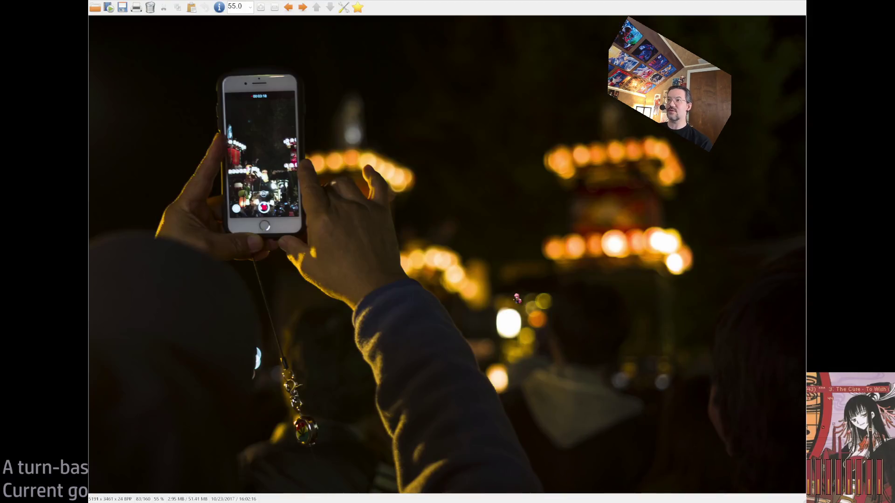
{"action": "scroll", "coordinate": [485, 379], "scroll_direction": "up", "scroll_amount": 1}
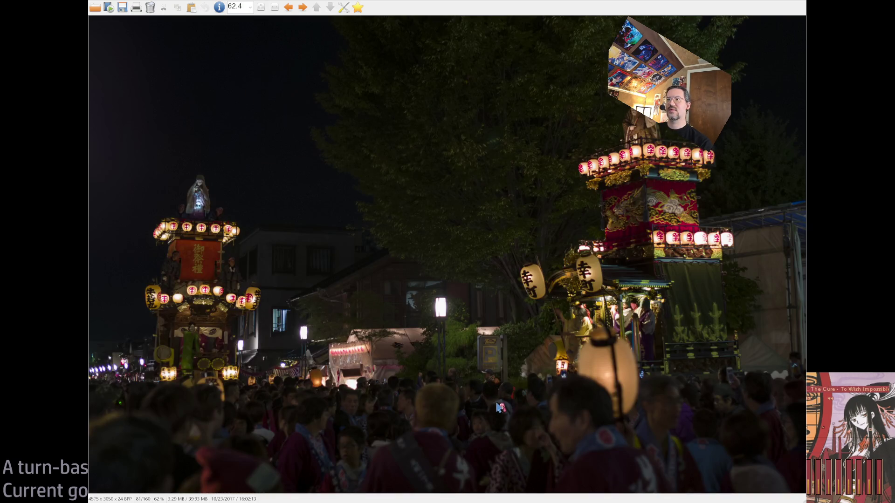
Browse back past candy stick, kimono, fox mask and goldfish photos to float photo 73
{"action": "scroll", "coordinate": [504, 415], "scroll_direction": "up", "scroll_amount": 1}
{"action": "key", "text": "Left"}
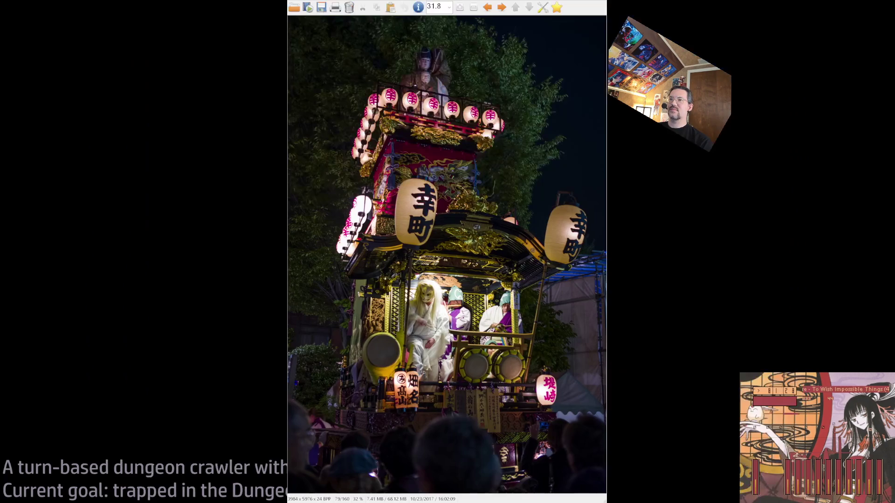
{"action": "key", "text": "Left"}
{"action": "key", "text": "Left"}
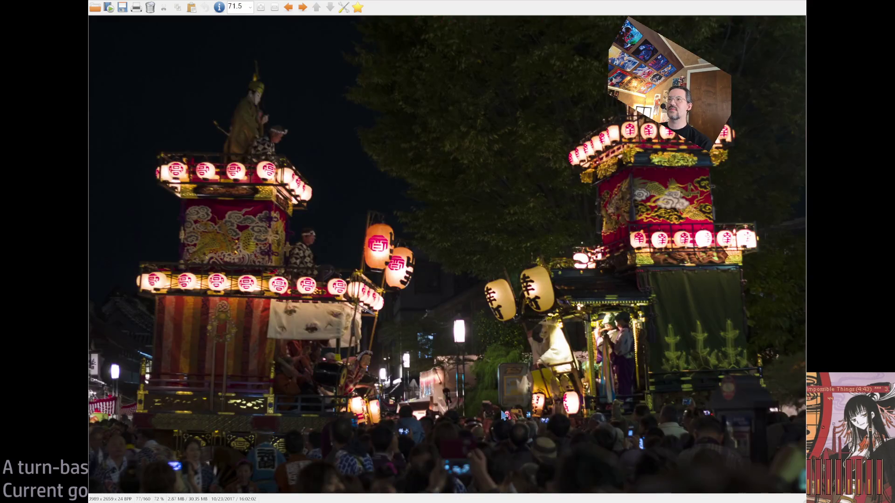
{"action": "key", "text": "Left"}
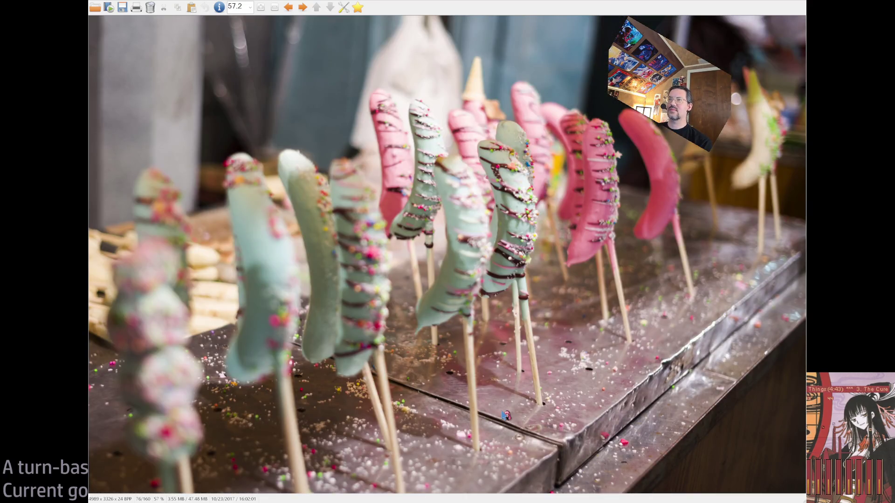
{"action": "key", "text": "Left"}
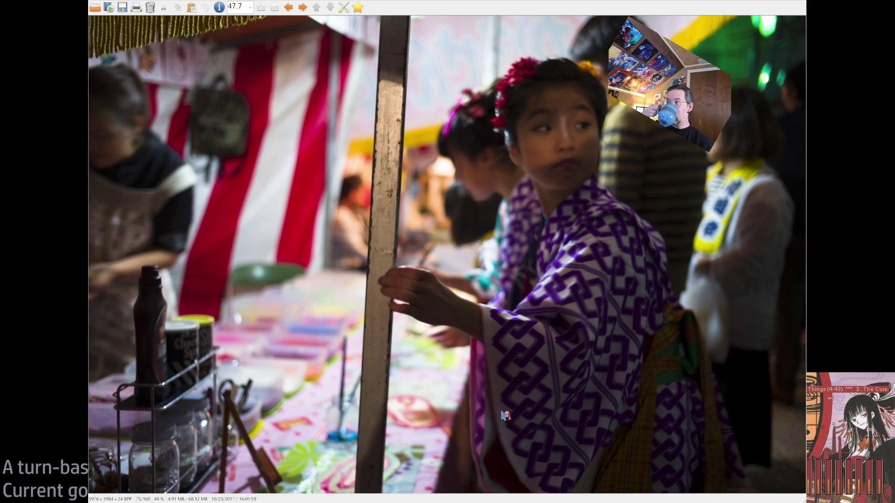
{"action": "key", "text": "Left"}
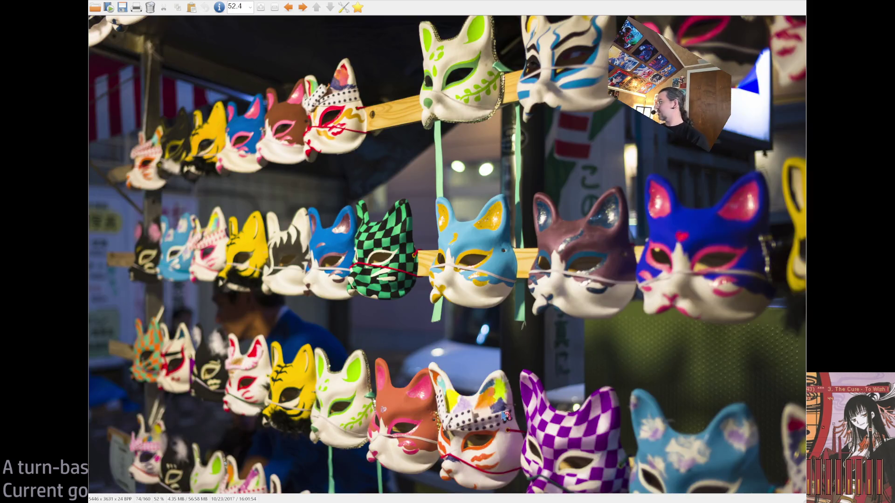
{"action": "key", "text": "Left"}
{"action": "key", "text": "Left"}
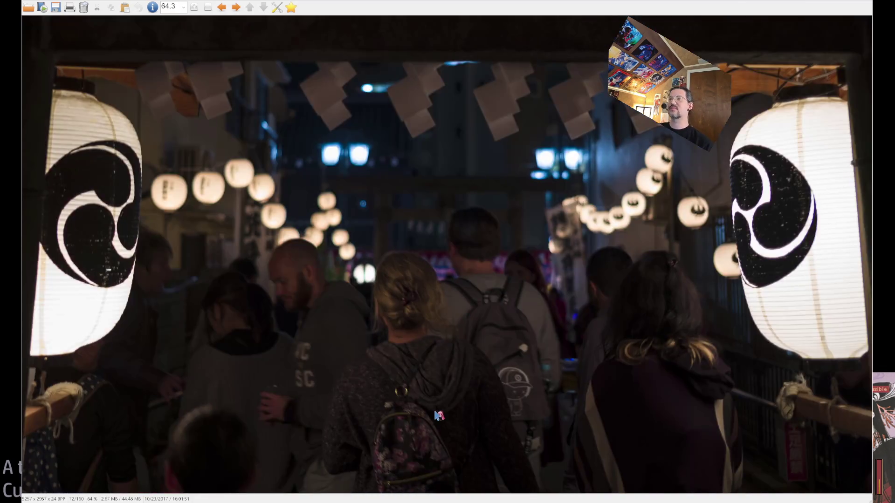
{"action": "key", "text": "Left"}
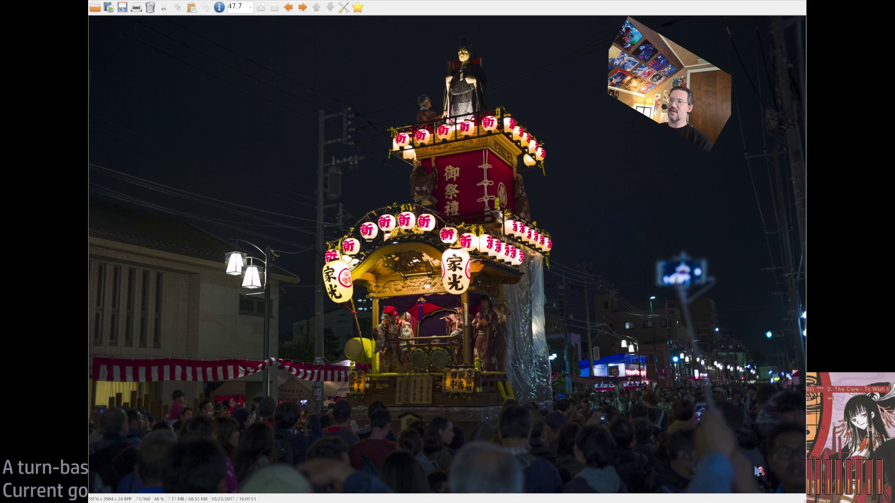
{"action": "mouse_move", "coordinate": [550, 264]}
{"action": "left_mouse_down"}
{"action": "mouse_move", "coordinate": [317, 426]}
{"action": "mouse_move", "coordinate": [545, 273]}
{"action": "mouse_move", "coordinate": [359, 390]}
{"action": "left_mouse_up"}
Zoom into the statue atop the festival float, then wheel forward through several photos
{"action": "mouse_move", "coordinate": [408, 39]}
{"action": "left_mouse_down"}
{"action": "mouse_move", "coordinate": [531, 145]}
{"action": "mouse_move", "coordinate": [518, 146]}
{"action": "left_mouse_up"}
{"action": "left_click", "coordinate": [468, 75]}
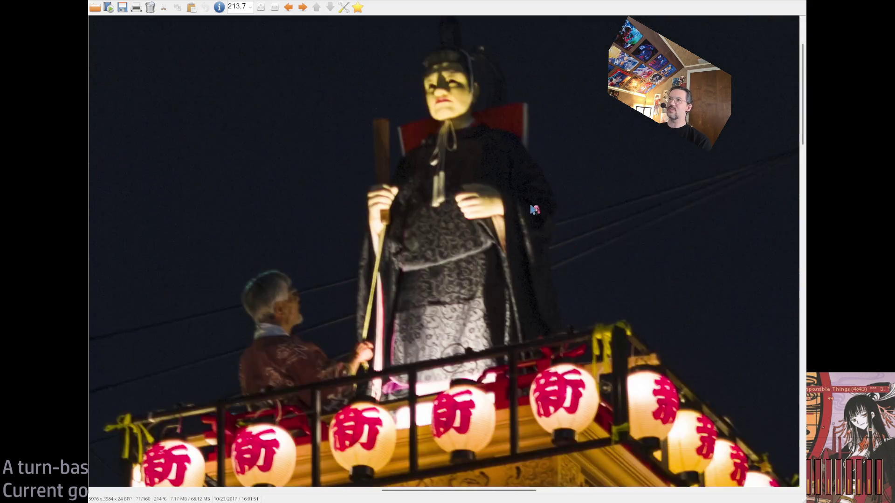
{"action": "scroll", "coordinate": [542, 192], "scroll_direction": "down", "scroll_amount": 3}
{"action": "scroll", "coordinate": [542, 192], "scroll_direction": "down", "scroll_amount": 10}
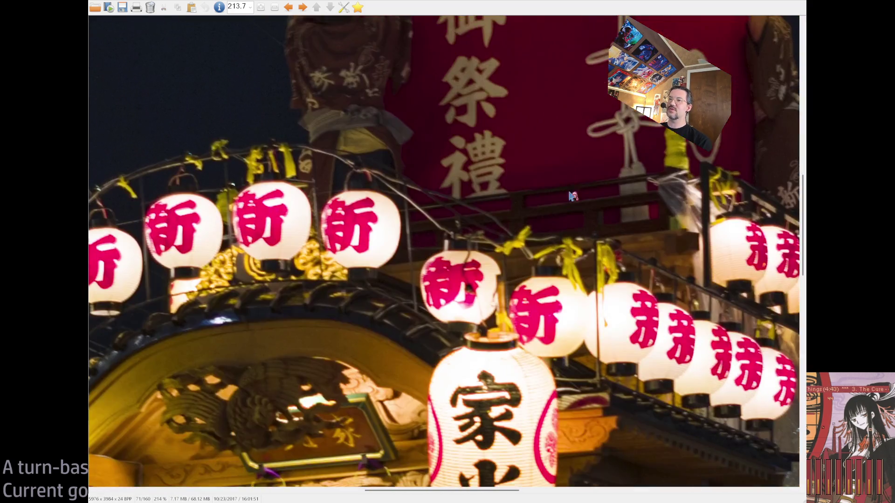
{"action": "scroll", "coordinate": [598, 254], "scroll_direction": "down", "scroll_amount": 2}
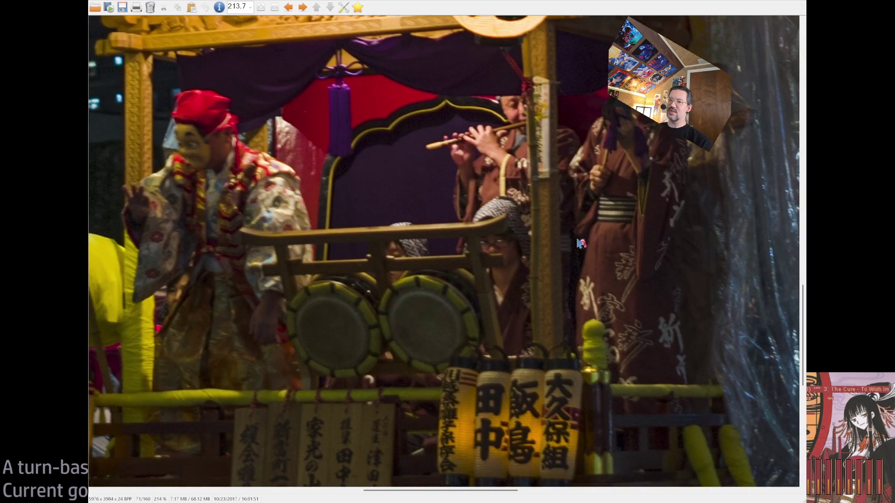
{"action": "scroll", "coordinate": [532, 250], "scroll_direction": "down", "scroll_amount": 5}
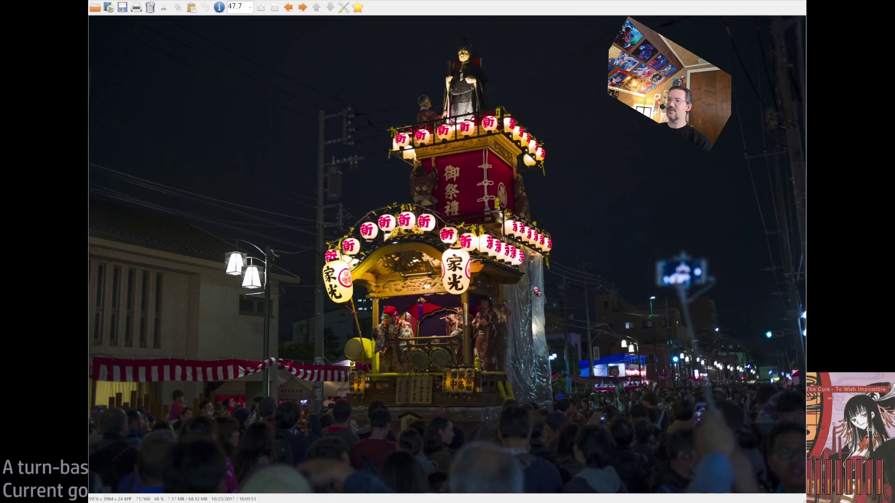
Wheel back through the photos, then close IrfanView and return to the Google search page
{"action": "scroll", "coordinate": [545, 303], "scroll_direction": "up", "scroll_amount": 1}
{"action": "scroll", "coordinate": [479, 394], "scroll_direction": "up", "scroll_amount": 1}
{"action": "scroll", "coordinate": [477, 388], "scroll_direction": "up", "scroll_amount": 2}
{"action": "scroll", "coordinate": [480, 391], "scroll_direction": "down", "scroll_amount": 11}
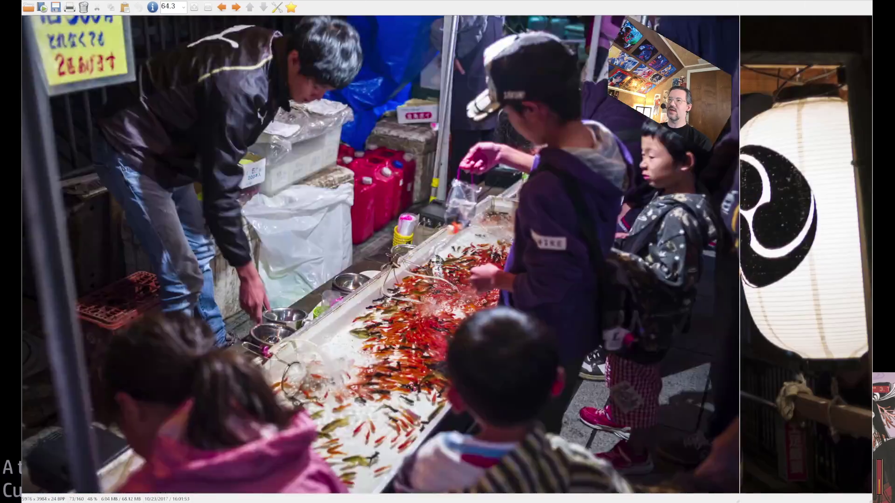
{"action": "scroll", "coordinate": [485, 392], "scroll_direction": "up", "scroll_amount": 1}
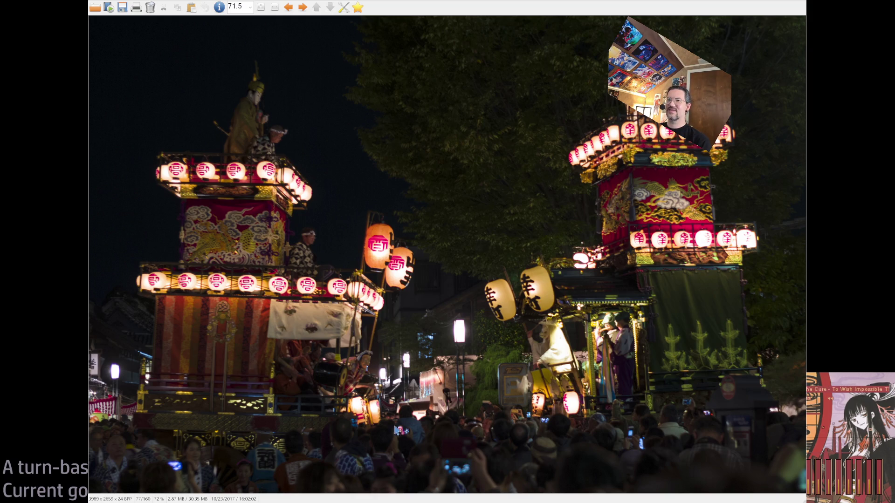
{"action": "key", "text": "Escape"}
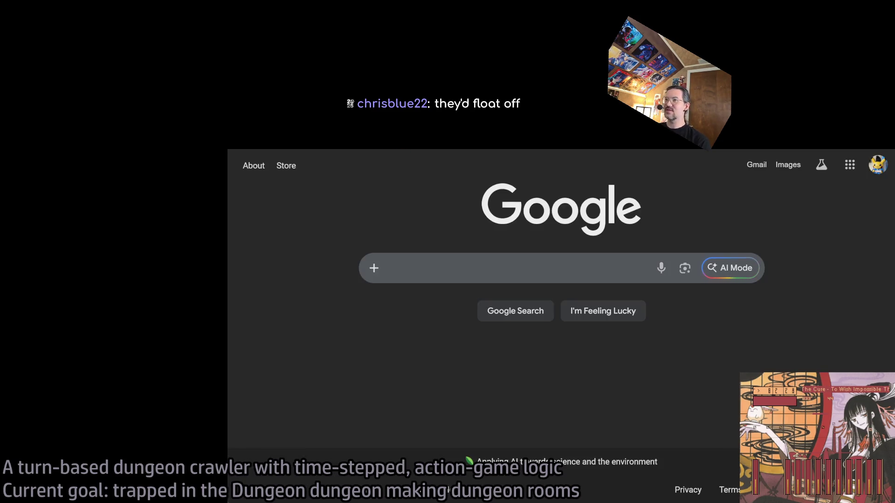
{"action": "left_click", "coordinate": [412, 269]}
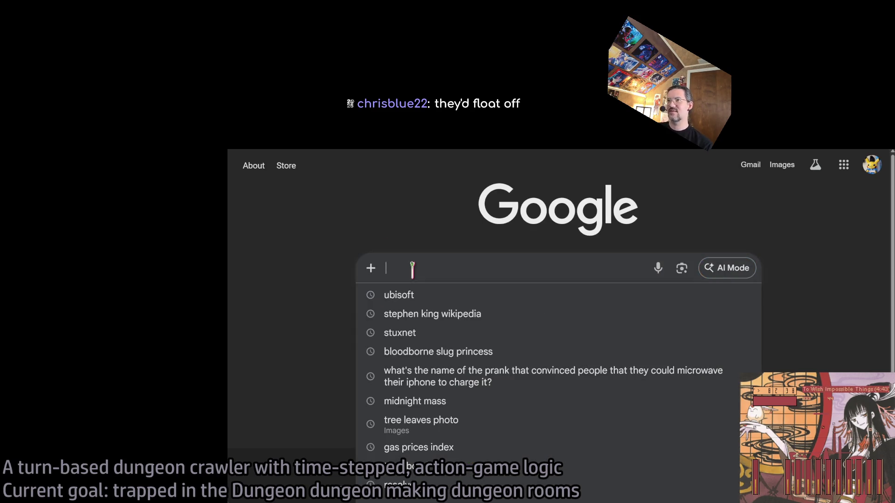
Search Google Images for 'place japan meme' and preview the second result
{"action": "type", "text": "place japan meme"}
{"action": "key", "text": "Return"}
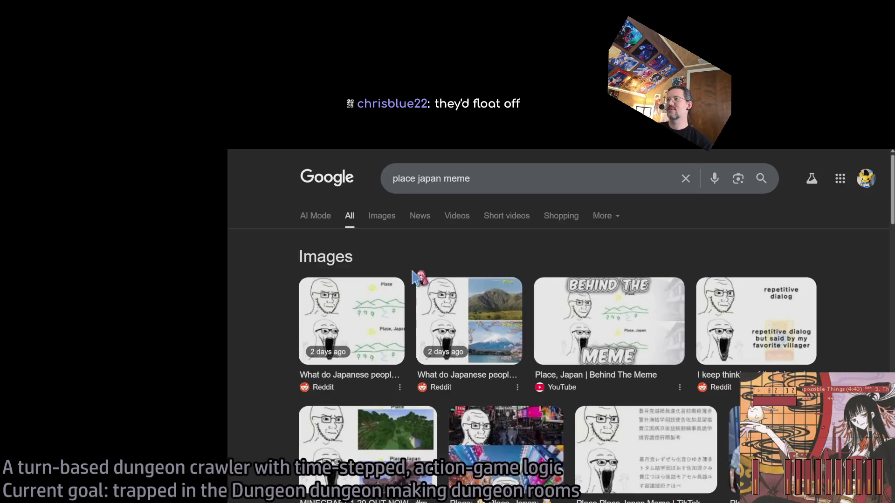
{"action": "left_click", "coordinate": [377, 218]}
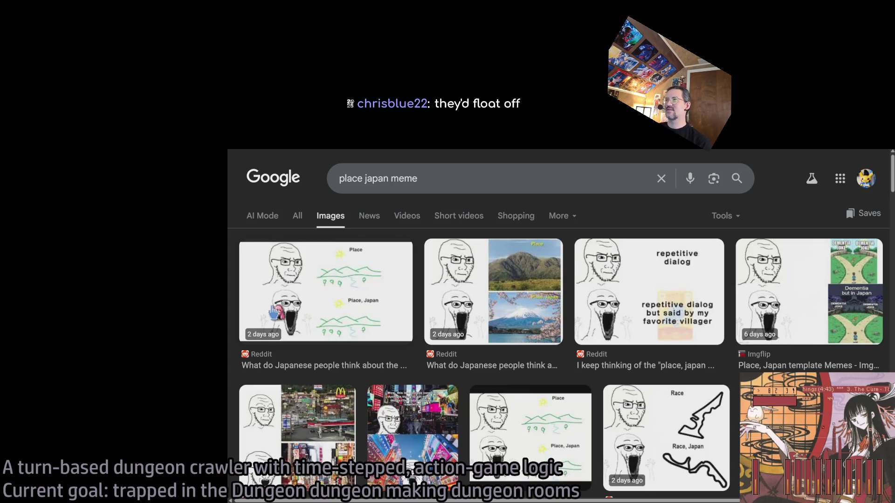
{"action": "left_click", "coordinate": [503, 274]}
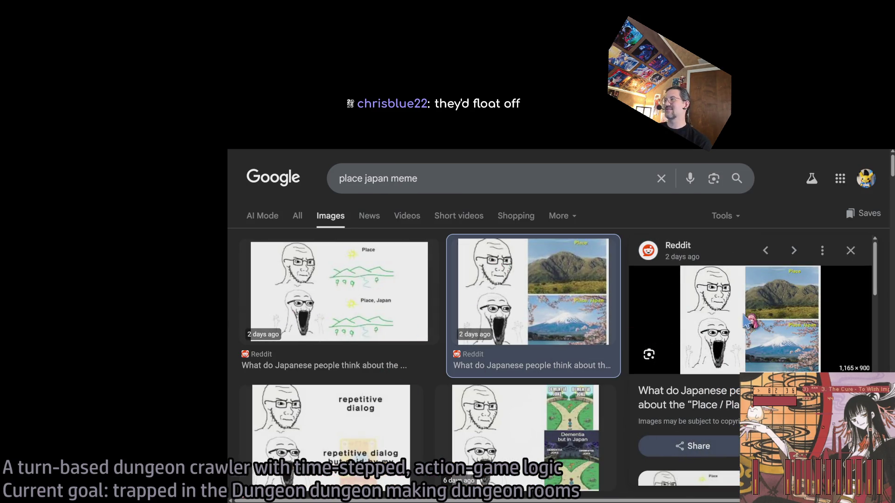
Read the AskAJapanese Reddit post behind the image, then return to the image results
{"action": "left_click", "coordinate": [745, 318]}
{"action": "scroll", "coordinate": [560, 303], "scroll_direction": "down", "scroll_amount": 2}
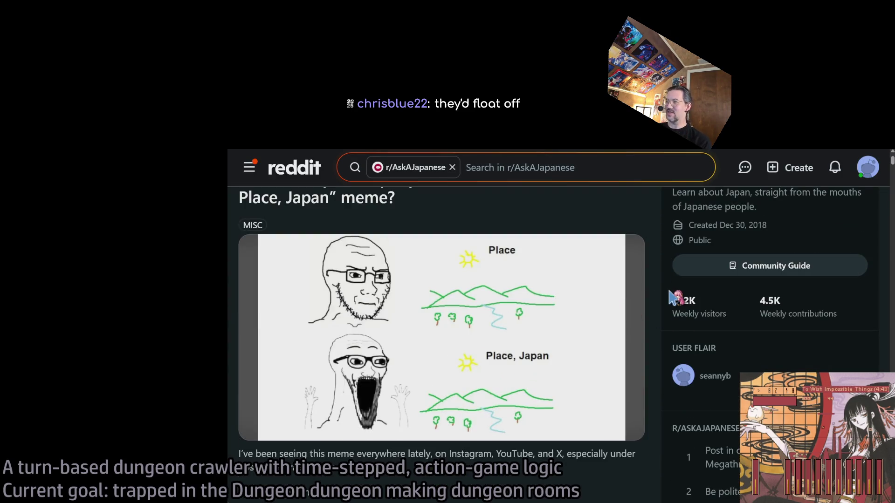
{"action": "scroll", "coordinate": [671, 298], "scroll_direction": "down", "scroll_amount": 15}
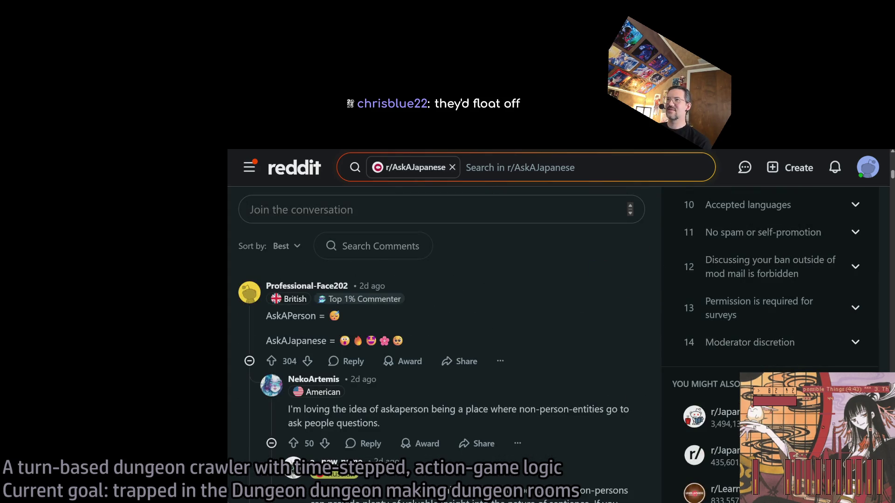
{"action": "key", "text": "alt+Left"}
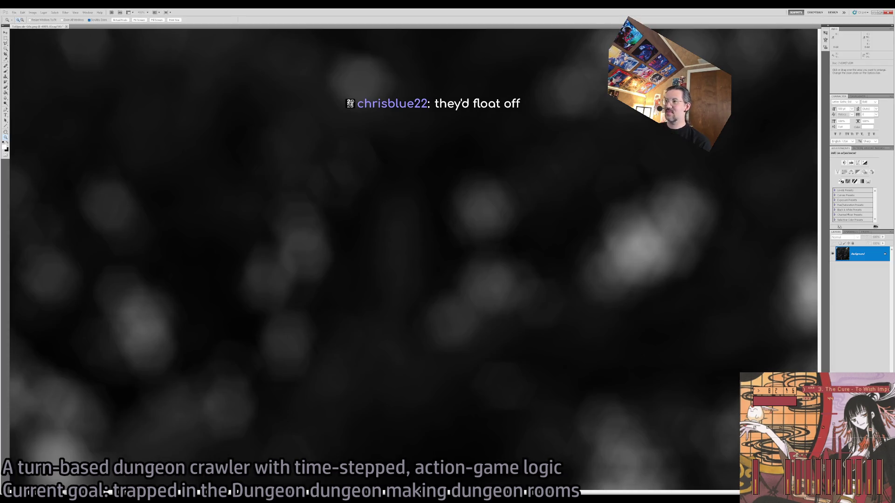
{"action": "key", "text": "ctrl+minus"}
{"action": "key", "text": "ctrl+minus"}
{"action": "key", "text": "ctrl+minus"}
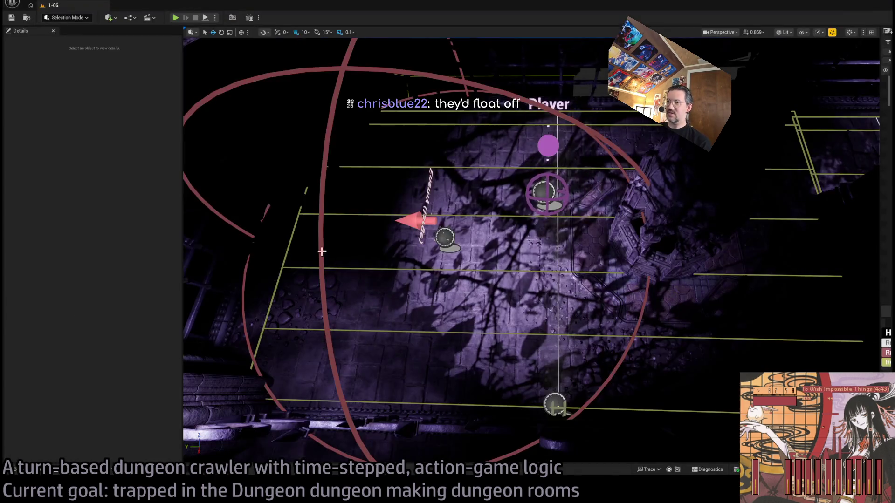
Select Room_SpotLight4, reveal its Cookie_foliage6A cookie settings, and frame it in the viewport
{"action": "left_click_drag", "start_coordinate": [532, 205], "coordinate": [201, 408]}
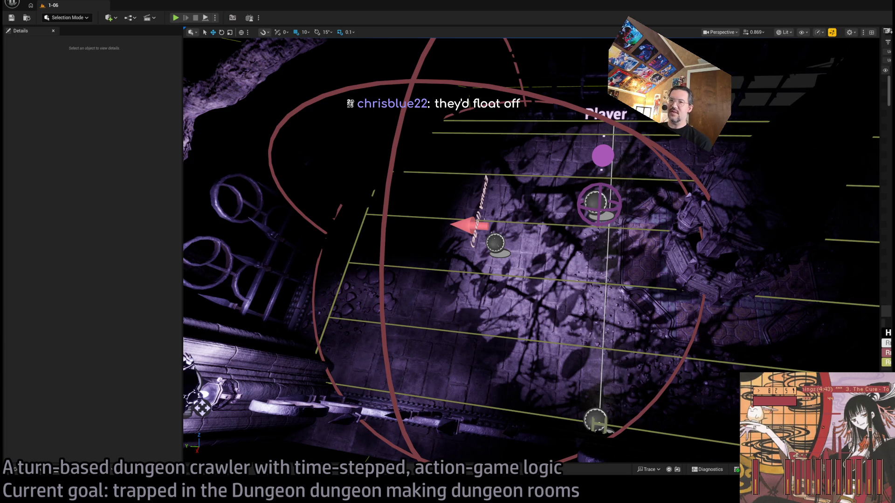
{"action": "mouse_move", "coordinate": [201, 408]}
{"action": "left_mouse_down"}
{"action": "mouse_move", "coordinate": [232, 294]}
{"action": "mouse_move", "coordinate": [279, 327]}
{"action": "mouse_move", "coordinate": [337, 345]}
{"action": "mouse_move", "coordinate": [373, 329]}
{"action": "left_mouse_up"}
{"action": "left_click", "coordinate": [337, 345]}
{"action": "scroll", "coordinate": [140, 327], "scroll_direction": "down", "scroll_amount": 1}
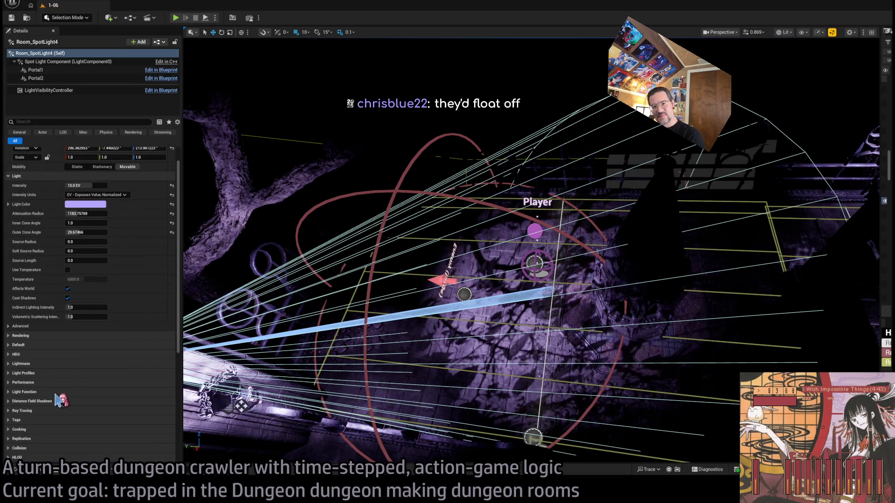
{"action": "left_click", "coordinate": [51, 430]}
{"action": "scroll", "coordinate": [65, 430], "scroll_direction": "down", "scroll_amount": 9}
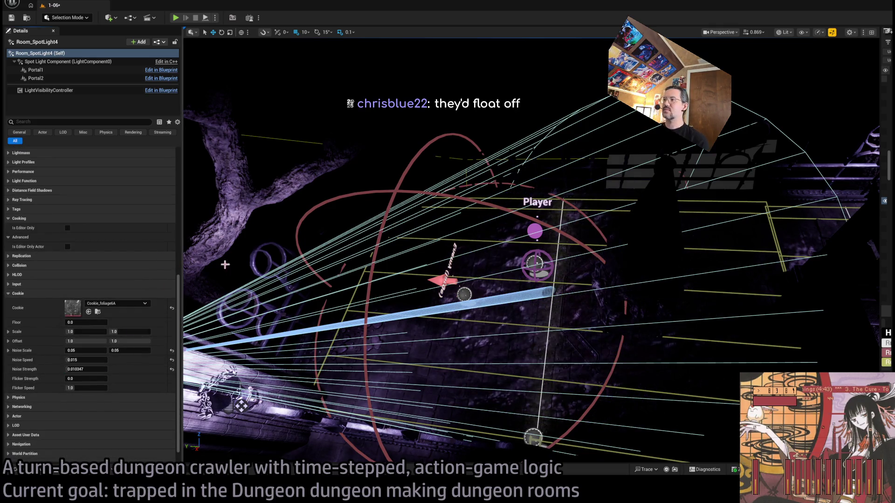
{"action": "key", "text": "f"}
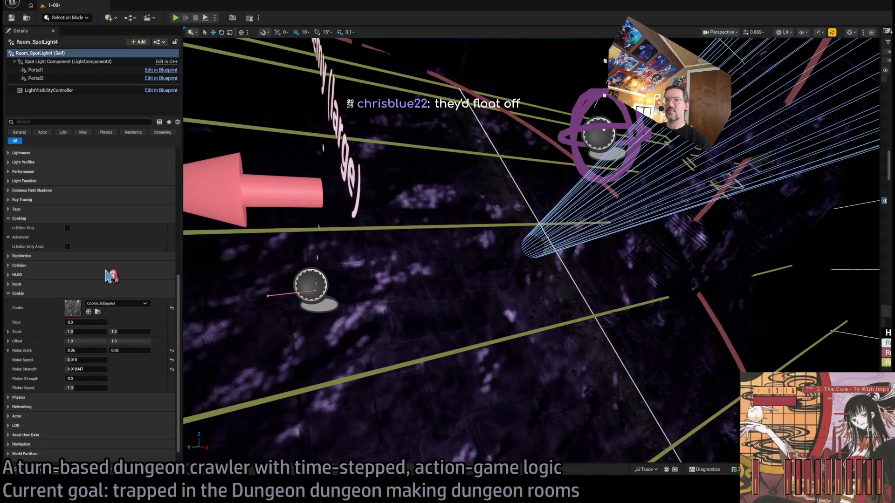
{"action": "scroll", "coordinate": [88, 194], "scroll_direction": "up", "scroll_amount": 8}
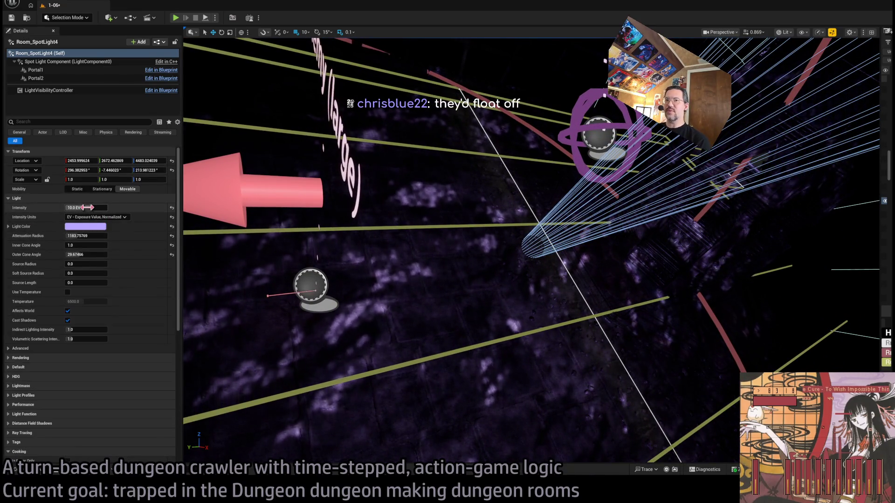
Drag Room_SpotLight4's Intensity up from 10.0 EV to about 12.3 EV and centre the view on the spotlight
{"action": "left_click_drag", "start_coordinate": [89, 207], "coordinate": [97, 207]}
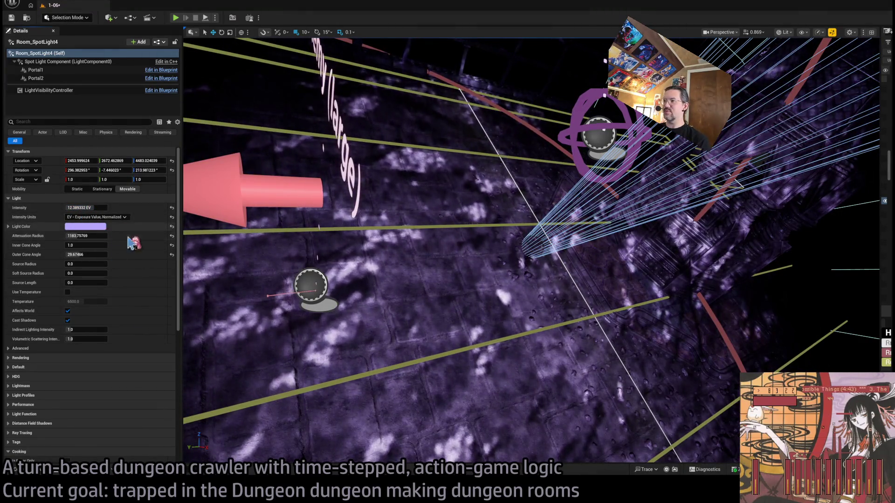
{"action": "mouse_move", "coordinate": [326, 261]}
{"action": "left_mouse_down"}
{"action": "mouse_move", "coordinate": [345, 251]}
{"action": "mouse_move", "coordinate": [303, 260]}
{"action": "left_mouse_up"}
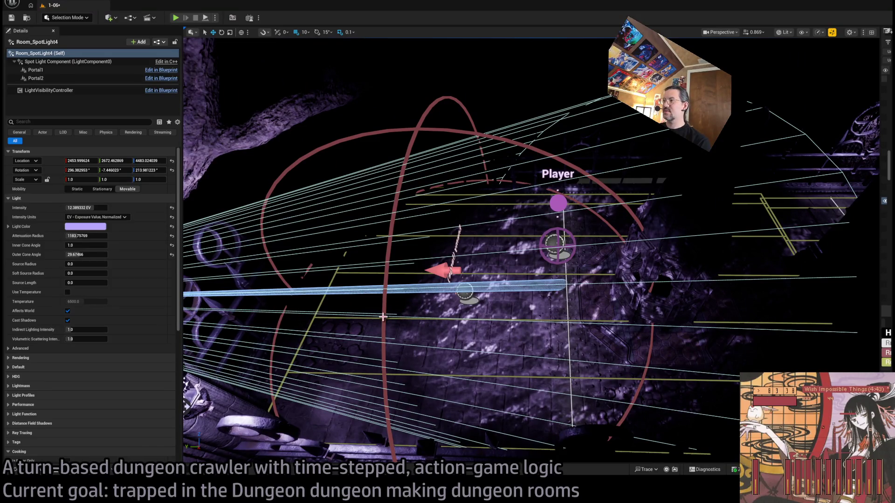
{"action": "scroll", "coordinate": [384, 317], "scroll_direction": "up", "scroll_amount": 5}
Switch Room_SpotLight4's cookie texture from Cookie_foliage6A to Cookie_foliage6B
{"action": "scroll", "coordinate": [149, 344], "scroll_direction": "down", "scroll_amount": 3}
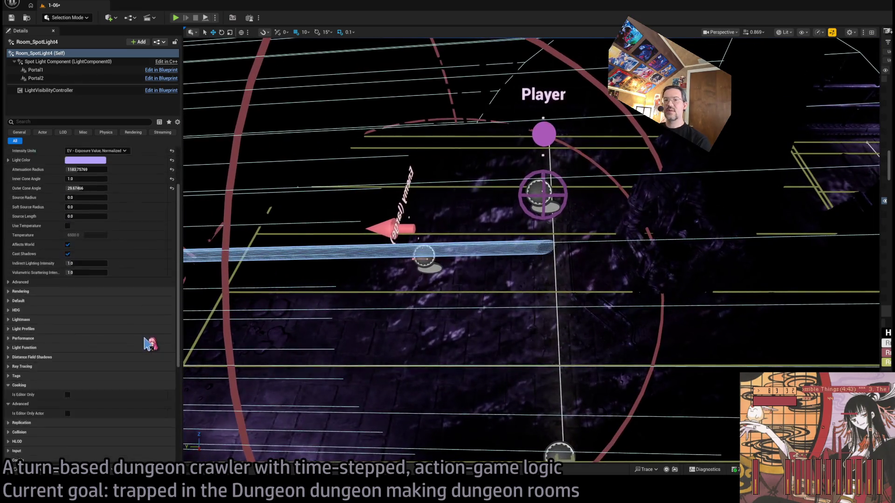
{"action": "scroll", "coordinate": [149, 344], "scroll_direction": "down", "scroll_amount": 7}
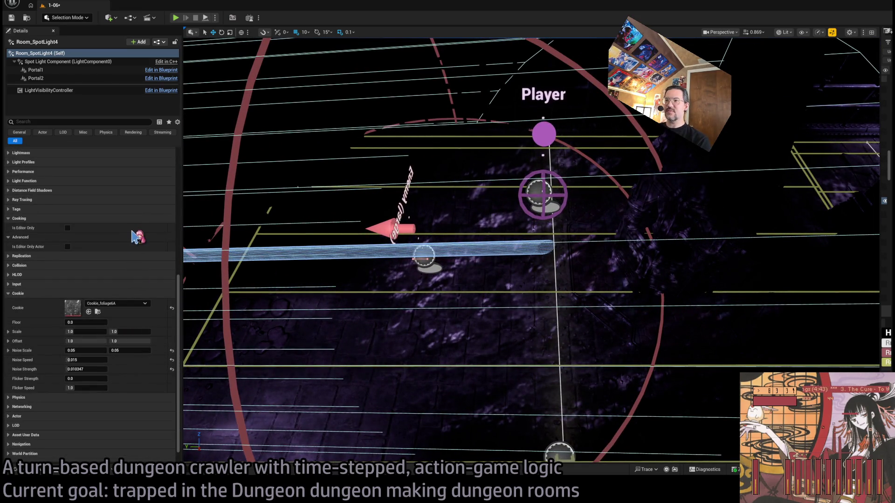
{"action": "left_click", "coordinate": [123, 315]}
{"action": "left_click", "coordinate": [123, 314]}
Fly around the lit floor to inspect the new cookie pattern, then select Room_SpotLight
{"action": "mouse_move", "coordinate": [393, 297]}
{"action": "left_mouse_down"}
{"action": "mouse_move", "coordinate": [410, 279]}
{"action": "mouse_move", "coordinate": [401, 303]}
{"action": "mouse_move", "coordinate": [405, 289]}
{"action": "mouse_move", "coordinate": [401, 303]}
{"action": "mouse_move", "coordinate": [555, 294]}
{"action": "left_mouse_up"}
{"action": "mouse_move", "coordinate": [615, 152]}
{"action": "left_mouse_down"}
{"action": "mouse_move", "coordinate": [601, 154]}
{"action": "mouse_move", "coordinate": [611, 163]}
{"action": "mouse_move", "coordinate": [606, 149]}
{"action": "mouse_move", "coordinate": [564, 191]}
{"action": "mouse_move", "coordinate": [682, 350]}
{"action": "left_mouse_up"}
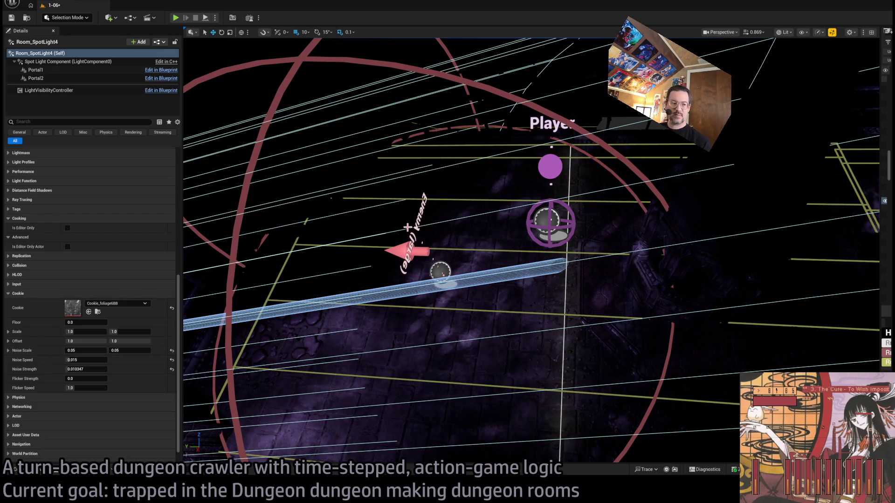
{"action": "scroll", "coordinate": [532, 250], "scroll_direction": "down", "scroll_amount": 10}
{"action": "scroll", "coordinate": [531, 250], "scroll_direction": "up", "scroll_amount": 10}
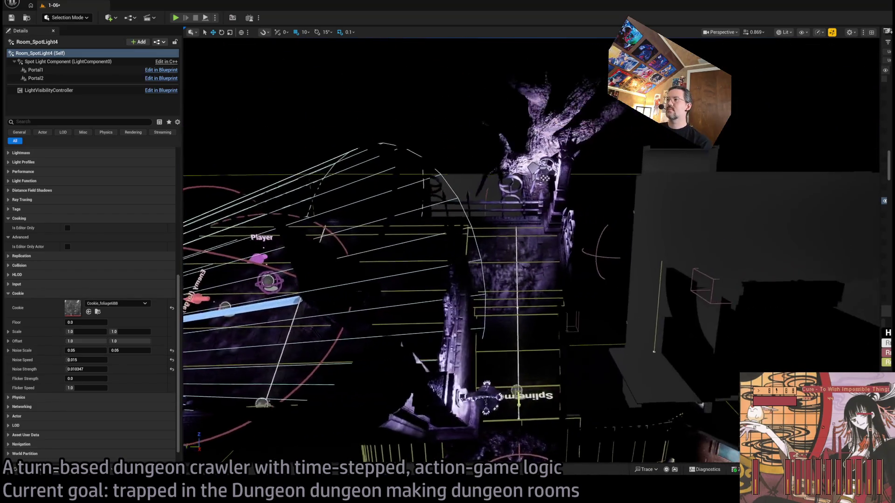
{"action": "scroll", "coordinate": [532, 251], "scroll_direction": "down", "scroll_amount": 5}
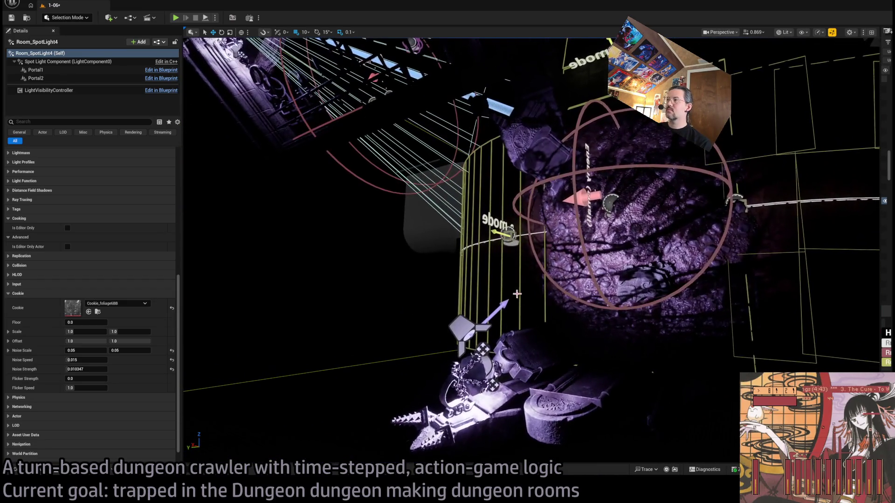
{"action": "left_click", "coordinate": [461, 327]}
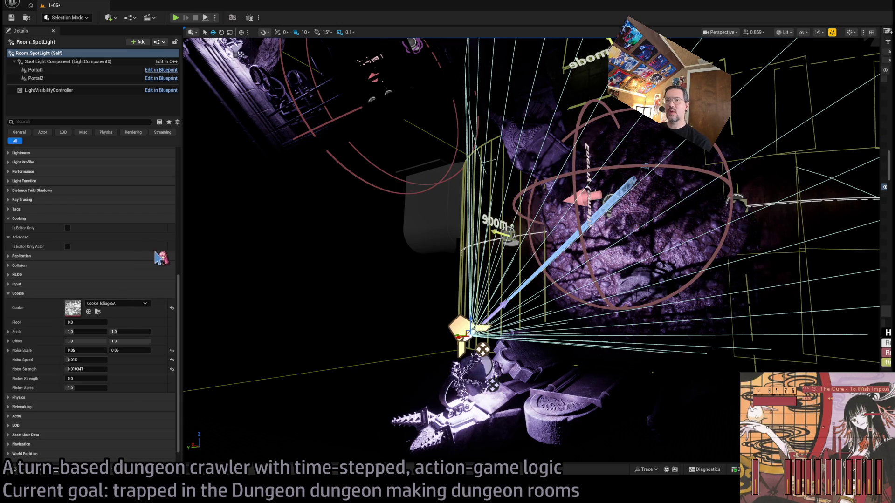
Raise Room_SpotLight's intensity from 9.0 EV to 11.0 EV and start a playtest
{"action": "scroll", "coordinate": [477, 367], "scroll_direction": "up", "scroll_amount": 5}
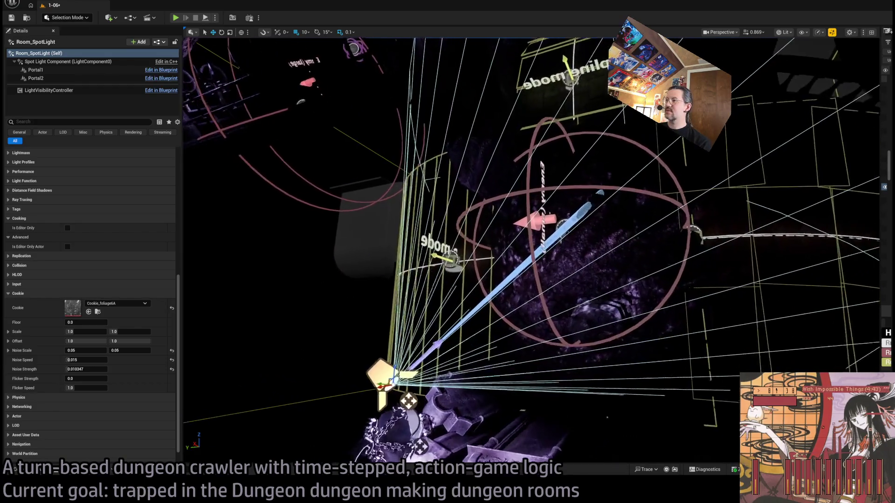
{"action": "scroll", "coordinate": [97, 280], "scroll_direction": "up", "scroll_amount": 10}
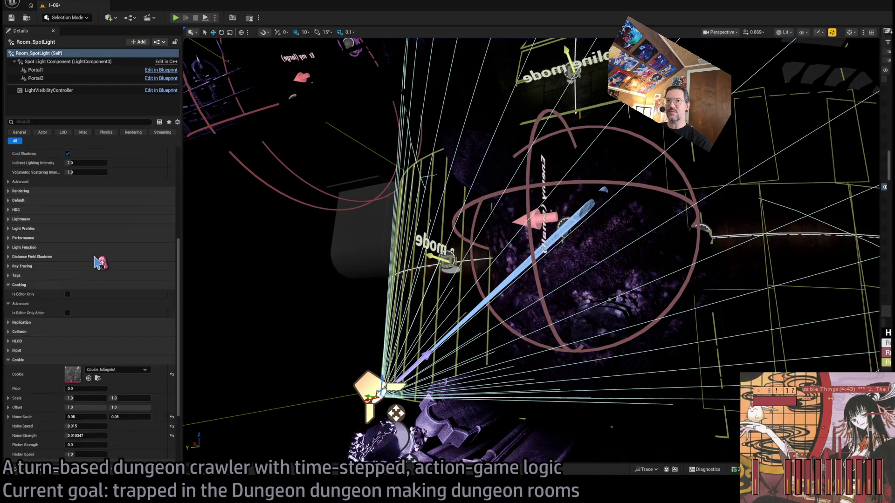
{"action": "left_click", "coordinate": [89, 197]}
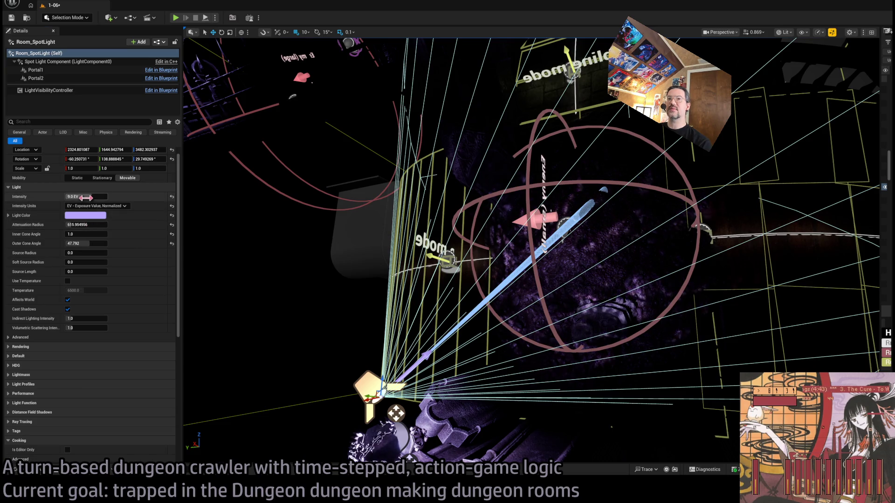
{"action": "type", "text": "11"}
{"action": "key", "text": "Return"}
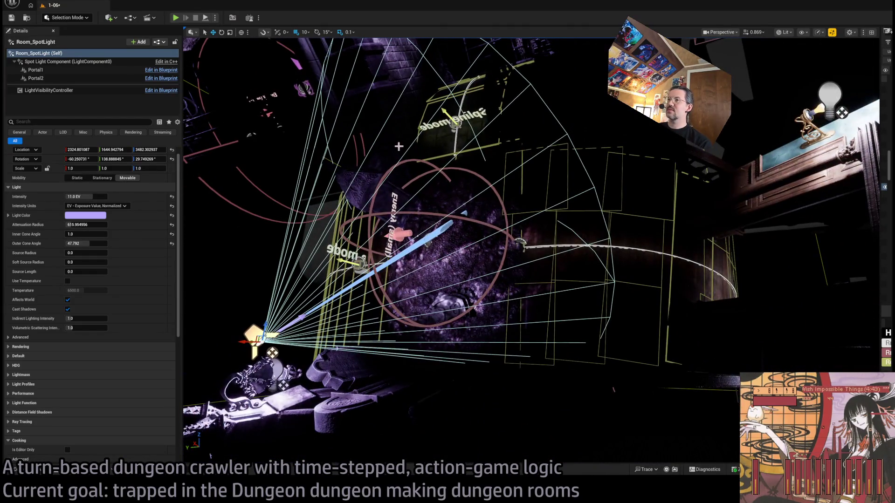
{"action": "key", "text": "alt+p"}
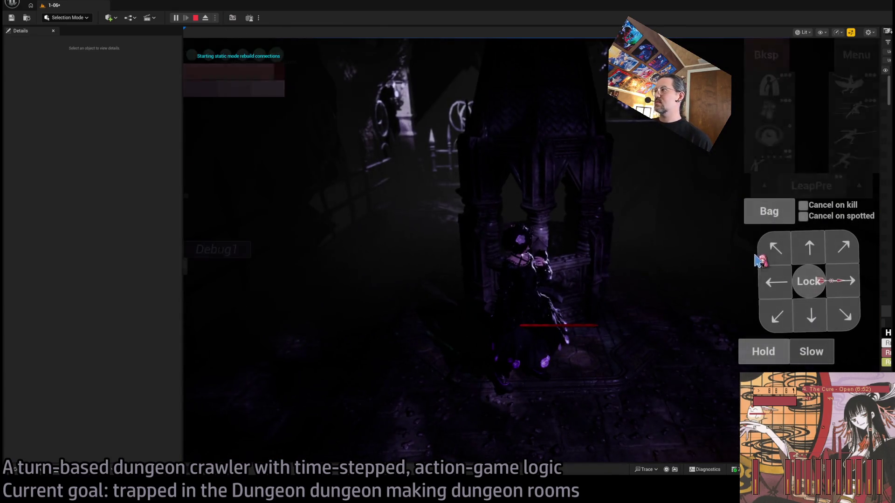
{"action": "left_click", "coordinate": [810, 253]}
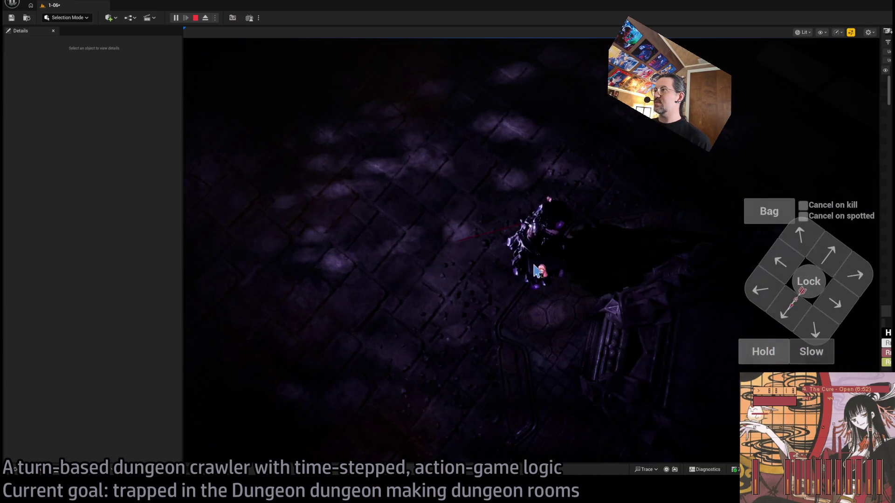
{"action": "key", "text": "Escape"}
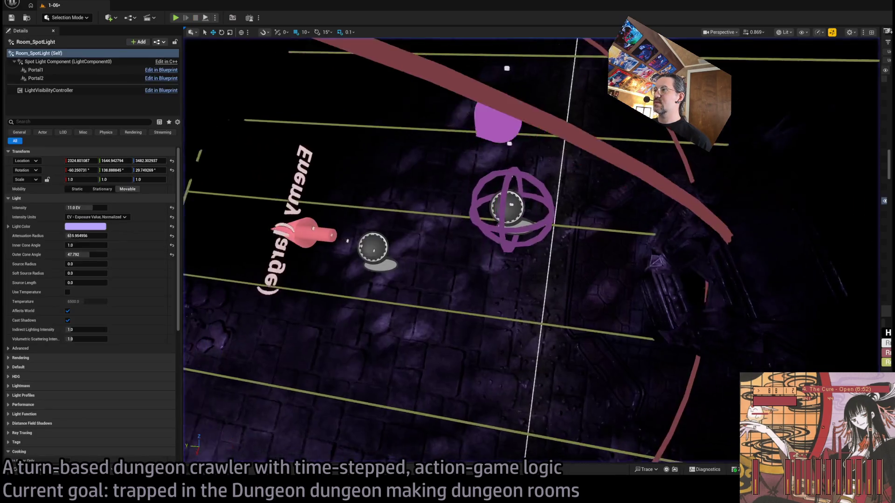
{"action": "scroll", "coordinate": [339, 304], "scroll_direction": "down", "scroll_amount": 1}
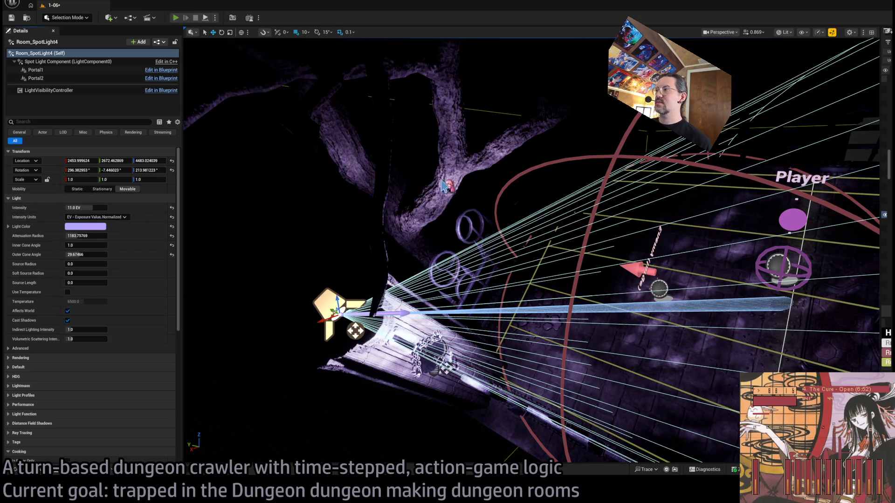
{"action": "key", "text": "alt+p"}
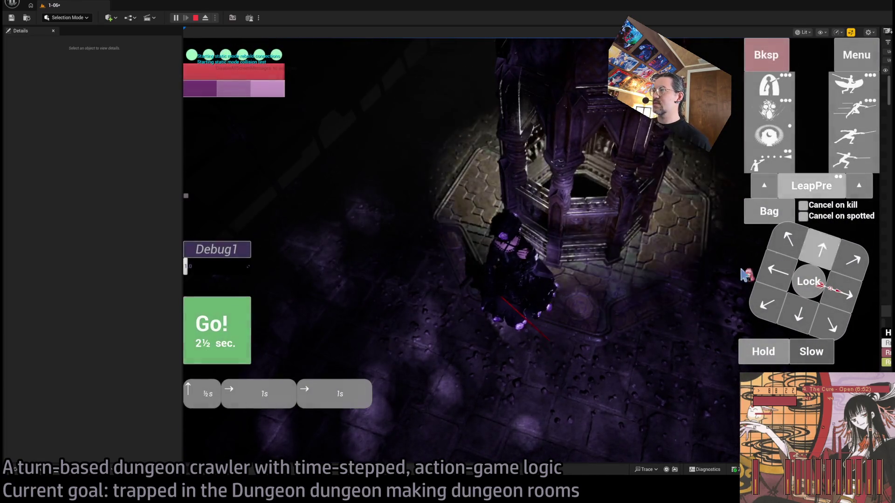
{"action": "left_click", "coordinate": [222, 332]}
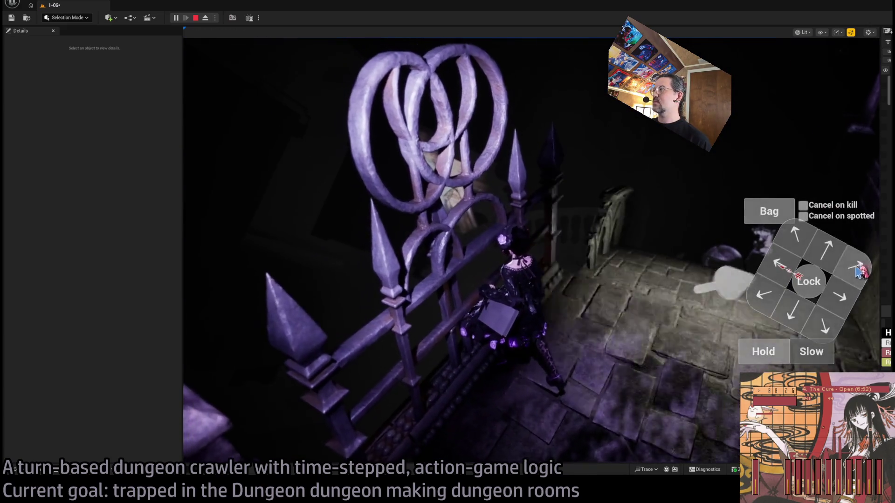
{"action": "left_click", "coordinate": [830, 263]}
{"action": "left_click", "coordinate": [222, 332]}
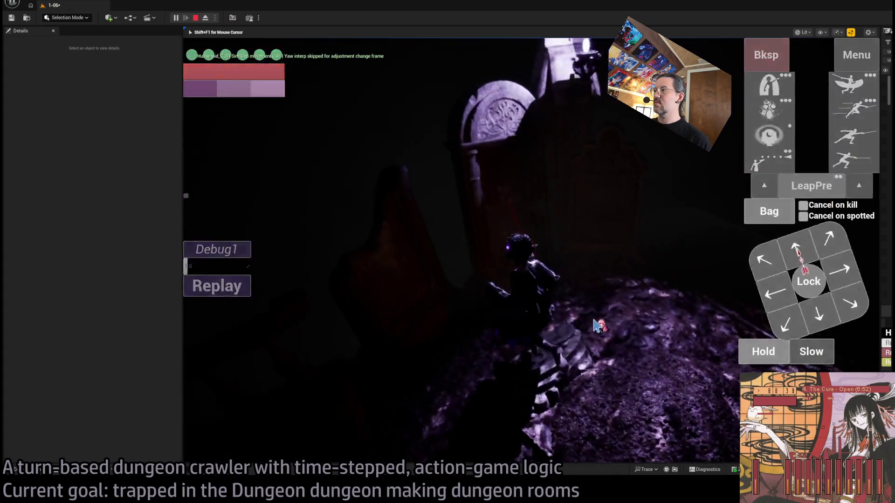
{"action": "left_click", "coordinate": [839, 266]}
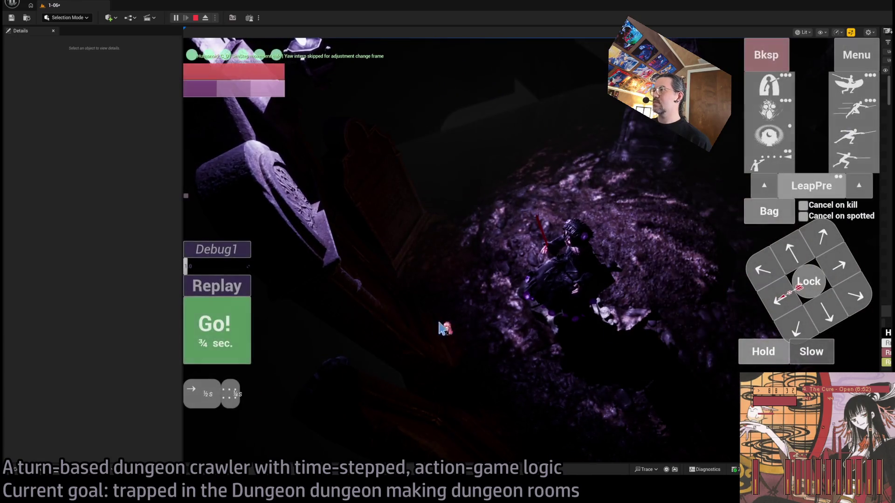
{"action": "left_click", "coordinate": [219, 327]}
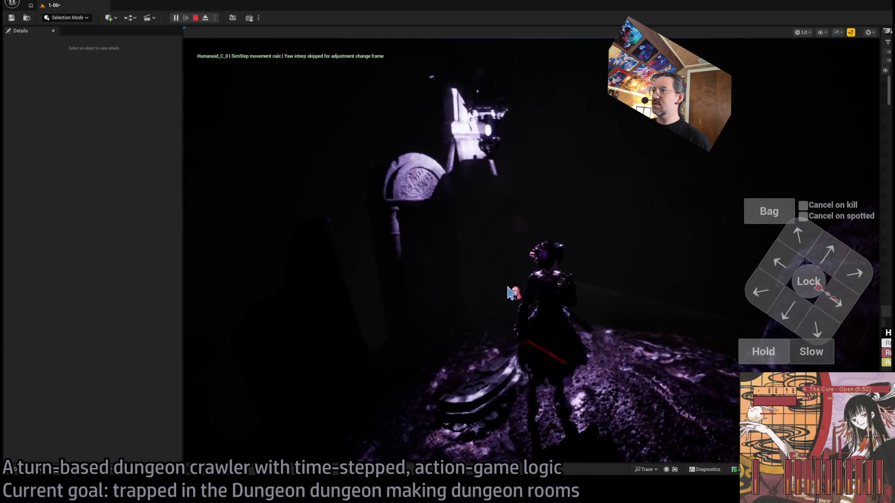
{"action": "key", "text": "Escape"}
{"action": "key", "text": "f"}
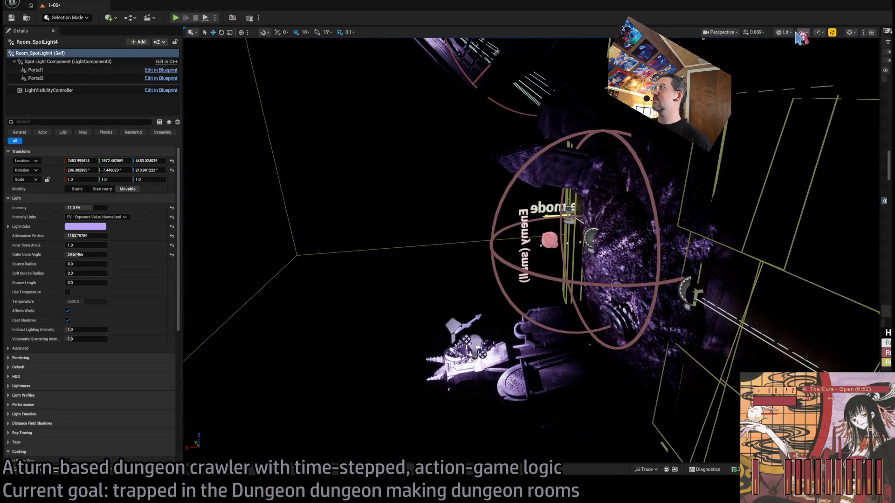
In Unlit view, Alt-drag SM_Tree_no_leaf_a2 downward to create a duplicate tree
{"action": "key", "text": "alt+3"}
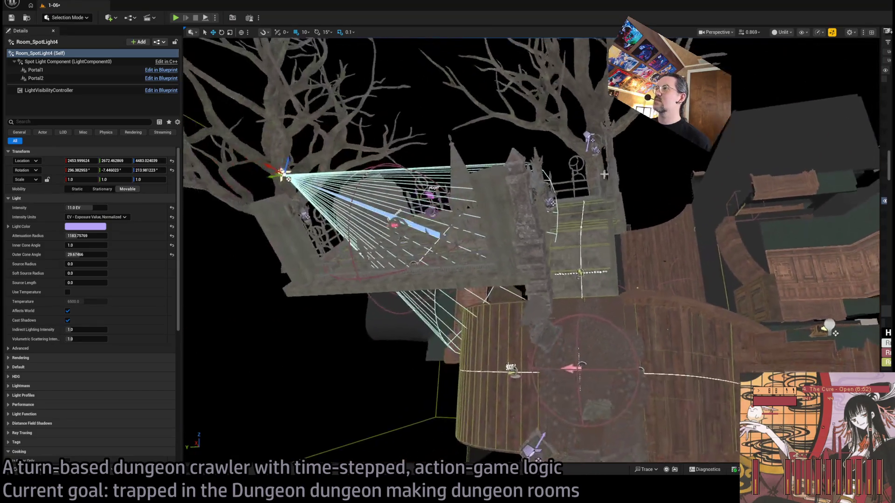
{"action": "left_click", "coordinate": [606, 172]}
{"action": "left_click_drag", "start_coordinate": [606, 171], "coordinate": [580, 210]}
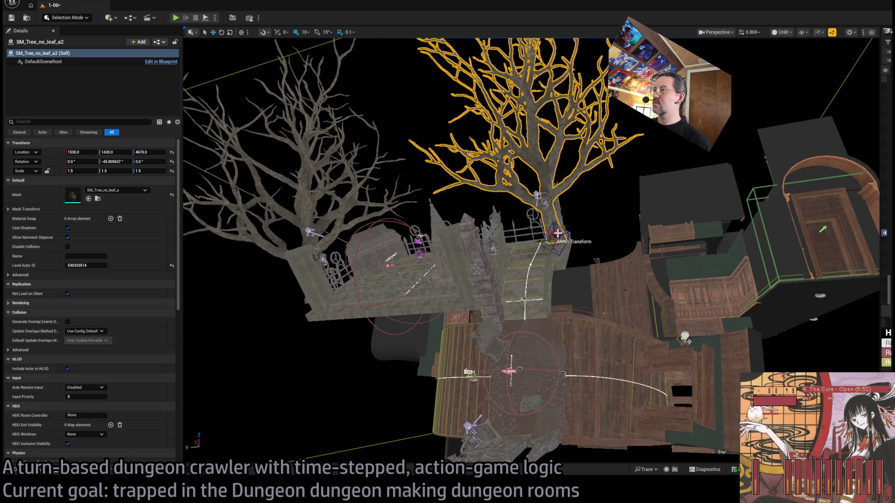
{"action": "left_click_drag", "start_coordinate": [550, 237], "coordinate": [523, 403], "text": "alt"}
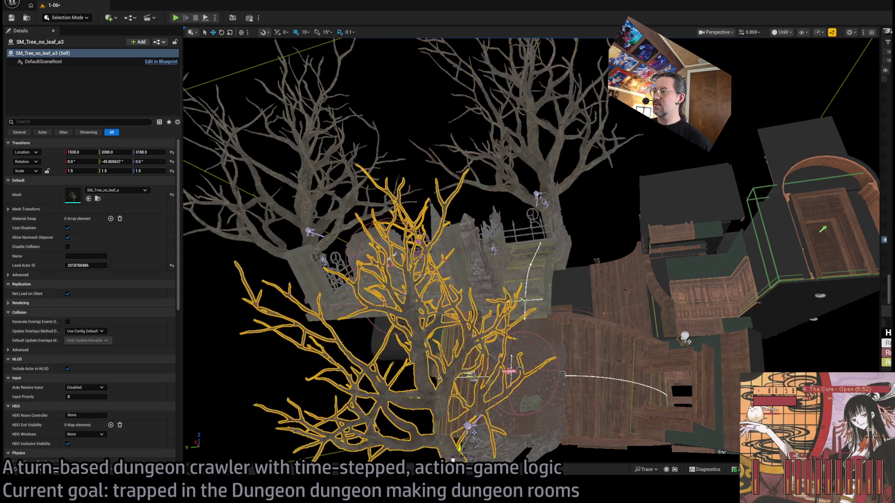
{"action": "key", "text": "f"}
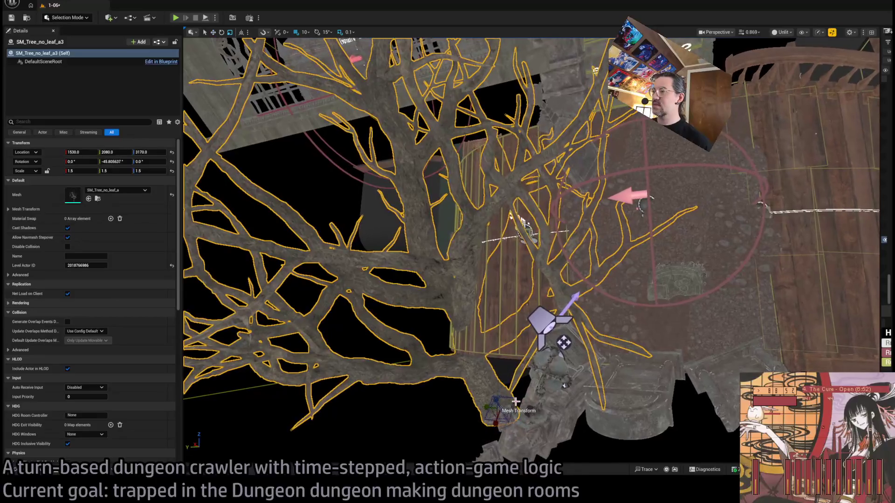
Scale the tree copy to 0.7 and move it along X toward the round wooden wall
{"action": "left_click", "coordinate": [172, 171]}
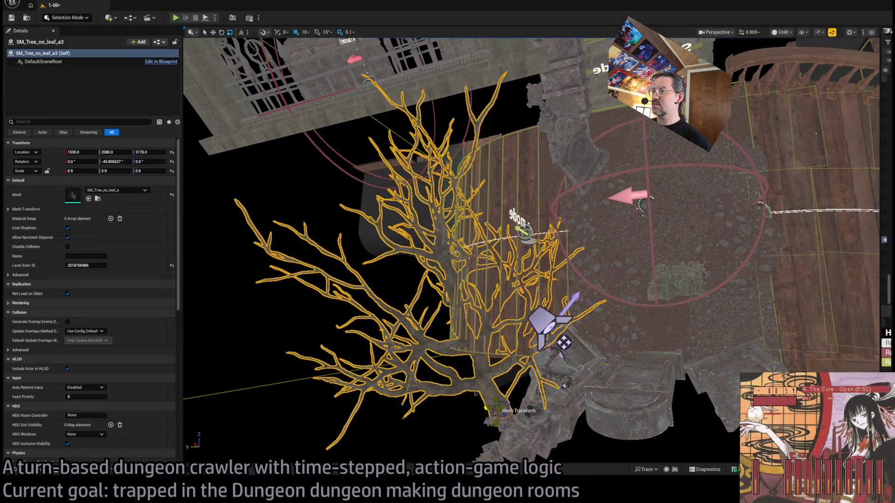
{"action": "left_click_drag", "start_coordinate": [82, 171], "coordinate": [70, 171]}
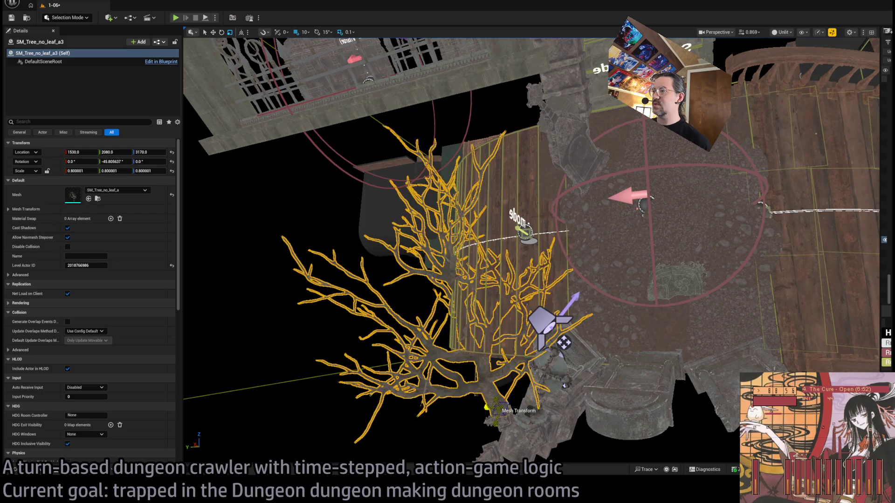
{"action": "left_click_drag", "start_coordinate": [484, 383], "coordinate": [484, 383]}
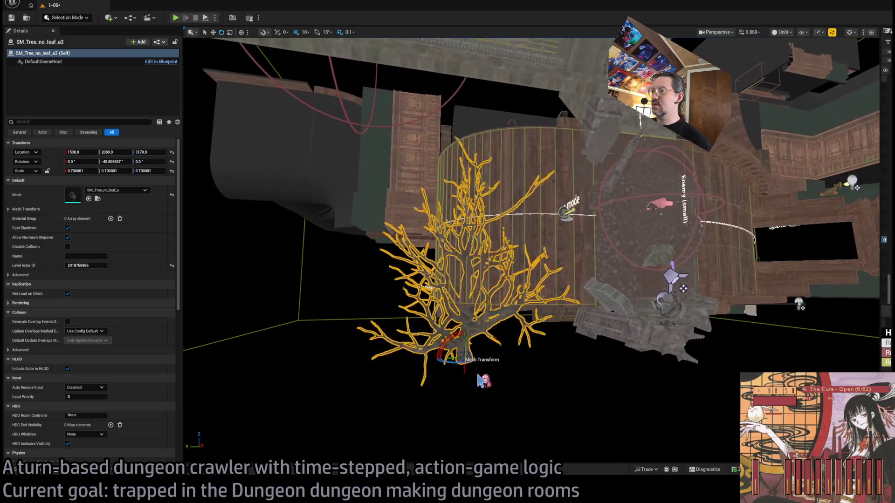
{"action": "left_click_drag", "start_coordinate": [547, 367], "coordinate": [547, 367]}
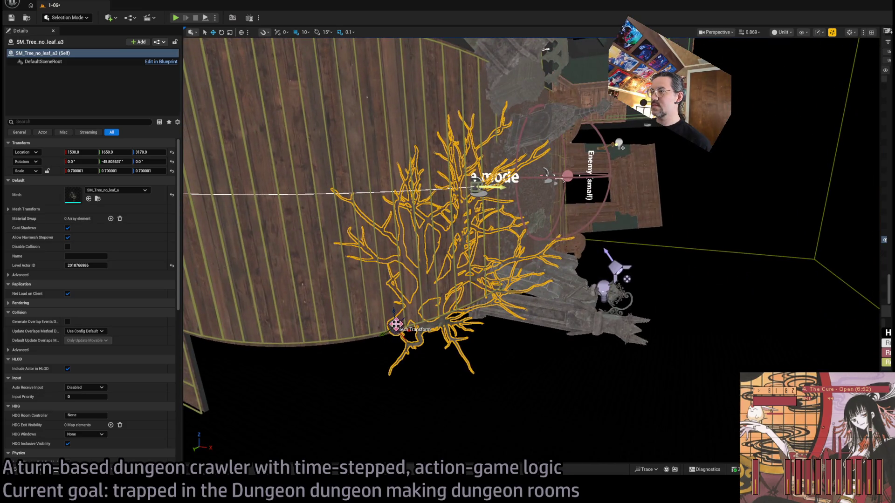
{"action": "mouse_move", "coordinate": [399, 323]}
{"action": "left_mouse_down"}
{"action": "mouse_move", "coordinate": [470, 342]}
{"action": "mouse_move", "coordinate": [405, 217]}
{"action": "mouse_move", "coordinate": [509, 328]}
{"action": "mouse_move", "coordinate": [536, 322]}
{"action": "mouse_move", "coordinate": [493, 324]}
{"action": "mouse_move", "coordinate": [479, 295]}
{"action": "mouse_move", "coordinate": [482, 233]}
{"action": "left_mouse_up"}
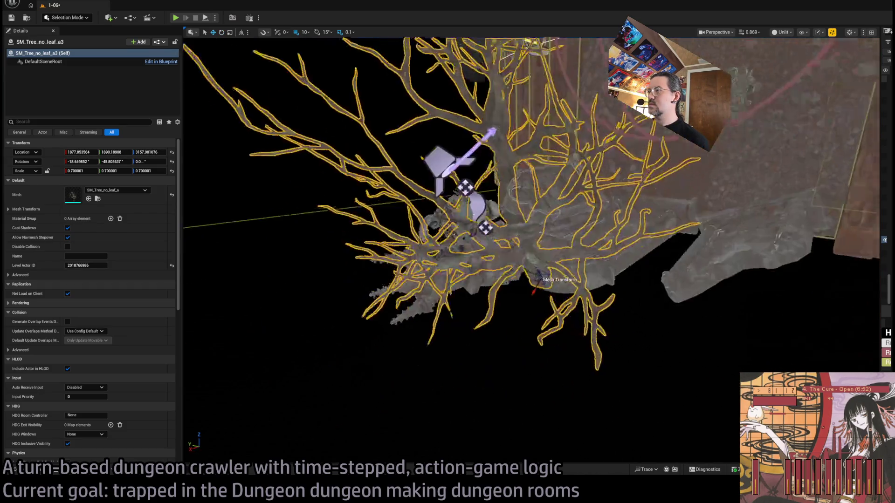
Reselect SM_Tree_no_leaf_a3 and move it closer to the round wooden wall
{"action": "scroll", "coordinate": [532, 252], "scroll_direction": "up", "scroll_amount": 5}
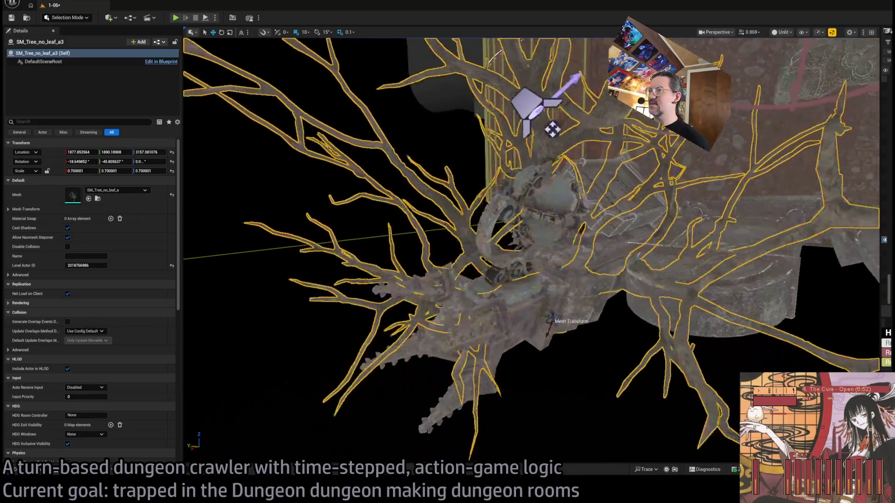
{"action": "scroll", "coordinate": [550, 321], "scroll_direction": "down", "scroll_amount": 5}
{"action": "key", "text": "Escape"}
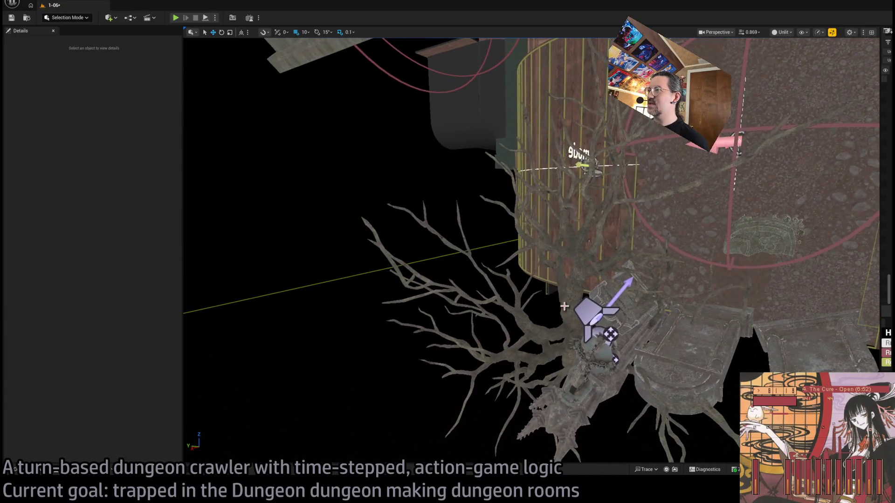
{"action": "left_click", "coordinate": [606, 359]}
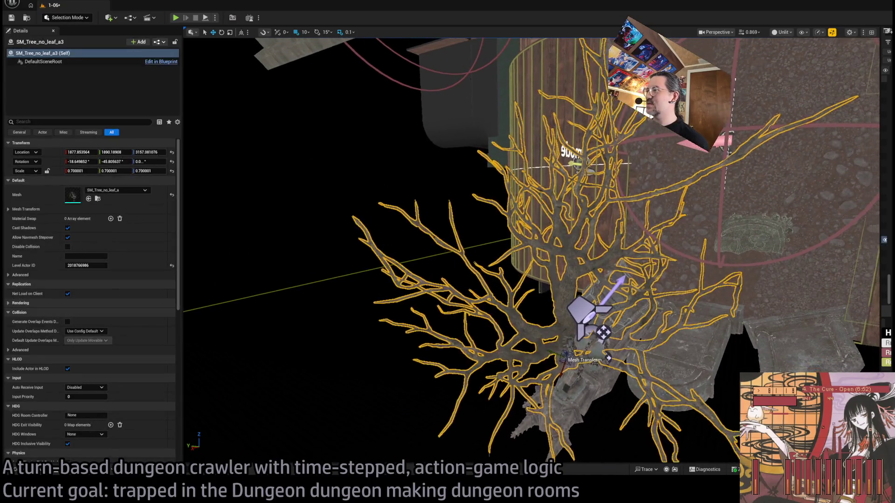
{"action": "left_click_drag", "start_coordinate": [531, 251], "coordinate": [485, 251]}
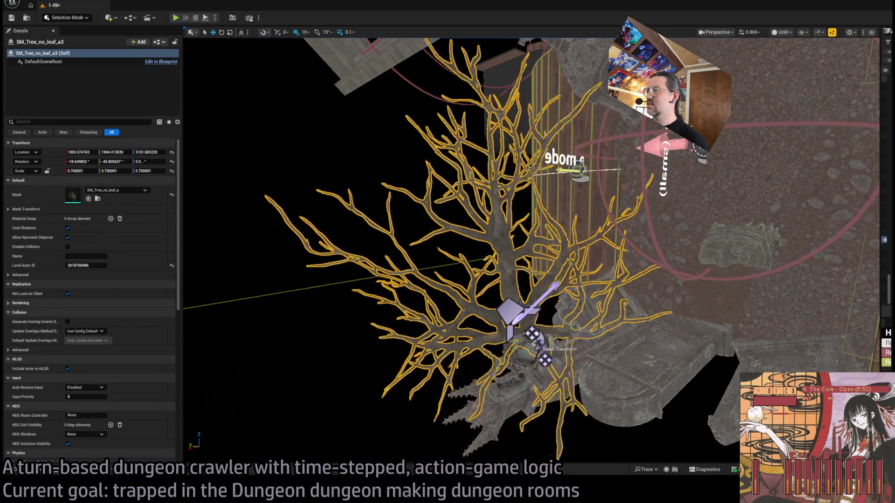
{"action": "mouse_move", "coordinate": [522, 310]}
{"action": "left_mouse_down"}
{"action": "mouse_move", "coordinate": [519, 300]}
{"action": "mouse_move", "coordinate": [629, 311]}
{"action": "mouse_move", "coordinate": [601, 338]}
{"action": "mouse_move", "coordinate": [532, 280]}
{"action": "mouse_move", "coordinate": [517, 187]}
{"action": "left_mouse_up"}
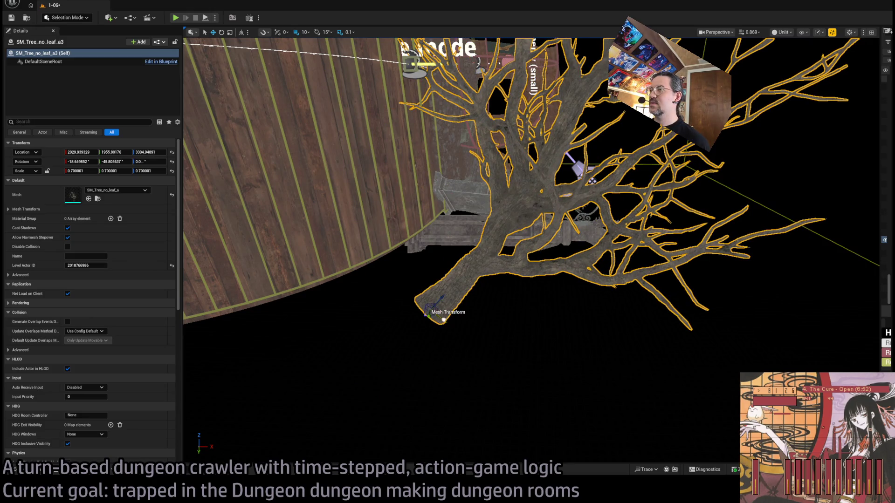
{"action": "left_click_drag", "start_coordinate": [435, 300], "coordinate": [415, 228]}
Tilt the tree copy about 23 degrees with the rotate gizmo, then select the player spawn marker
{"action": "key", "text": "e"}
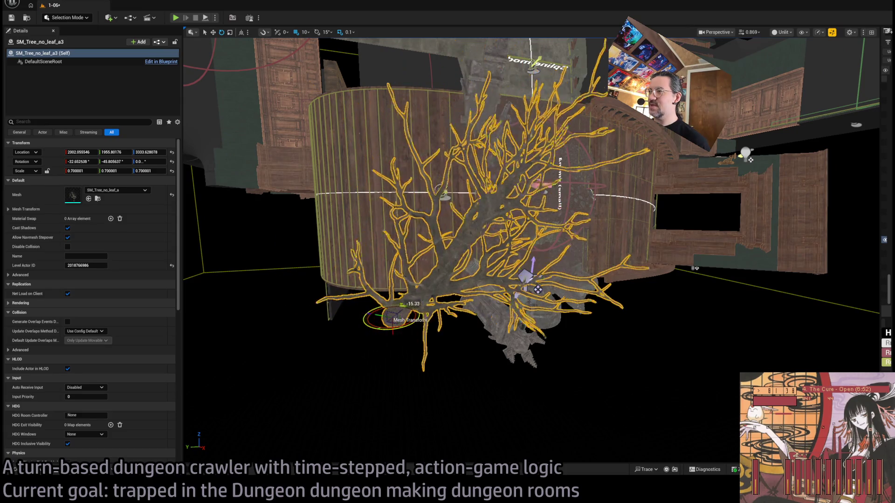
{"action": "mouse_move", "coordinate": [385, 335]}
{"action": "left_mouse_down"}
{"action": "mouse_move", "coordinate": [578, 174]}
{"action": "mouse_move", "coordinate": [426, 180]}
{"action": "mouse_move", "coordinate": [523, 273]}
{"action": "left_mouse_up"}
{"action": "mouse_move", "coordinate": [658, 304]}
{"action": "left_mouse_down"}
{"action": "mouse_move", "coordinate": [625, 320]}
{"action": "mouse_move", "coordinate": [653, 307]}
{"action": "mouse_move", "coordinate": [573, 280]}
{"action": "mouse_move", "coordinate": [493, 268]}
{"action": "mouse_move", "coordinate": [472, 242]}
{"action": "left_mouse_up"}
{"action": "mouse_move", "coordinate": [505, 285]}
{"action": "left_mouse_down"}
{"action": "mouse_move", "coordinate": [573, 268]}
{"action": "mouse_move", "coordinate": [585, 245]}
{"action": "mouse_move", "coordinate": [574, 256]}
{"action": "mouse_move", "coordinate": [557, 240]}
{"action": "left_mouse_up"}
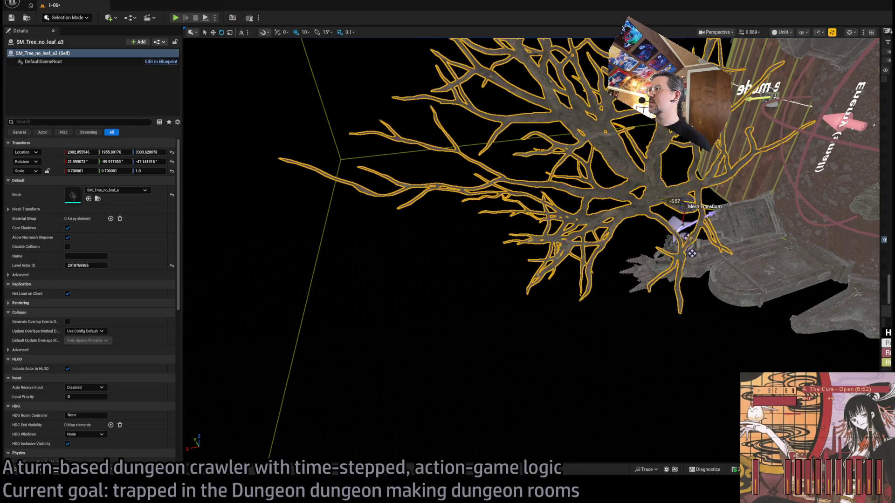
{"action": "mouse_move", "coordinate": [557, 240]}
{"action": "left_mouse_down"}
{"action": "mouse_move", "coordinate": [712, 211]}
{"action": "mouse_move", "coordinate": [848, 227]}
{"action": "left_mouse_up"}
{"action": "left_click_drag", "start_coordinate": [462, 310], "coordinate": [461, 310]}
{"action": "left_click_drag", "start_coordinate": [547, 271], "coordinate": [547, 271]}
{"action": "left_click", "coordinate": [371, 153]}
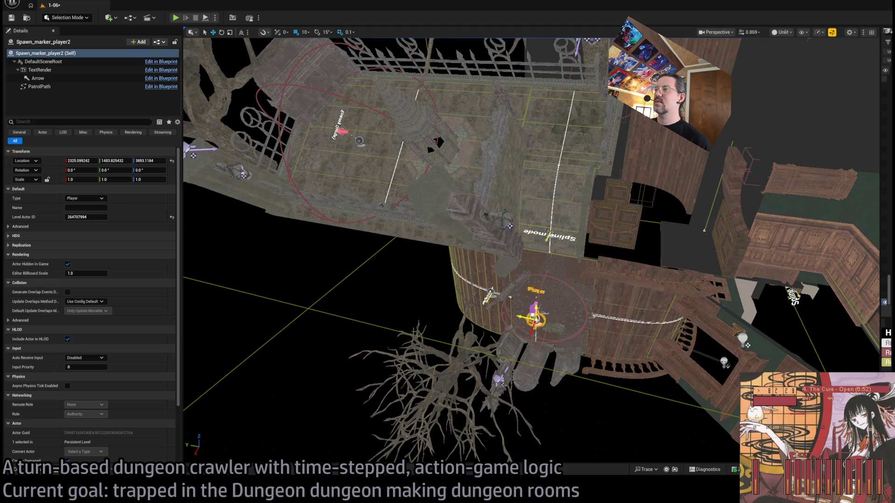
Start a Play-In-Editor session of the room with Alt+P
{"action": "left_click_drag", "start_coordinate": [547, 271], "coordinate": [547, 271]}
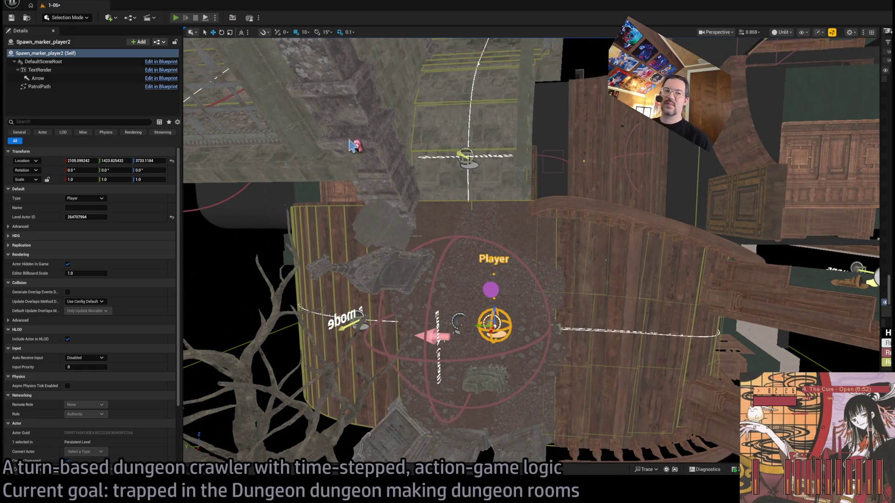
{"action": "key", "text": "alt+p"}
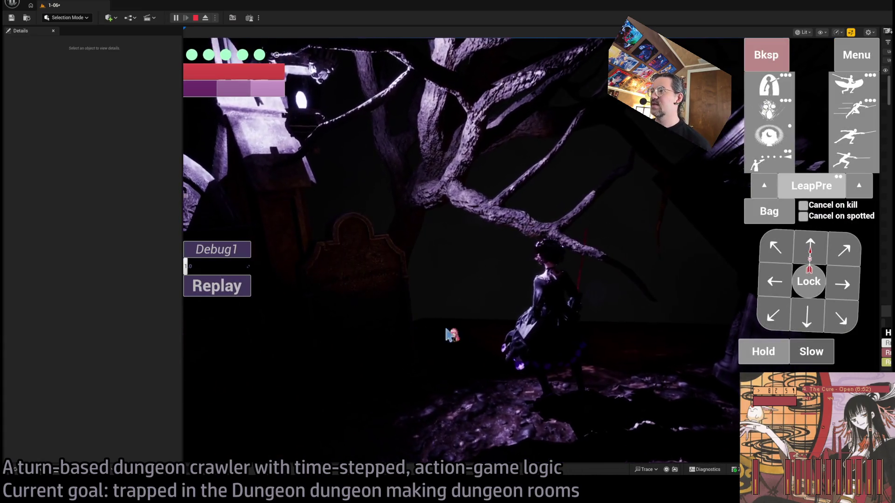
Stop the playtest and nudge the bare tree to about 2084, 1924, 3379 beside the stone enclosure
{"action": "key", "text": "Escape"}
{"action": "scroll", "coordinate": [489, 318], "scroll_direction": "up", "scroll_amount": 2}
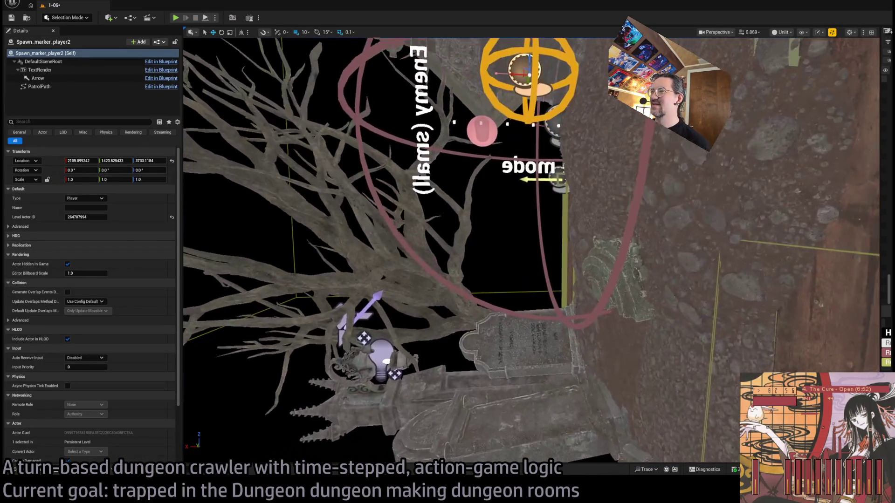
{"action": "left_click", "coordinate": [489, 318]}
{"action": "mouse_move", "coordinate": [533, 336]}
{"action": "left_mouse_down"}
{"action": "mouse_move", "coordinate": [464, 330]}
{"action": "mouse_move", "coordinate": [494, 336]}
{"action": "mouse_move", "coordinate": [466, 302]}
{"action": "left_mouse_up"}
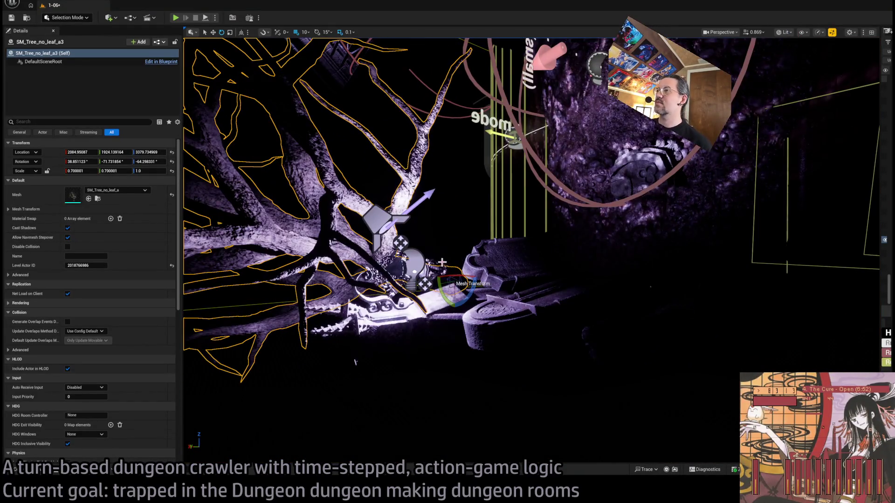
Select Room_PointLight3, then Room_SpotLight, and set its Intensity back to 9.0 EV
{"action": "left_click", "coordinate": [418, 261]}
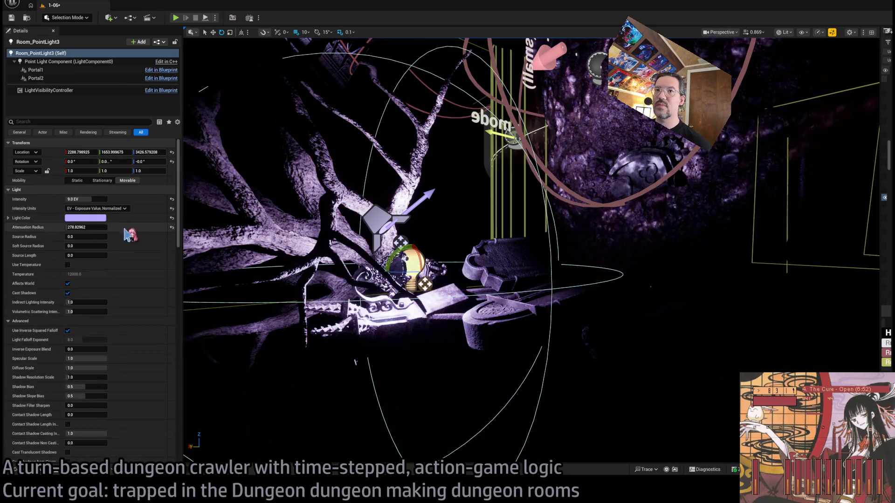
{"action": "scroll", "coordinate": [135, 297], "scroll_direction": "down", "scroll_amount": 5}
{"action": "scroll", "coordinate": [129, 304], "scroll_direction": "down", "scroll_amount": 3}
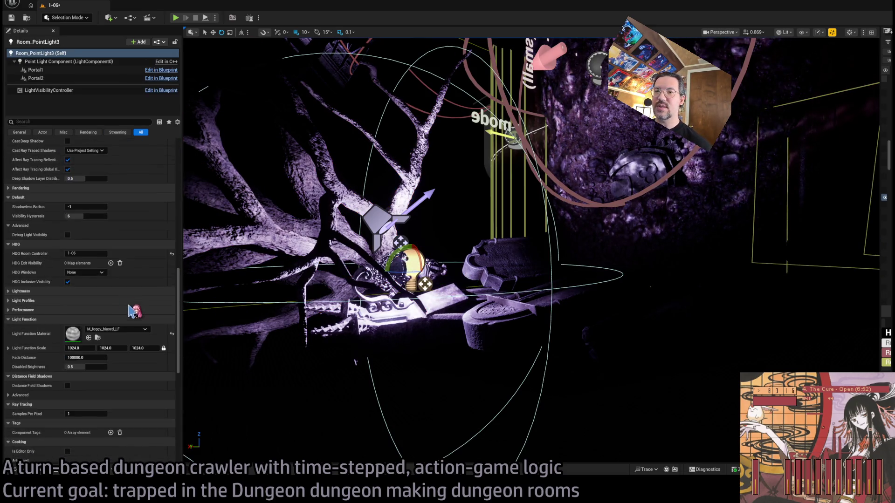
{"action": "scroll", "coordinate": [148, 306], "scroll_direction": "up", "scroll_amount": 7}
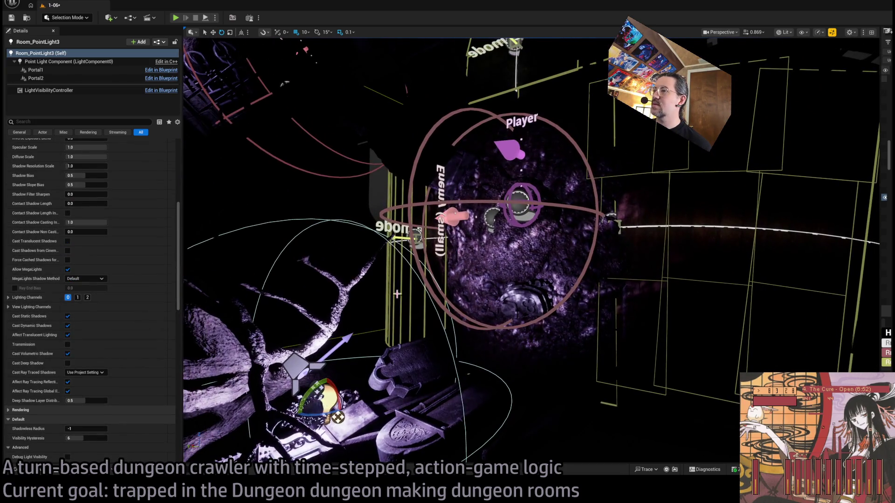
{"action": "left_click", "coordinate": [314, 368]}
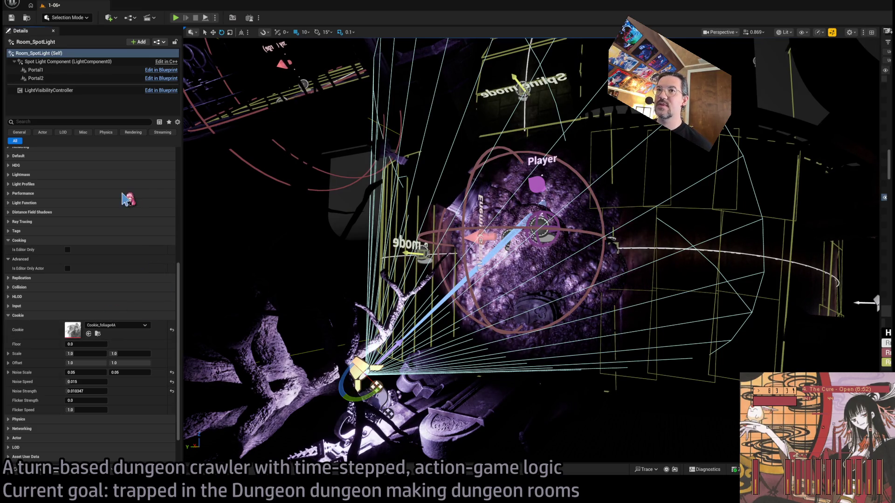
{"action": "scroll", "coordinate": [123, 199], "scroll_direction": "up", "scroll_amount": 10}
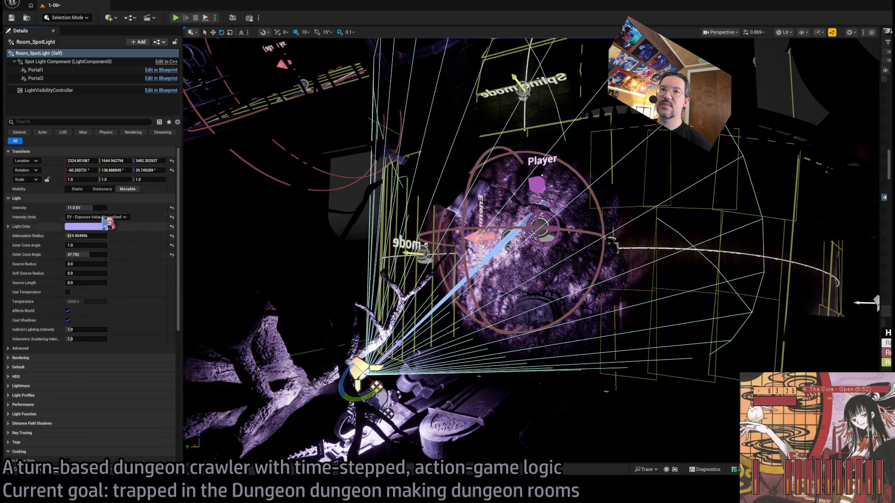
{"action": "left_click", "coordinate": [86, 208]}
{"action": "type", "text": "9"}
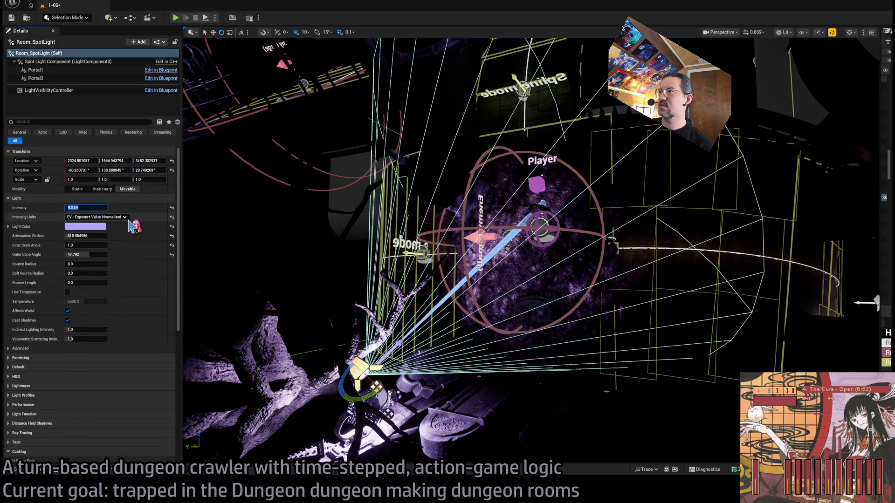
Playtest, tilt the room spotlight's cone upward, and playtest again to check the lighting
{"action": "key", "text": "alt+p"}
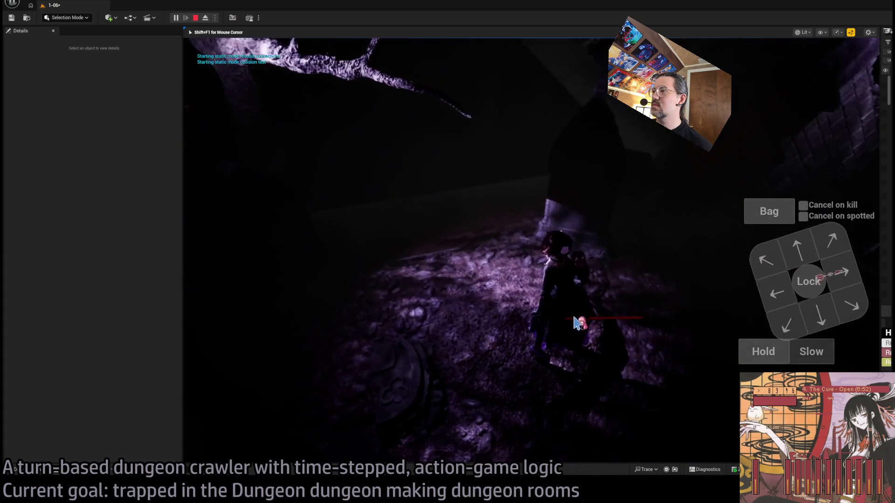
{"action": "key", "text": "Escape"}
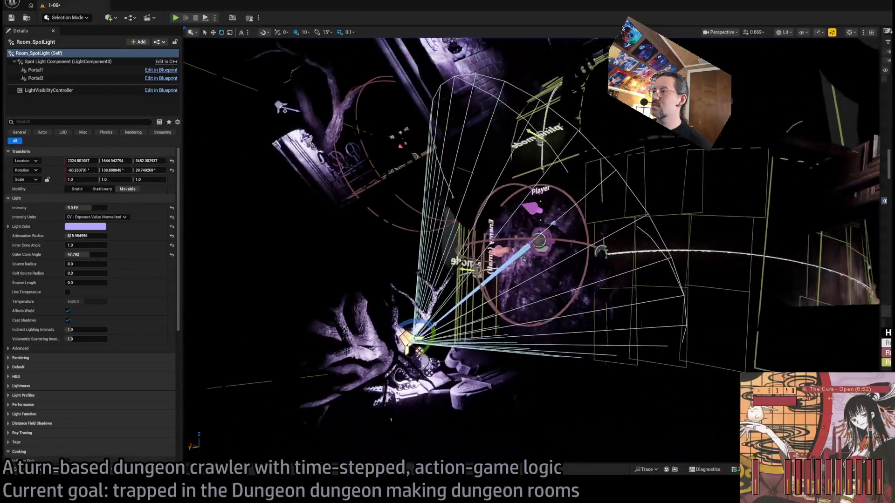
{"action": "mouse_move", "coordinate": [373, 357]}
{"action": "left_mouse_down"}
{"action": "mouse_move", "coordinate": [398, 382]}
{"action": "mouse_move", "coordinate": [371, 362]}
{"action": "left_mouse_up"}
{"action": "left_click", "coordinate": [176, 18]}
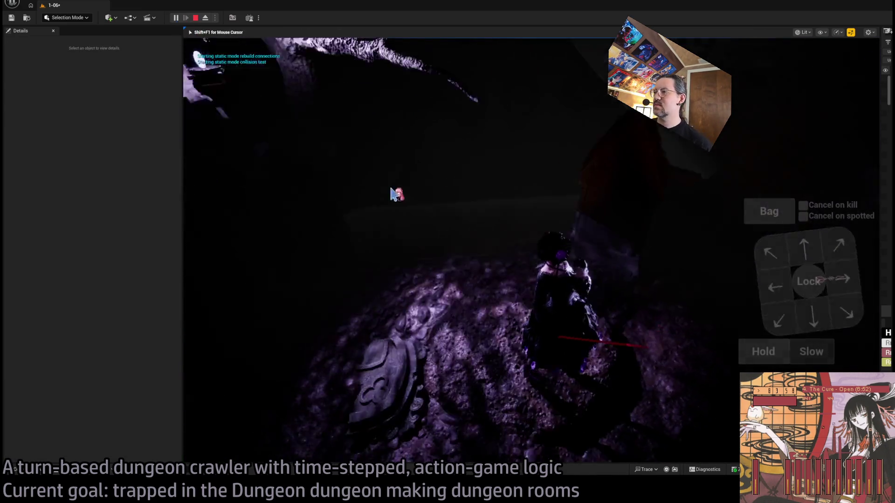
{"action": "mouse_move", "coordinate": [507, 183]}
{"action": "left_mouse_down"}
{"action": "mouse_move", "coordinate": [627, 256]}
{"action": "mouse_move", "coordinate": [703, 256]}
{"action": "mouse_move", "coordinate": [659, 268]}
{"action": "mouse_move", "coordinate": [335, 215]}
{"action": "mouse_move", "coordinate": [310, 200]}
{"action": "mouse_move", "coordinate": [311, 183]}
{"action": "mouse_move", "coordinate": [254, 159]}
{"action": "mouse_move", "coordinate": [579, 206]}
{"action": "mouse_move", "coordinate": [505, 209]}
{"action": "mouse_move", "coordinate": [601, 270]}
{"action": "mouse_move", "coordinate": [525, 243]}
{"action": "mouse_move", "coordinate": [642, 259]}
{"action": "mouse_move", "coordinate": [583, 234]}
{"action": "left_mouse_up"}
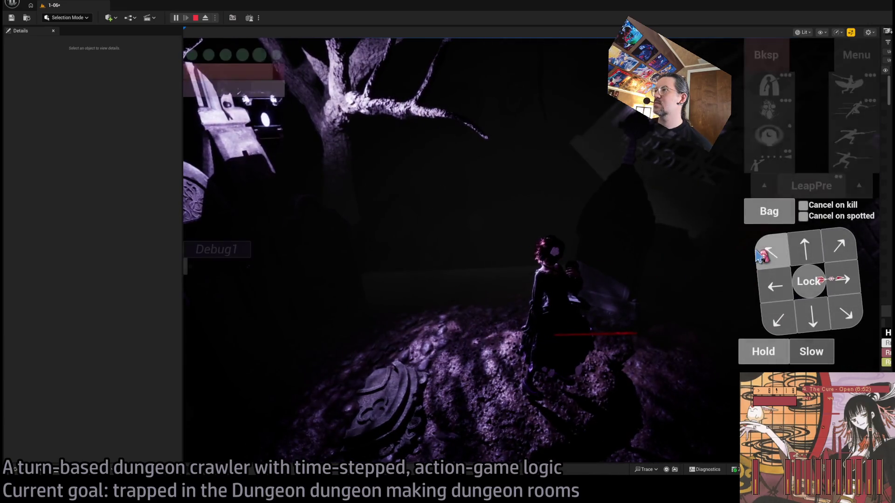
{"action": "mouse_move", "coordinate": [593, 267]}
{"action": "left_mouse_down"}
{"action": "mouse_move", "coordinate": [640, 216]}
{"action": "mouse_move", "coordinate": [679, 215]}
{"action": "mouse_move", "coordinate": [667, 266]}
{"action": "mouse_move", "coordinate": [596, 256]}
{"action": "left_mouse_up"}
{"action": "key", "text": "Escape"}
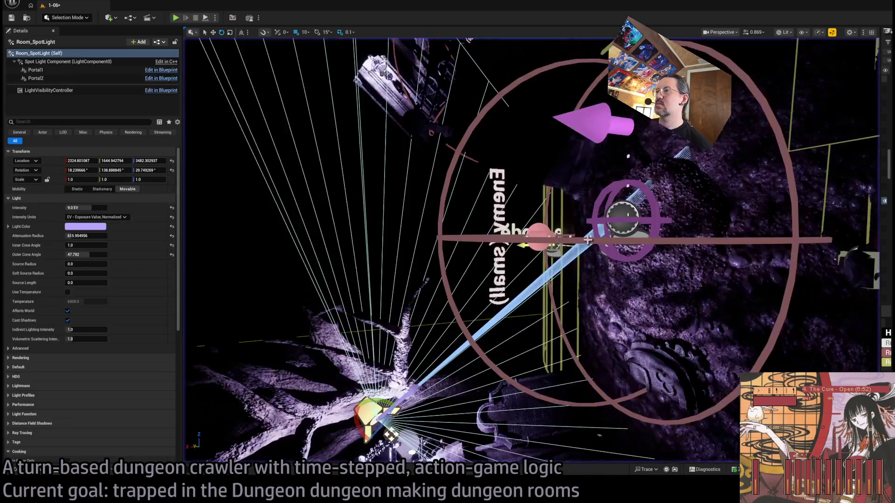
Switch to Unlit view and browse the Misc and Tilesets folders in the Content Drawer
{"action": "key", "text": "alt+3"}
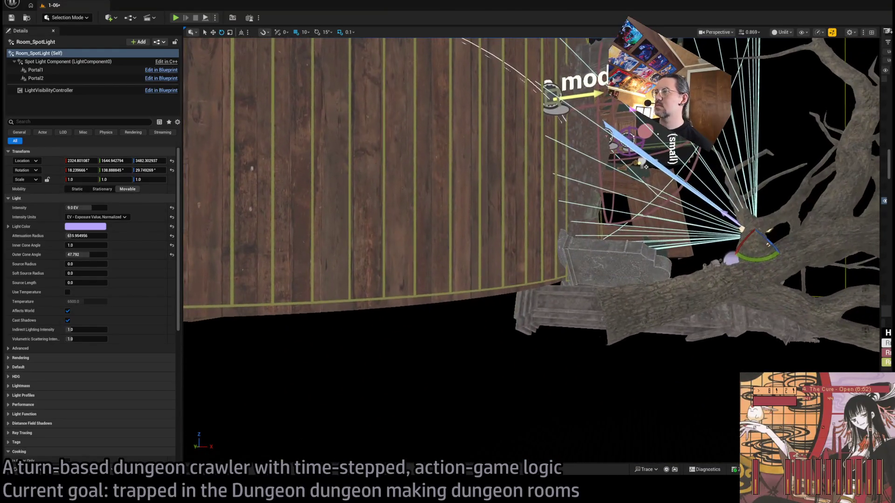
{"action": "key", "text": "ctrl+space"}
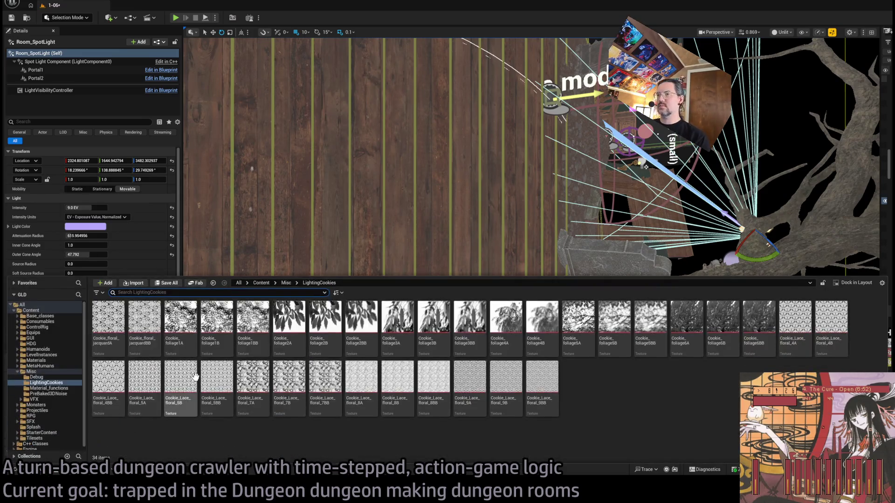
{"action": "double_click", "coordinate": [38, 372]}
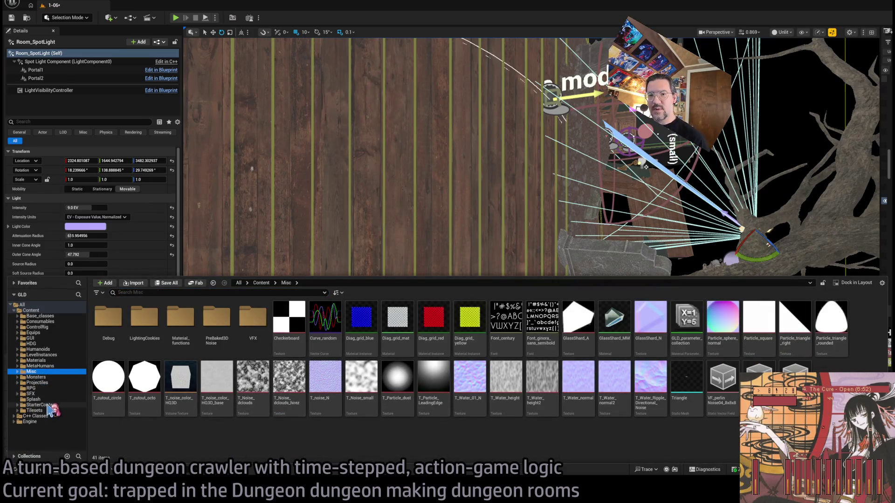
{"action": "left_click", "coordinate": [37, 410]}
{"action": "key", "text": "alt+Tab"}
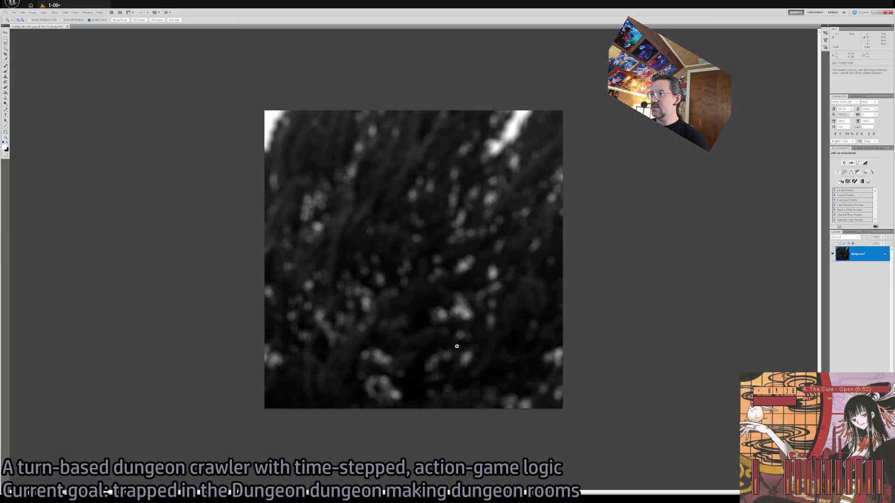
Close the foliage texture in Photoshop with Ctrl+W and return to Unreal Editor
{"action": "key", "text": "ctrl+w"}
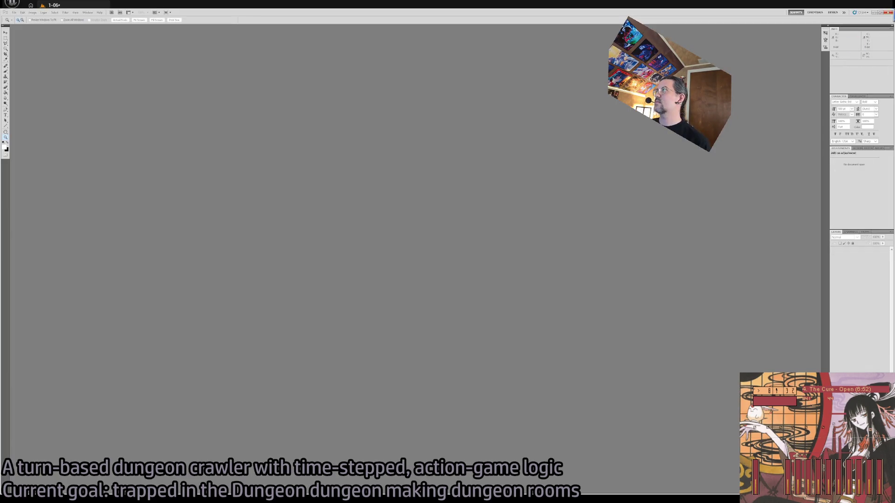
{"action": "left_click", "coordinate": [888, 12]}
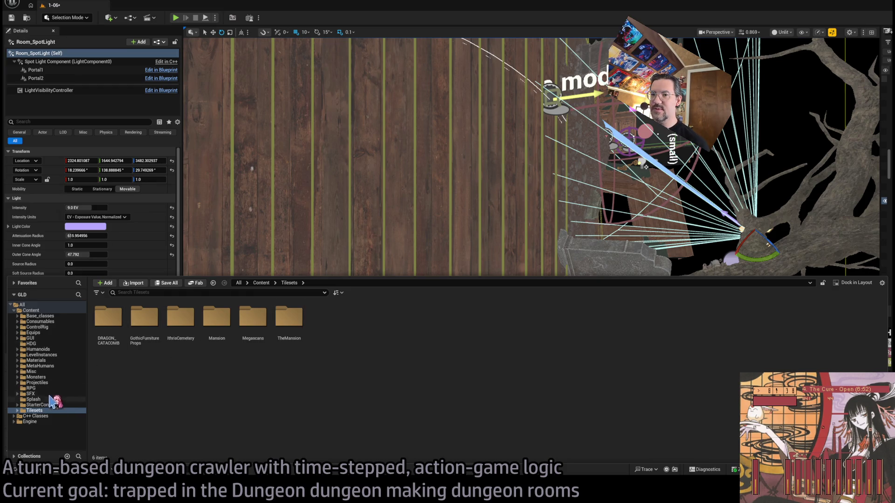
Drill down through IthriaCemetery, Geometry, Construction and Chapel into the Buttress folder
{"action": "double_click", "coordinate": [187, 323]}
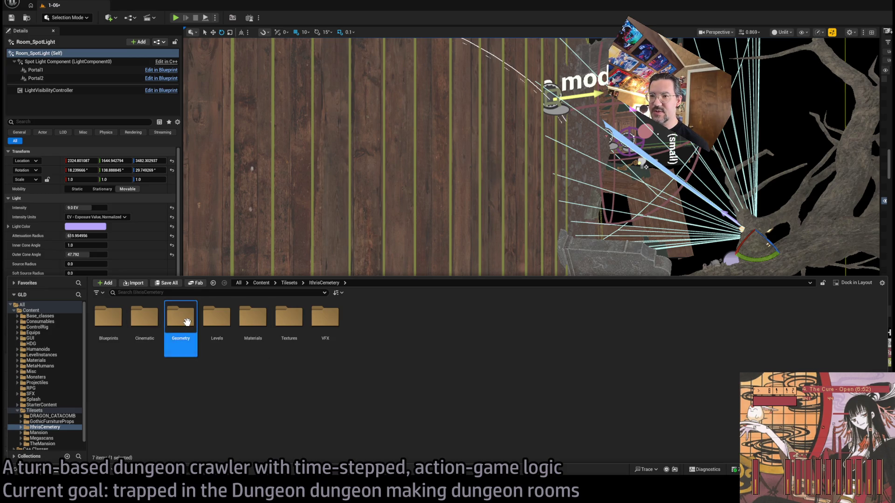
{"action": "double_click", "coordinate": [194, 336]}
{"action": "double_click", "coordinate": [107, 323]}
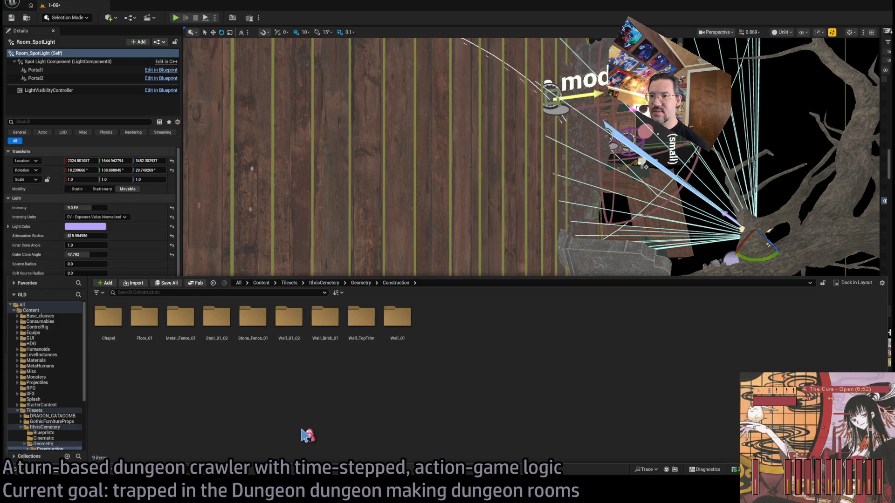
{"action": "scroll", "coordinate": [65, 422], "scroll_direction": "down", "scroll_amount": 3}
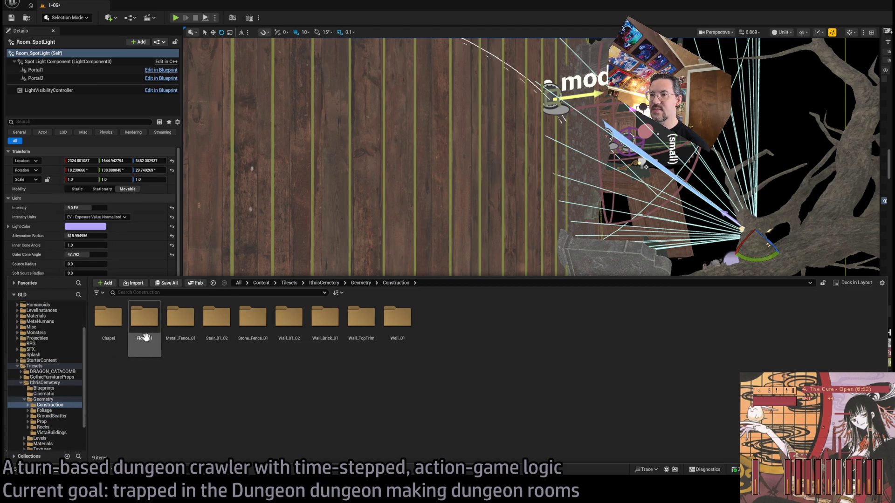
{"action": "double_click", "coordinate": [111, 324]}
{"action": "double_click", "coordinate": [108, 325]}
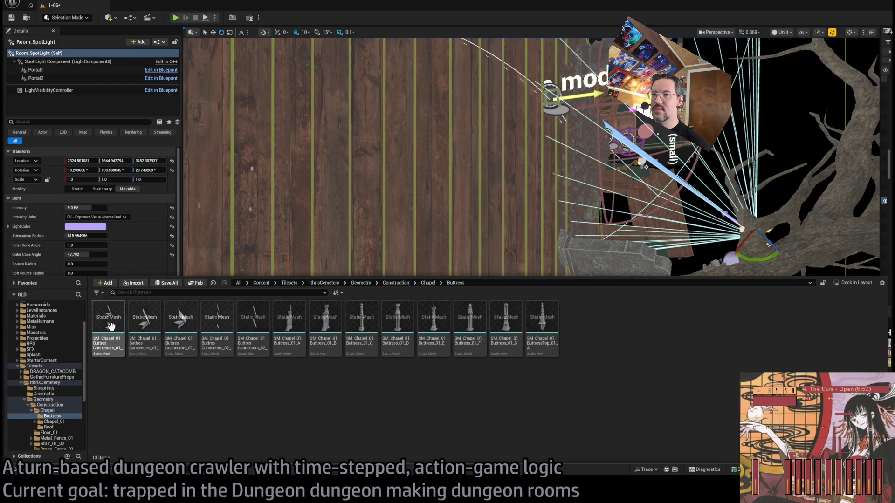
Select the 13 Buttress meshes, then the 8 Chapel_01 meshes
{"action": "left_click", "coordinate": [551, 318]}
{"action": "left_click", "coordinate": [112, 331], "text": "shift"}
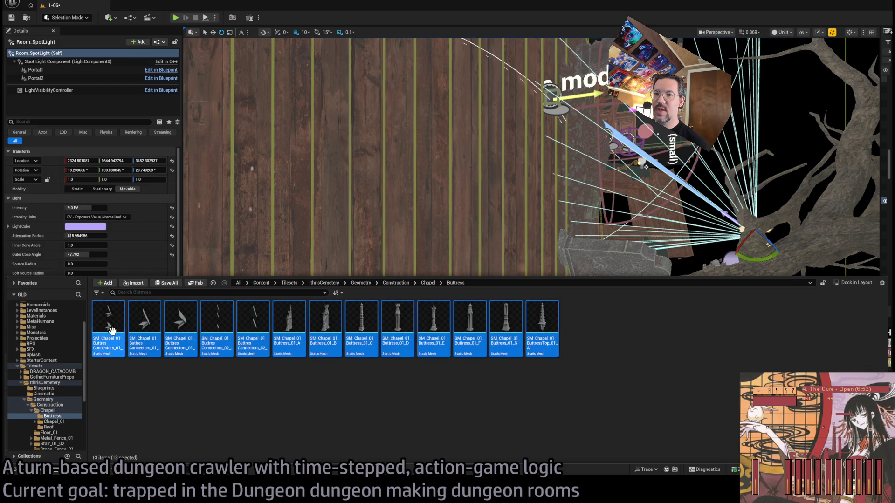
{"action": "left_click", "coordinate": [66, 423]}
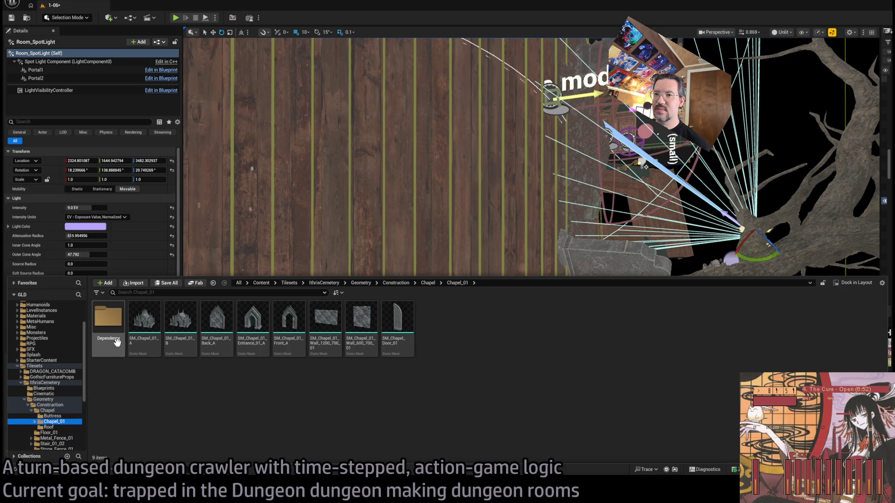
{"action": "left_click", "coordinate": [542, 322]}
{"action": "left_click", "coordinate": [106, 329], "text": "shift"}
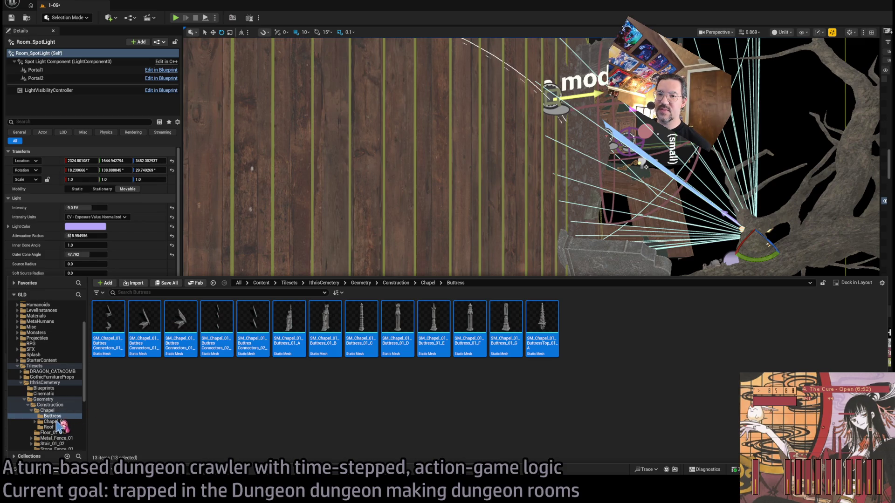
{"action": "left_click", "coordinate": [71, 421]}
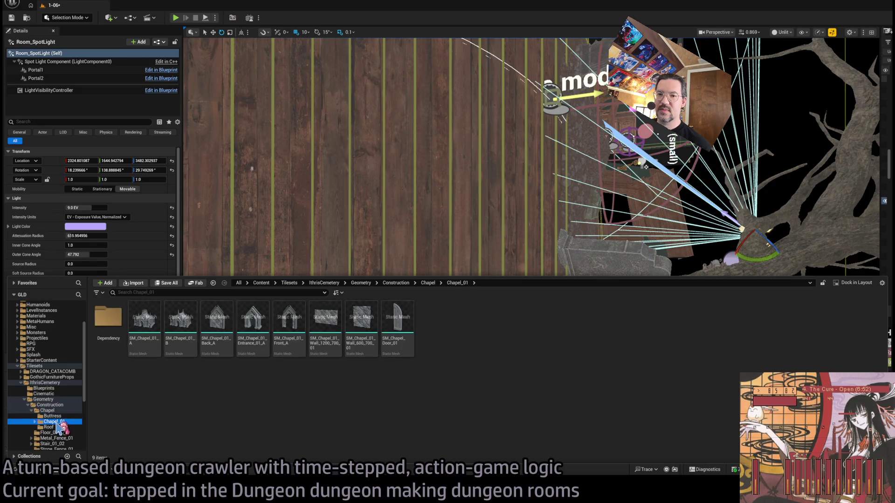
{"action": "left_click", "coordinate": [397, 326]}
{"action": "left_click", "coordinate": [144, 327], "text": "shift"}
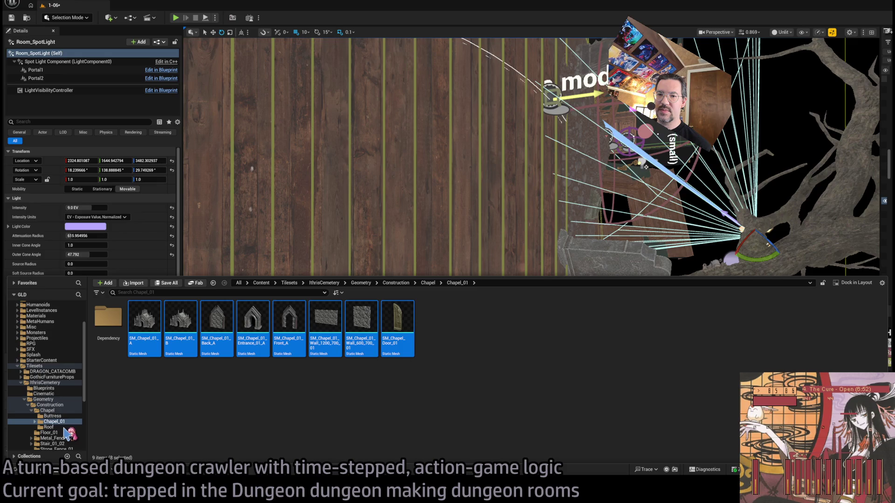
Select the eight Roof meshes, then place SM_Chapel_Door_01 from the Chapel folder into the level
{"action": "left_click", "coordinate": [48, 428]}
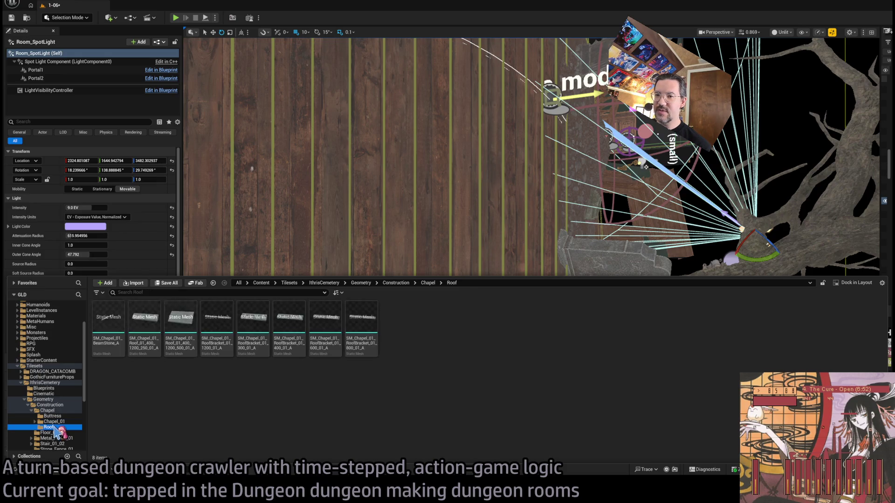
{"action": "left_click", "coordinate": [361, 326]}
{"action": "left_click", "coordinate": [108, 320], "text": "shift"}
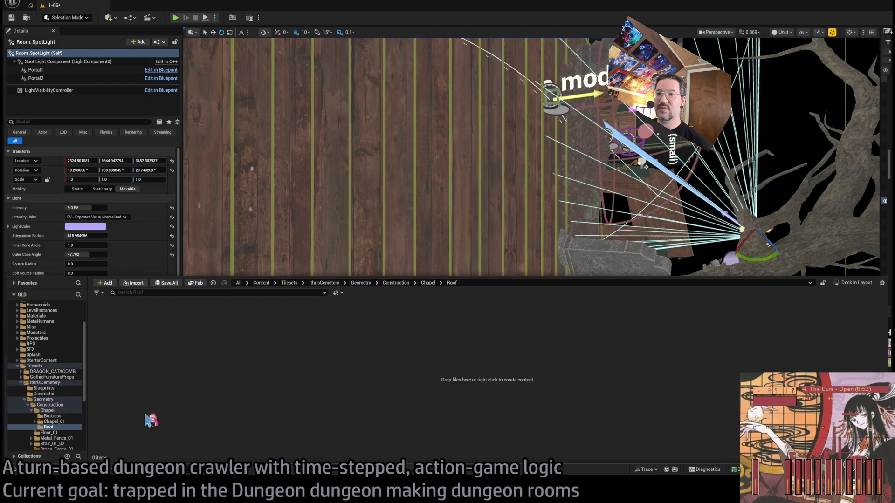
{"action": "left_click", "coordinate": [48, 410]}
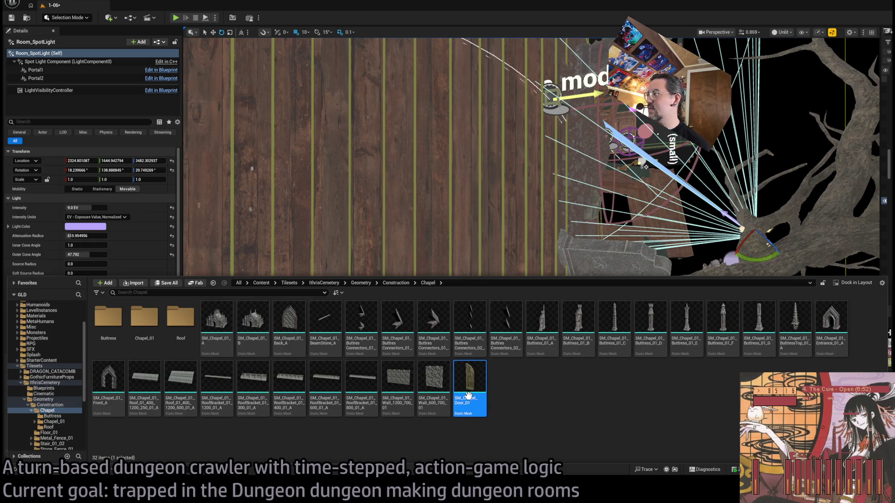
{"action": "mouse_move", "coordinate": [459, 308]}
{"action": "left_mouse_down"}
{"action": "mouse_move", "coordinate": [523, 235]}
{"action": "mouse_move", "coordinate": [615, 340]}
{"action": "mouse_move", "coordinate": [486, 442]}
{"action": "left_mouse_up"}
{"action": "scroll", "coordinate": [515, 373], "scroll_direction": "down", "scroll_amount": 5}
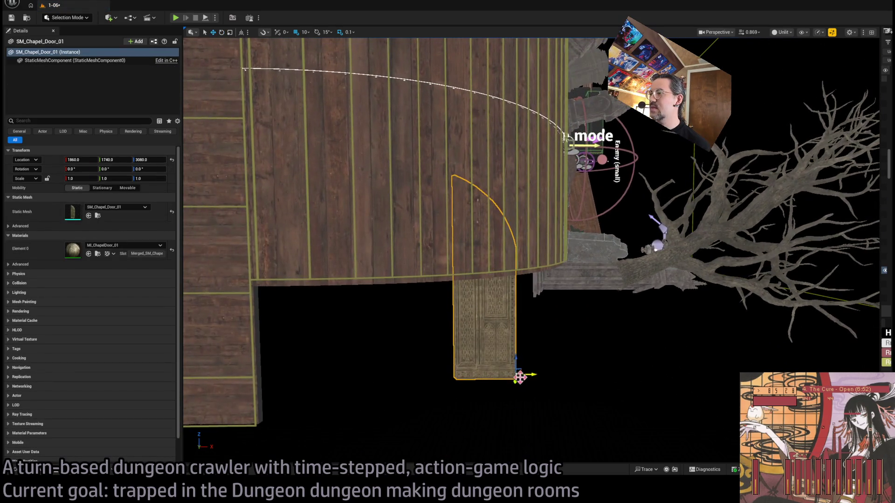
{"action": "left_click_drag", "start_coordinate": [519, 376], "coordinate": [666, 454]}
{"action": "key", "text": "f"}
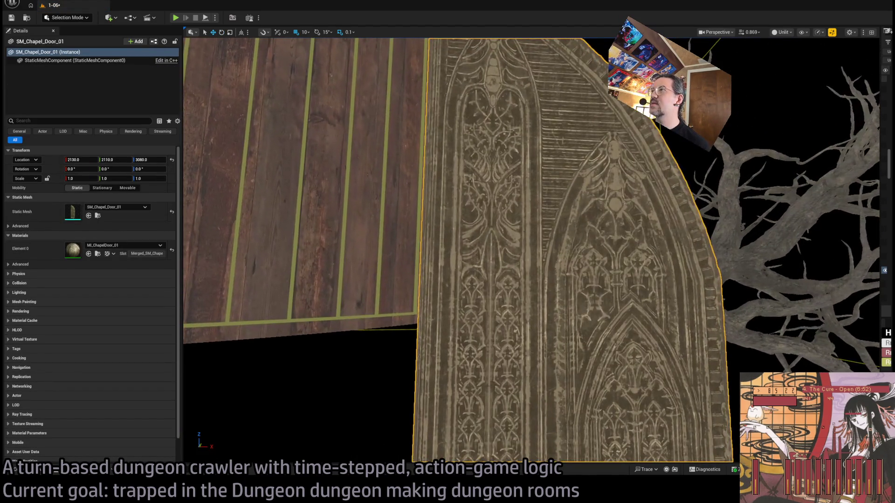
{"action": "scroll", "coordinate": [531, 250], "scroll_direction": "down", "scroll_amount": 3}
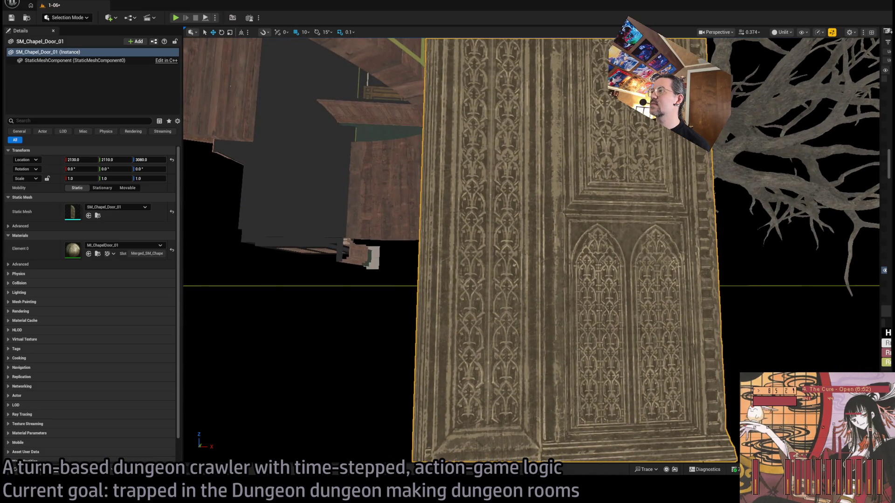
{"action": "mouse_move", "coordinate": [531, 251]}
{"action": "left_mouse_down"}
{"action": "mouse_move", "coordinate": [457, 254]}
{"action": "mouse_move", "coordinate": [597, 368]}
{"action": "left_mouse_up"}
{"action": "key", "text": "Delete"}
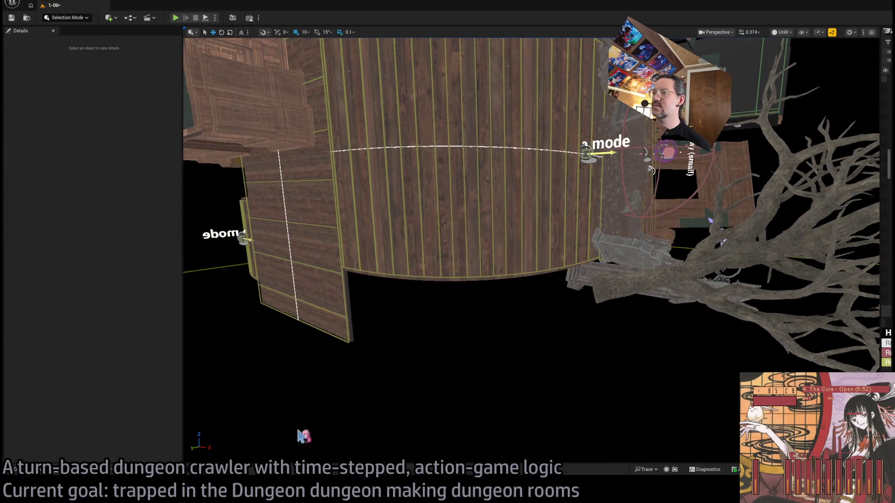
{"action": "left_click", "coordinate": [15, 469]}
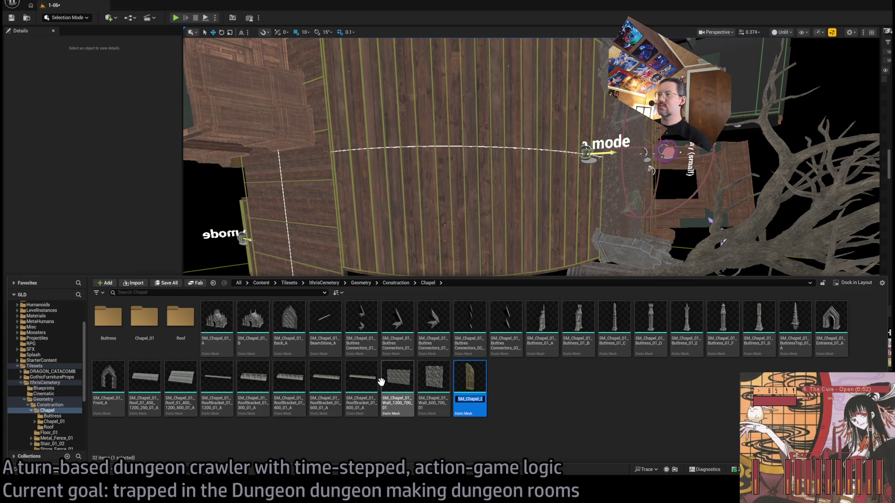
{"action": "mouse_move", "coordinate": [381, 261]}
{"action": "left_mouse_down"}
{"action": "mouse_move", "coordinate": [252, 299]}
{"action": "mouse_move", "coordinate": [233, 242]}
{"action": "mouse_move", "coordinate": [242, 261]}
{"action": "mouse_move", "coordinate": [298, 303]}
{"action": "mouse_move", "coordinate": [373, 265]}
{"action": "mouse_move", "coordinate": [468, 242]}
{"action": "left_mouse_up"}
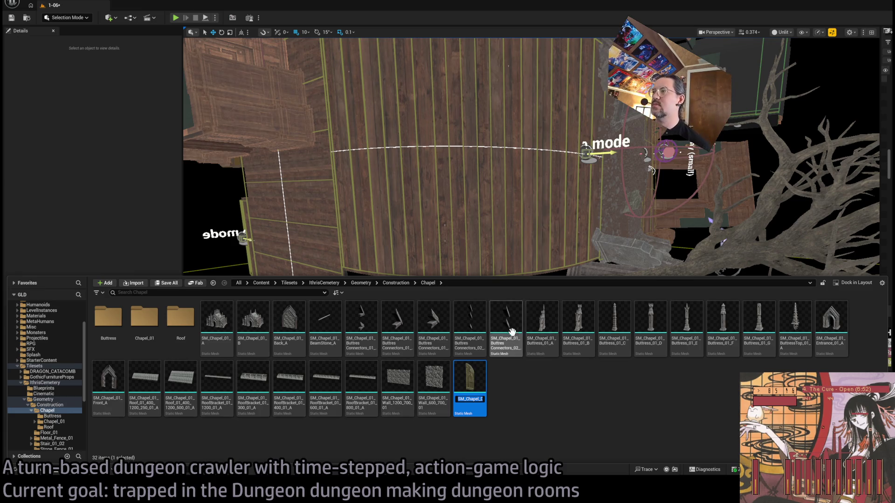
{"action": "scroll", "coordinate": [532, 252], "scroll_direction": "up", "scroll_amount": 1}
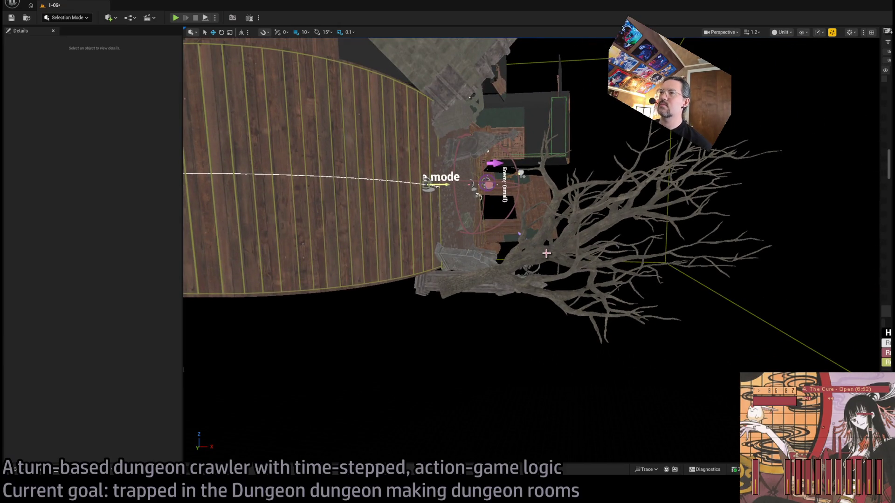
{"action": "mouse_move", "coordinate": [382, 296]}
{"action": "left_mouse_down"}
{"action": "mouse_move", "coordinate": [403, 287]}
{"action": "mouse_move", "coordinate": [383, 296]}
{"action": "left_mouse_up"}
{"action": "left_click_drag", "start_coordinate": [511, 278], "coordinate": [499, 280]}
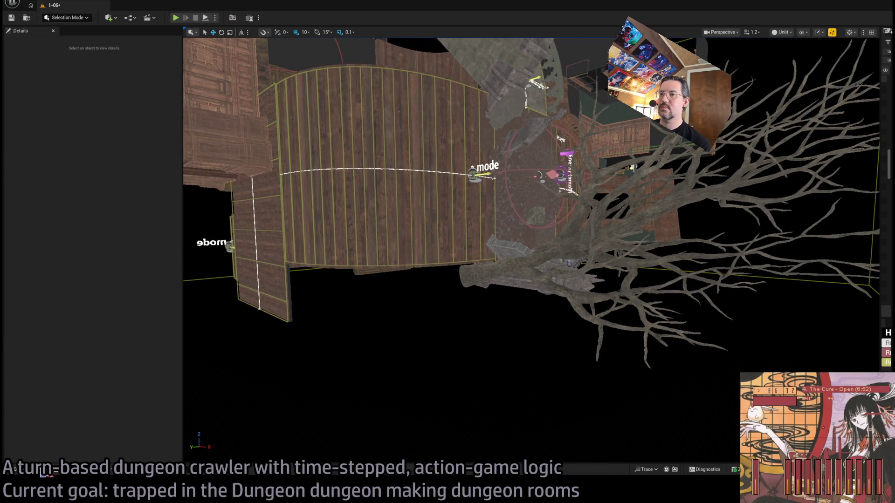
{"action": "left_click", "coordinate": [45, 470]}
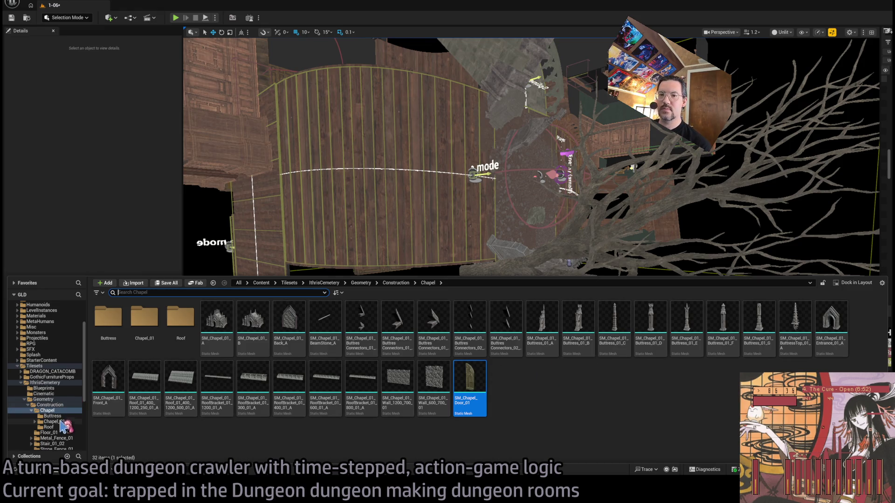
Browse the Chapel_01, Floor_01, Stair_01_02 and Stone_Fence_01 folders, then place a Wall_01_02 corner pillar in the level
{"action": "left_click", "coordinate": [52, 422]}
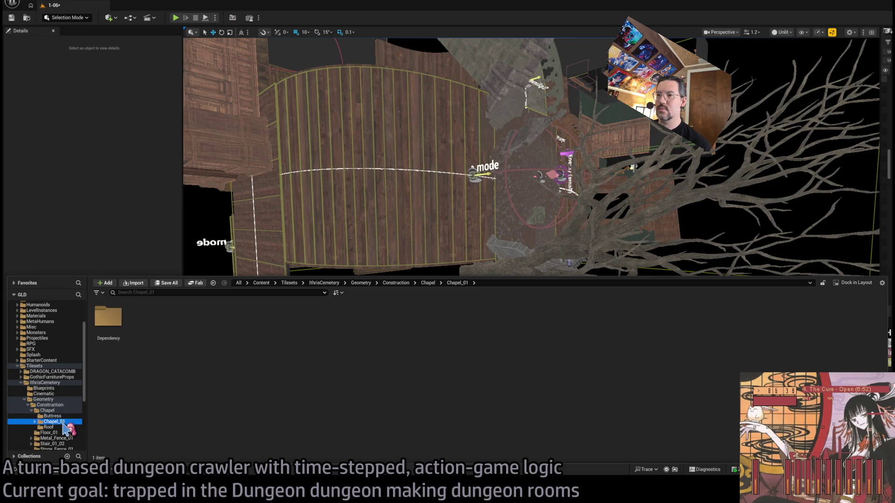
{"action": "left_click", "coordinate": [62, 416]}
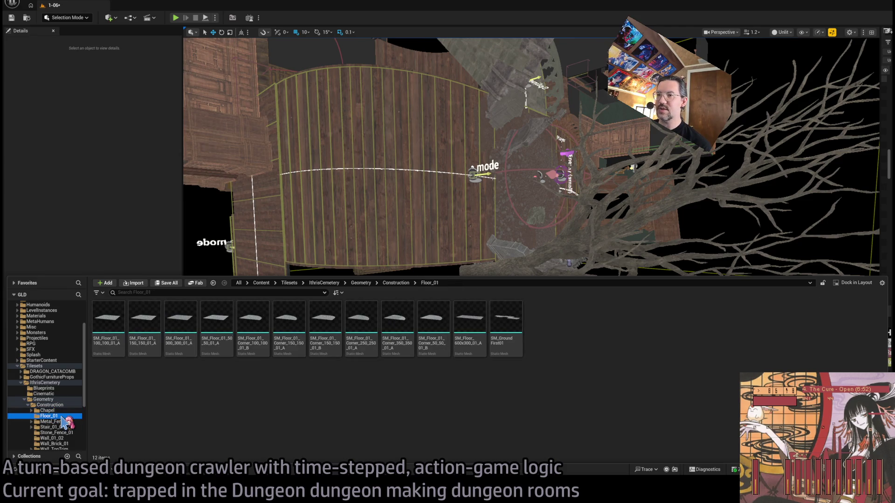
{"action": "left_click", "coordinate": [61, 427]}
{"action": "left_click", "coordinate": [65, 433]}
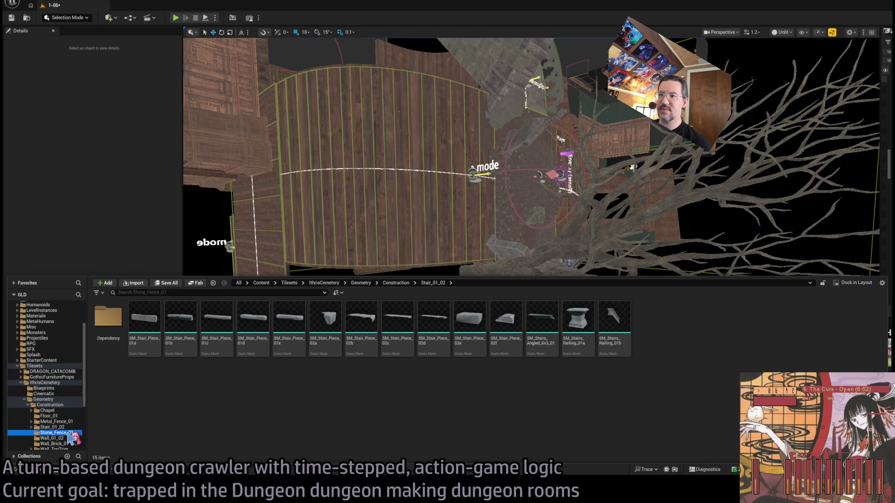
{"action": "left_click", "coordinate": [65, 428]}
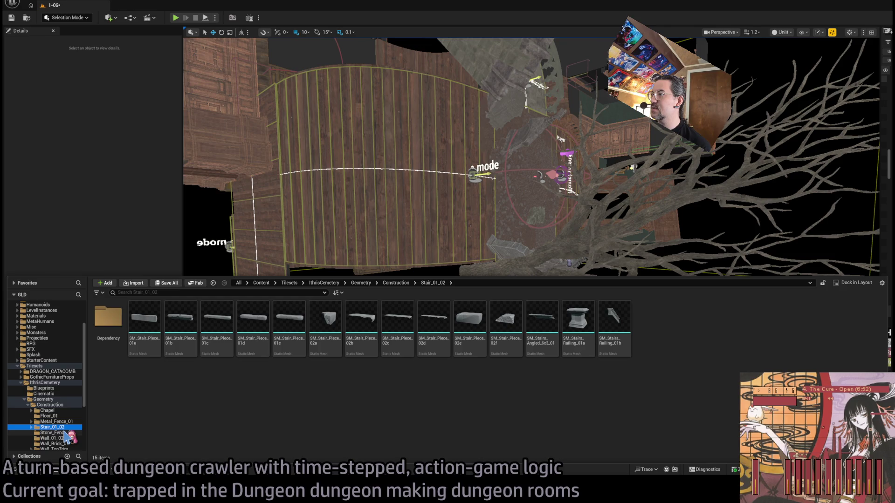
{"action": "left_click", "coordinate": [63, 433]}
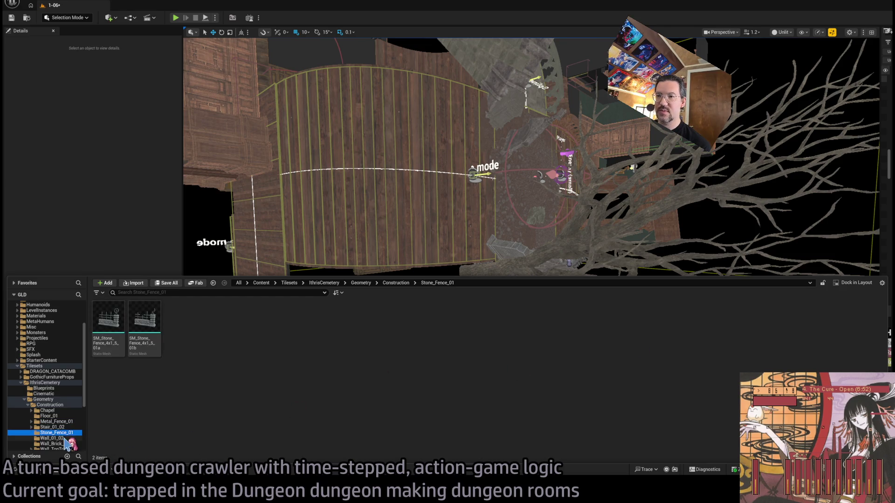
{"action": "left_click", "coordinate": [66, 439]}
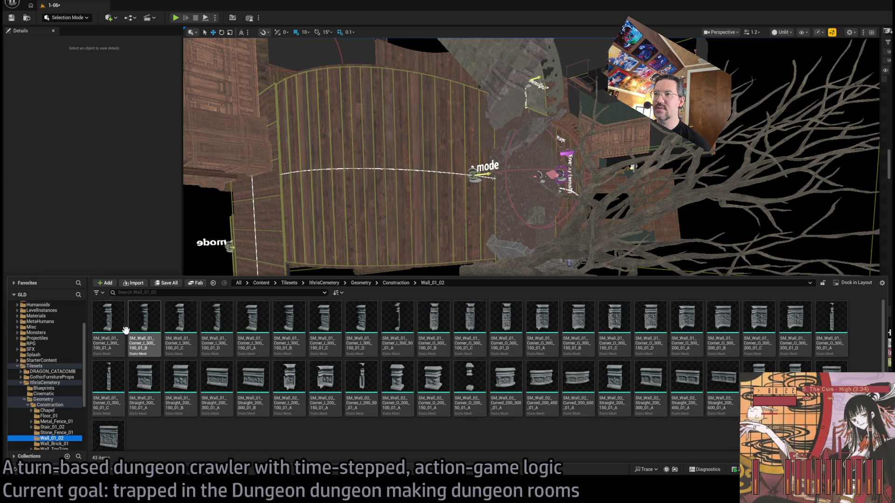
{"action": "mouse_move", "coordinate": [108, 322]}
{"action": "left_mouse_down"}
{"action": "mouse_move", "coordinate": [420, 243]}
{"action": "mouse_move", "coordinate": [370, 387]}
{"action": "left_mouse_up"}
Try the smaller corner pillar variant, then delete it and keep the tall pillar
{"action": "key", "text": "f"}
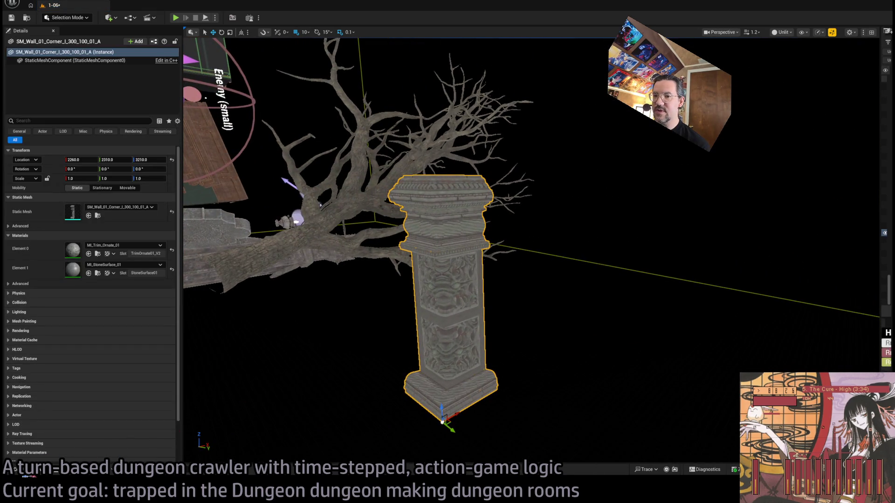
{"action": "key", "text": "ctrl+space"}
{"action": "key", "text": "ctrl+space"}
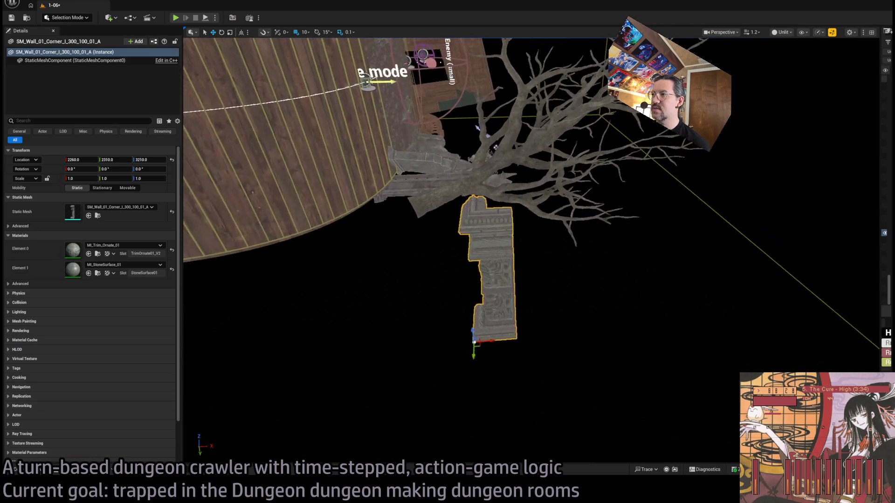
{"action": "scroll", "coordinate": [485, 224], "scroll_direction": "up", "scroll_amount": 5}
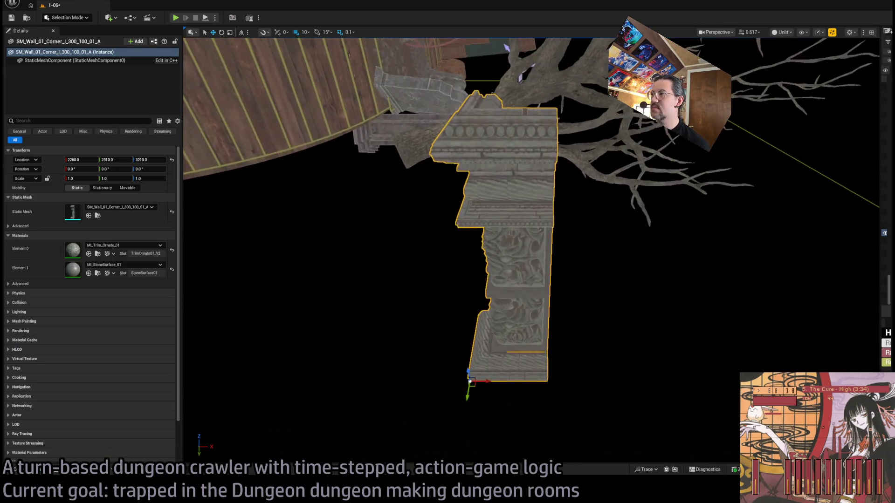
{"action": "scroll", "coordinate": [485, 223], "scroll_direction": "up", "scroll_amount": 5}
{"action": "scroll", "coordinate": [485, 223], "scroll_direction": "up", "scroll_amount": 5}
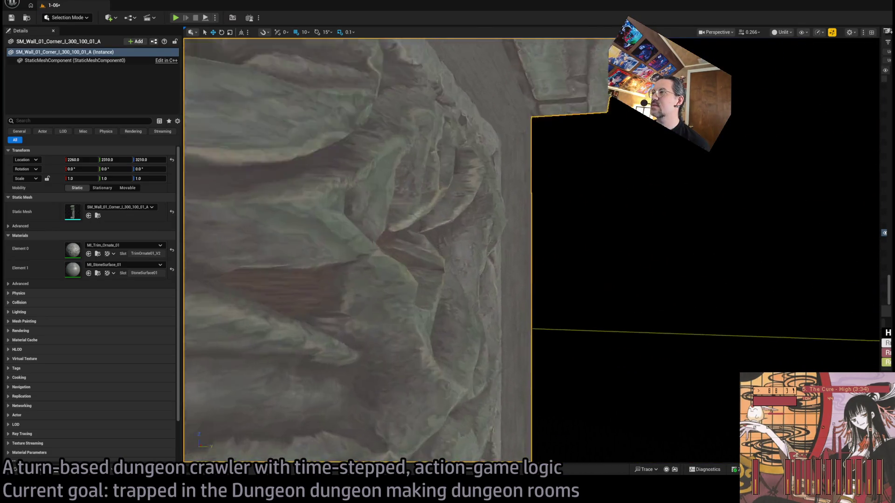
{"action": "scroll", "coordinate": [484, 224], "scroll_direction": "up", "scroll_amount": 5}
{"action": "scroll", "coordinate": [360, 404], "scroll_direction": "down", "scroll_amount": 10}
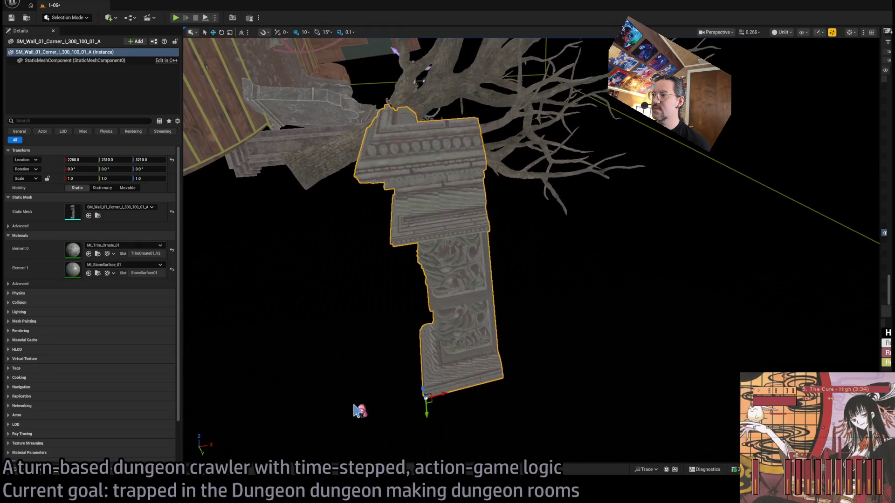
{"action": "left_click", "coordinate": [28, 471]}
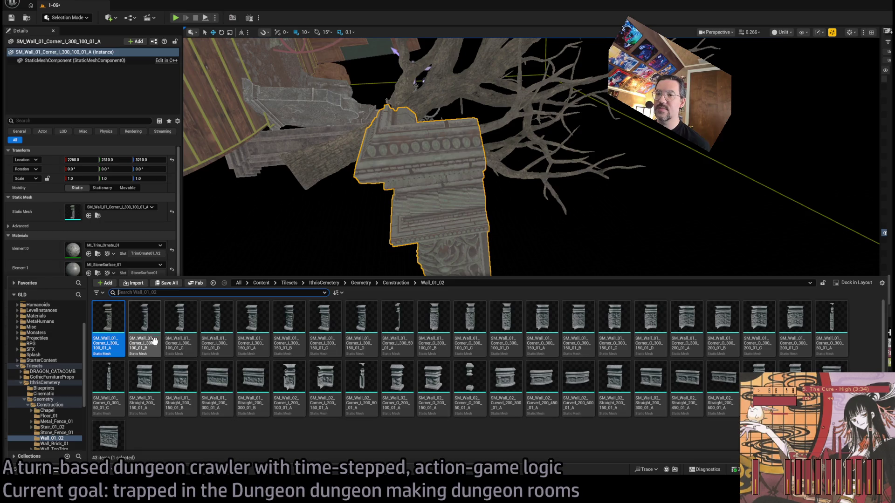
{"action": "mouse_move", "coordinate": [138, 330]}
{"action": "left_mouse_down"}
{"action": "mouse_move", "coordinate": [327, 327]}
{"action": "mouse_move", "coordinate": [535, 363]}
{"action": "mouse_move", "coordinate": [566, 387]}
{"action": "left_mouse_up"}
{"action": "key", "text": "Delete"}
{"action": "left_click", "coordinate": [433, 346]}
Set the tall pillar's location to 2200, 2300, 3200
{"action": "key", "text": "f"}
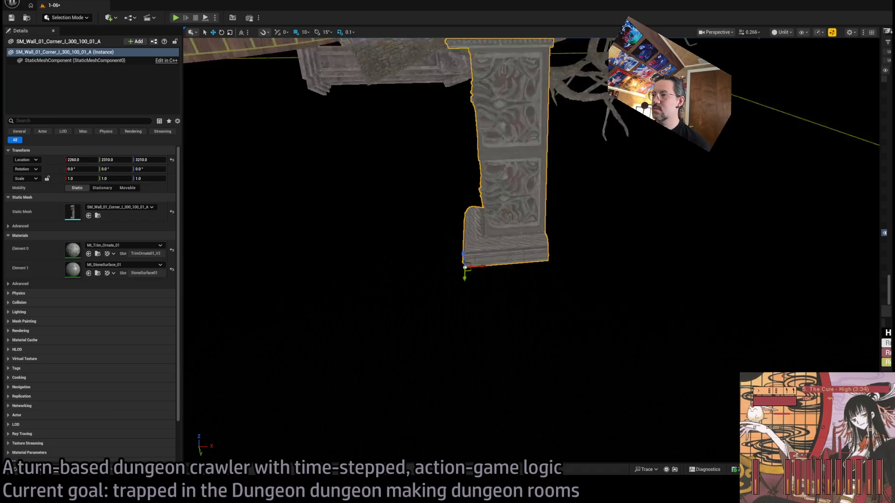
{"action": "left_click_drag", "start_coordinate": [306, 41], "coordinate": [305, 41]}
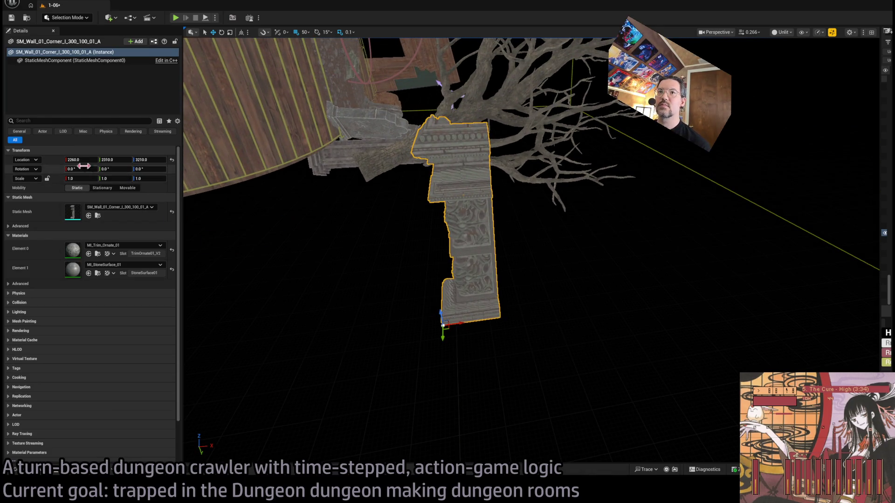
{"action": "type", "text": "2200"}
{"action": "key", "text": "Tab"}
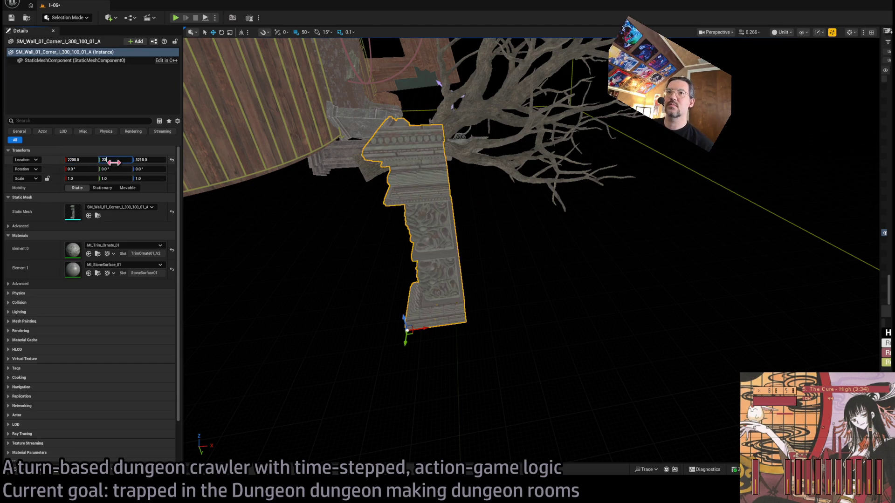
{"action": "type", "text": "00"}
{"action": "key", "text": "Tab"}
{"action": "type", "text": "00"}
{"action": "key", "text": "Return"}
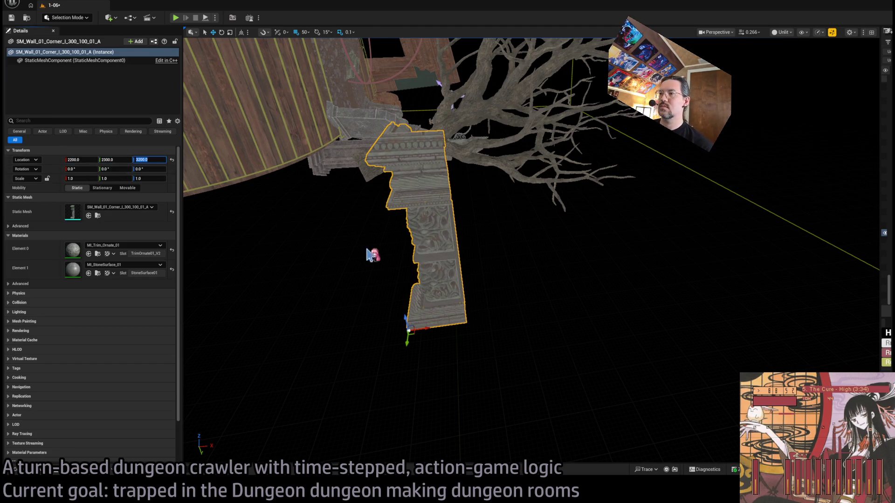
Move the copied pillar left to X 2050
{"action": "mouse_move", "coordinate": [423, 330]}
{"action": "left_mouse_down"}
{"action": "mouse_move", "coordinate": [424, 280]}
{"action": "mouse_move", "coordinate": [552, 263]}
{"action": "mouse_move", "coordinate": [519, 262]}
{"action": "left_mouse_up"}
{"action": "left_click", "coordinate": [21, 472]}
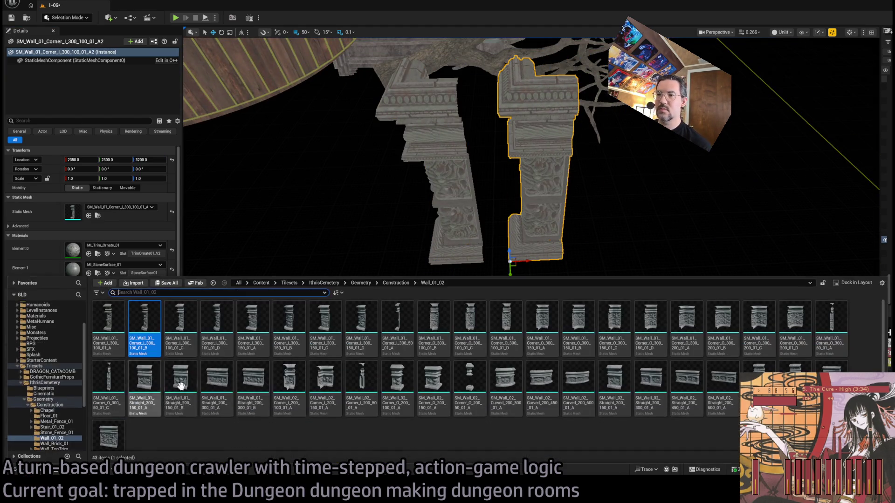
{"action": "left_click", "coordinate": [90, 217]}
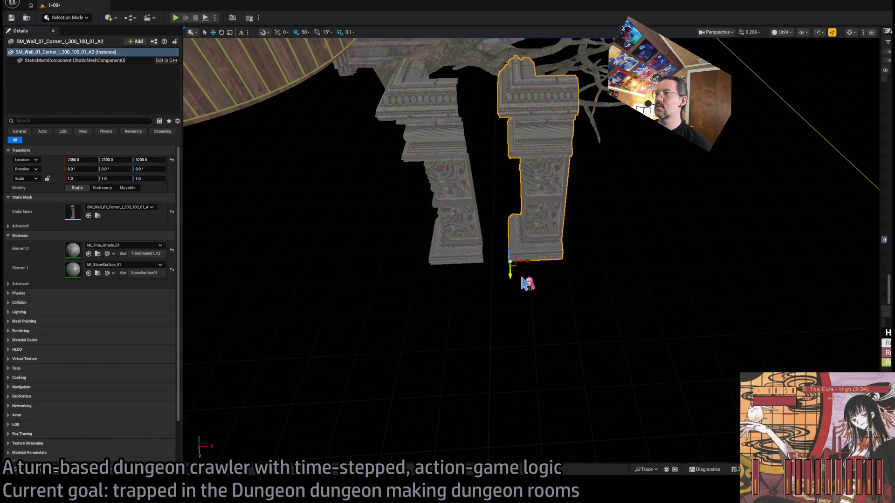
{"action": "left_click_drag", "start_coordinate": [526, 262], "coordinate": [370, 260]}
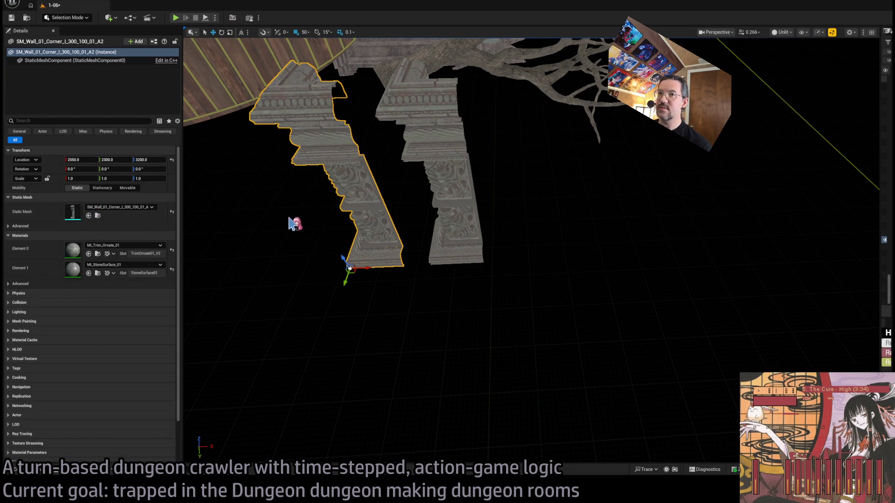
{"action": "left_click", "coordinate": [448, 195]}
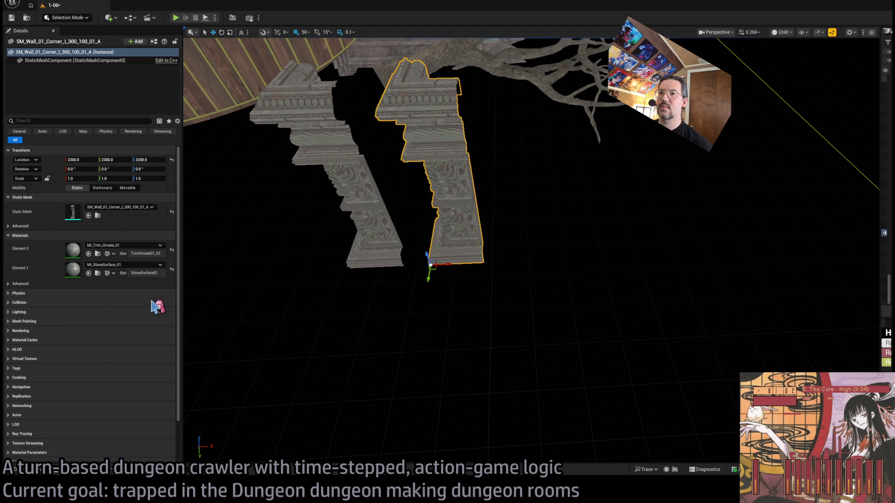
Duplicate the pillar along X out to 2500, swapping the copies to the C and D variants
{"action": "left_click_drag", "start_coordinate": [459, 262], "coordinate": [510, 261], "text": "alt"}
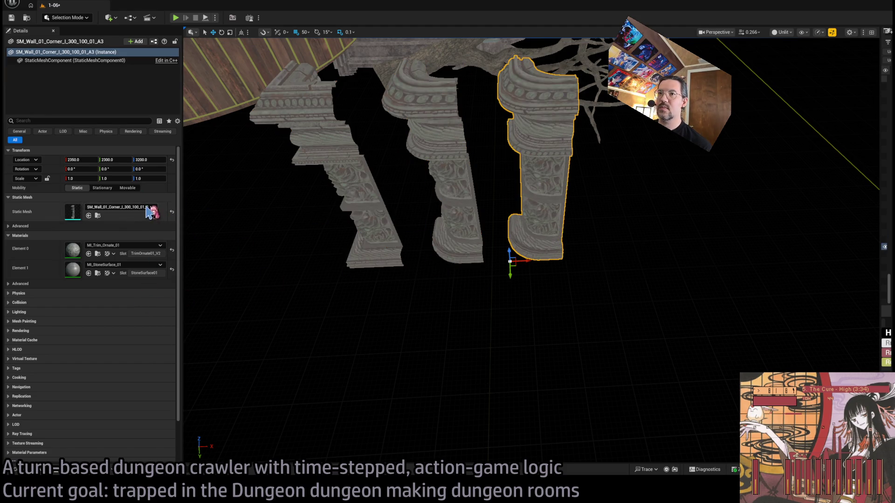
{"action": "key", "text": "f"}
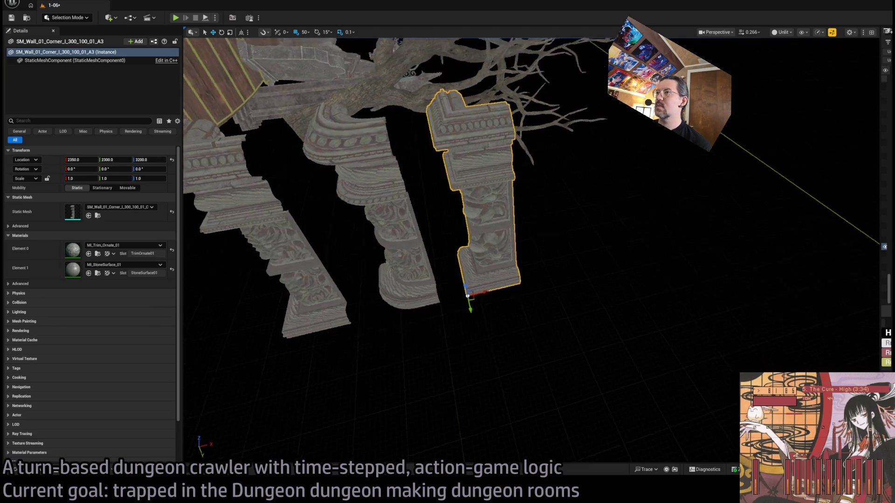
{"action": "key", "text": "ctrl+d"}
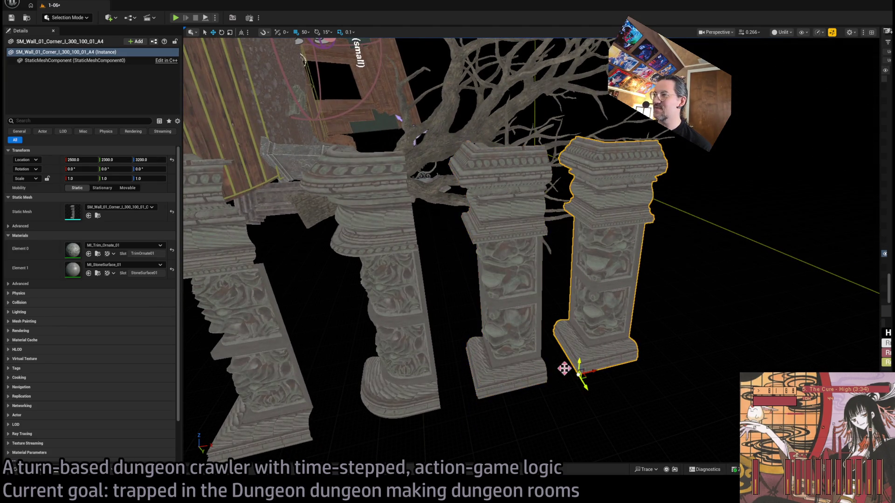
{"action": "key", "text": "f"}
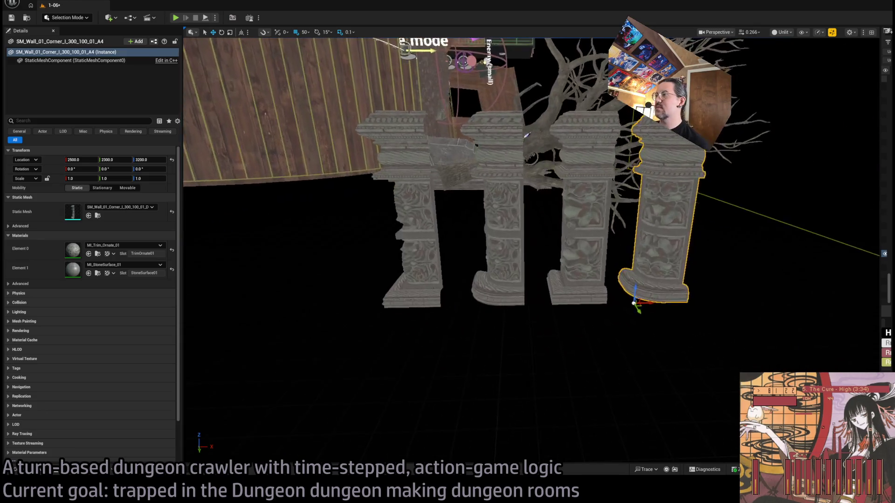
{"action": "key", "text": "ctrl+space"}
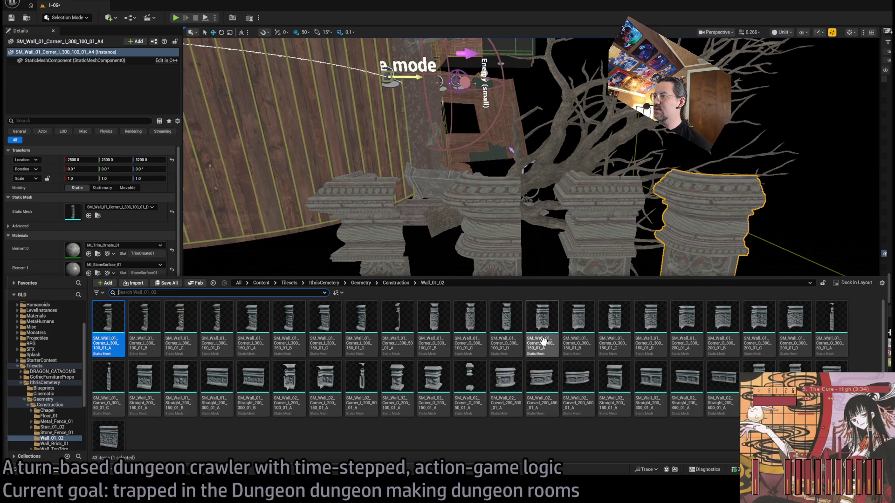
Add a Corner_O_300_150 outer-corner wall piece and rotate it 270° around Z
{"action": "mouse_move", "coordinate": [541, 343]}
{"action": "left_mouse_down"}
{"action": "mouse_move", "coordinate": [517, 401]}
{"action": "mouse_move", "coordinate": [411, 368]}
{"action": "left_mouse_up"}
{"action": "mouse_move", "coordinate": [431, 308]}
{"action": "left_mouse_down"}
{"action": "mouse_move", "coordinate": [354, 387]}
{"action": "mouse_move", "coordinate": [485, 366]}
{"action": "left_mouse_up"}
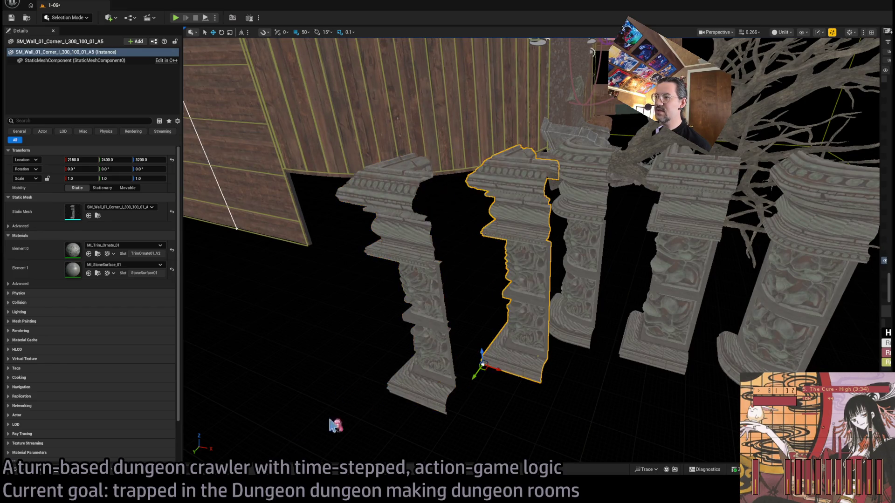
{"action": "key", "text": "ctrl+space"}
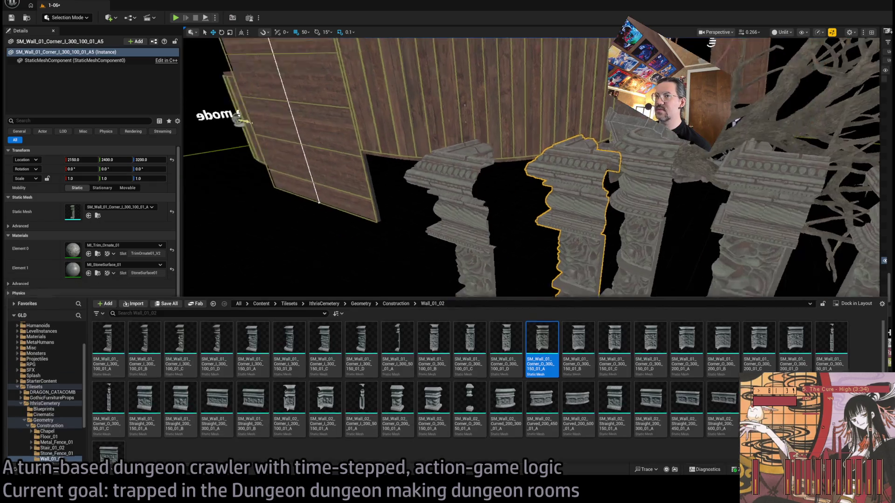
{"action": "left_click_drag", "start_coordinate": [563, 337], "coordinate": [467, 268]}
{"action": "left_click_drag", "start_coordinate": [572, 368], "coordinate": [536, 375]}
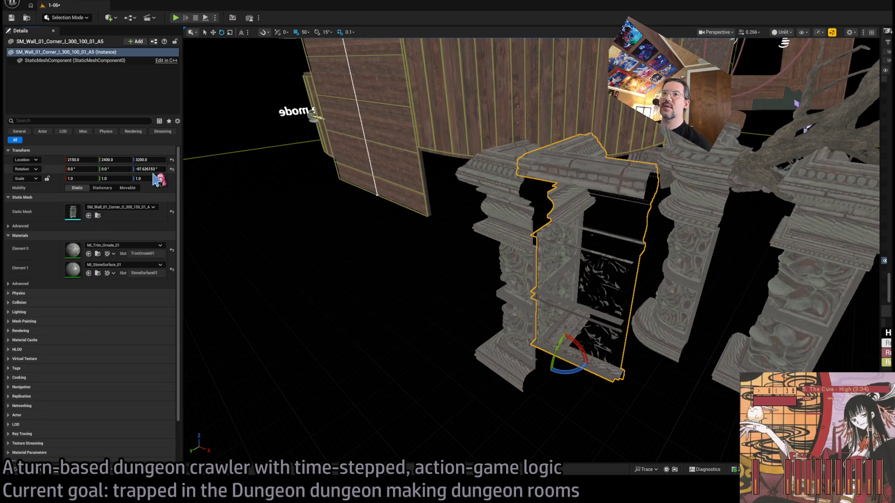
{"action": "type", "text": "0"}
{"action": "key", "text": "Return"}
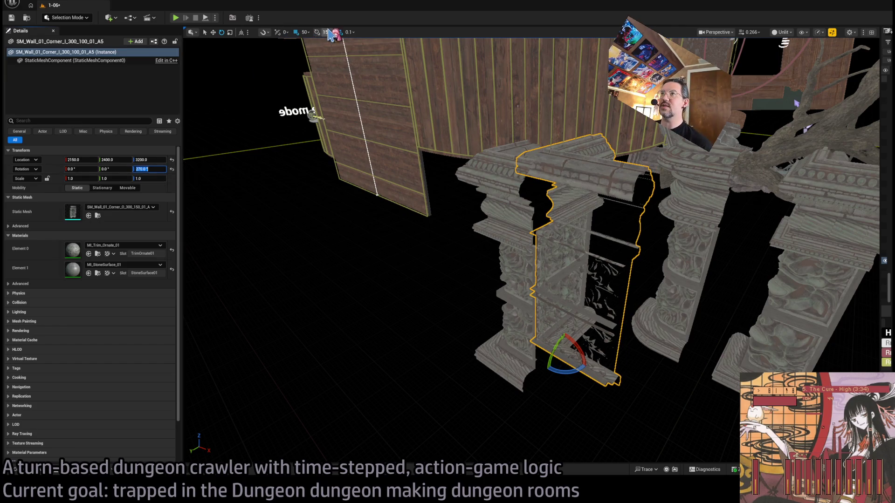
Shift the L-shaped corner piece beside the pillars to about 2150, 2400, 3200
{"action": "mouse_move", "coordinate": [454, 159]}
{"action": "left_mouse_down"}
{"action": "mouse_move", "coordinate": [457, 256]}
{"action": "mouse_move", "coordinate": [457, 182]}
{"action": "left_mouse_up"}
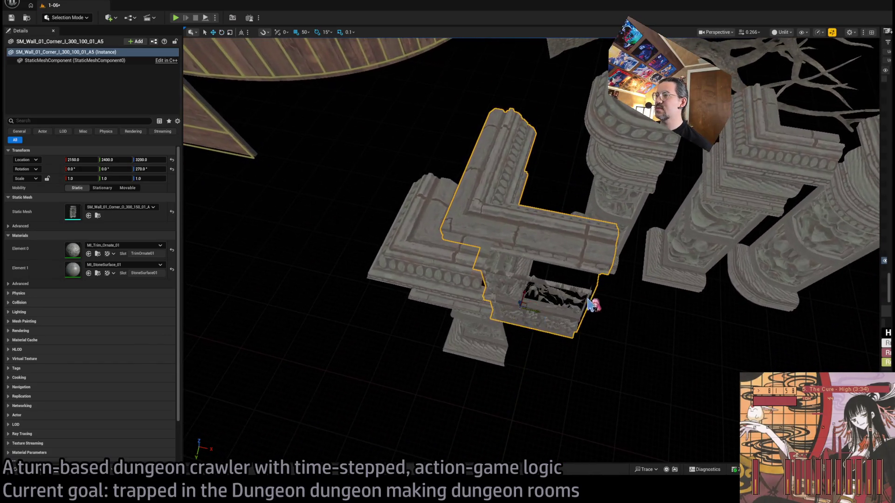
{"action": "mouse_move", "coordinate": [528, 304]}
{"action": "left_mouse_down"}
{"action": "mouse_move", "coordinate": [496, 320]}
{"action": "mouse_move", "coordinate": [493, 344]}
{"action": "mouse_move", "coordinate": [495, 270]}
{"action": "left_mouse_up"}
{"action": "scroll", "coordinate": [496, 323], "scroll_direction": "up", "scroll_amount": 2}
{"action": "mouse_move", "coordinate": [544, 389]}
{"action": "left_mouse_down"}
{"action": "mouse_move", "coordinate": [543, 396]}
{"action": "mouse_move", "coordinate": [571, 374]}
{"action": "mouse_move", "coordinate": [605, 334]}
{"action": "left_mouse_up"}
{"action": "key", "text": "ctrl+space"}
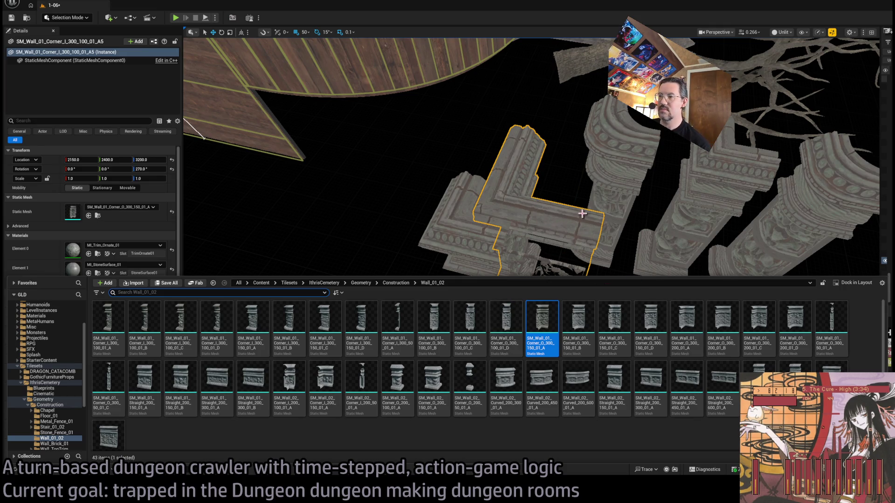
{"action": "scroll", "coordinate": [614, 215], "scroll_direction": "up", "scroll_amount": 8}
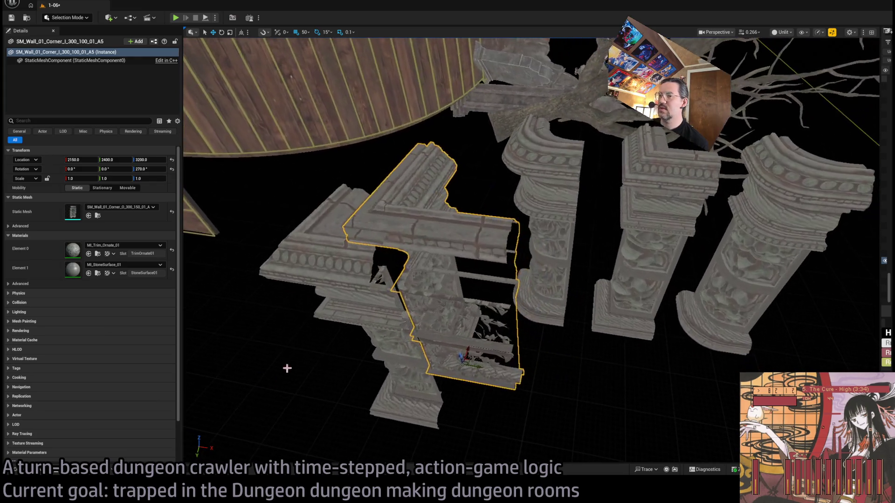
{"action": "key", "text": "ctrl+space"}
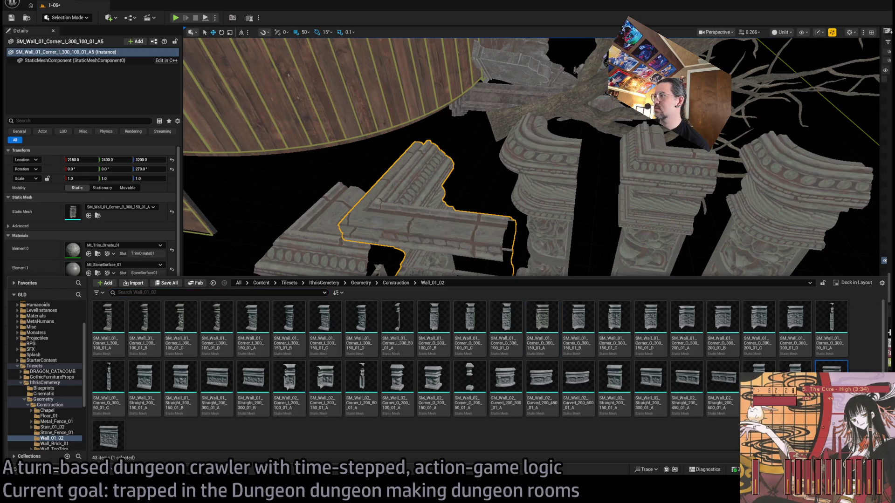
Duplicate the wall piece and turn the copy 180° with the rotate gizmo
{"action": "key", "text": "ctrl+space"}
{"action": "scroll", "coordinate": [400, 364], "scroll_direction": "up", "scroll_amount": 2}
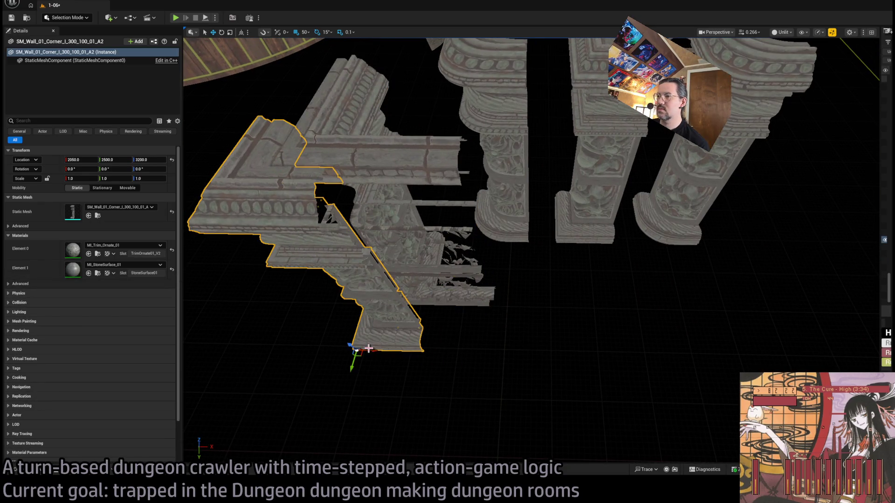
{"action": "key", "text": "ctrl+z"}
{"action": "key", "text": "ctrl+z"}
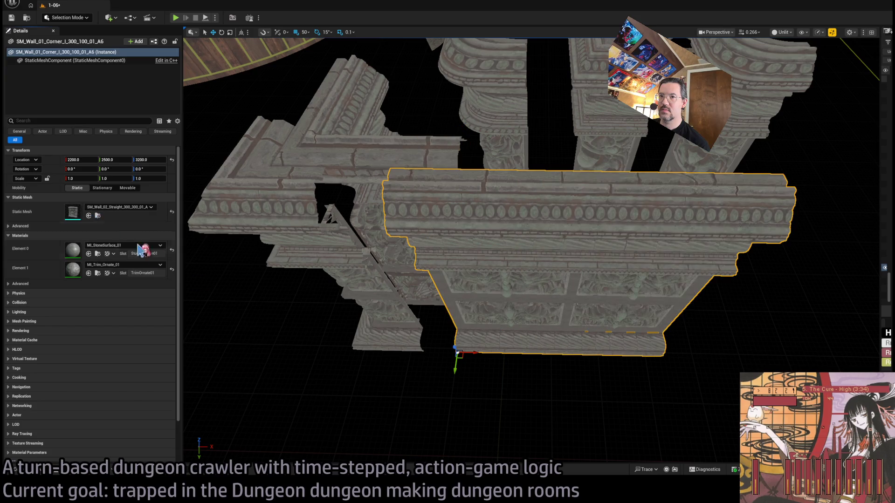
{"action": "mouse_move", "coordinate": [546, 91]}
{"action": "left_mouse_down"}
{"action": "mouse_move", "coordinate": [504, 95]}
{"action": "mouse_move", "coordinate": [547, 91]}
{"action": "mouse_move", "coordinate": [537, 63]}
{"action": "mouse_move", "coordinate": [555, 385]}
{"action": "left_mouse_up"}
{"action": "key", "text": "e"}
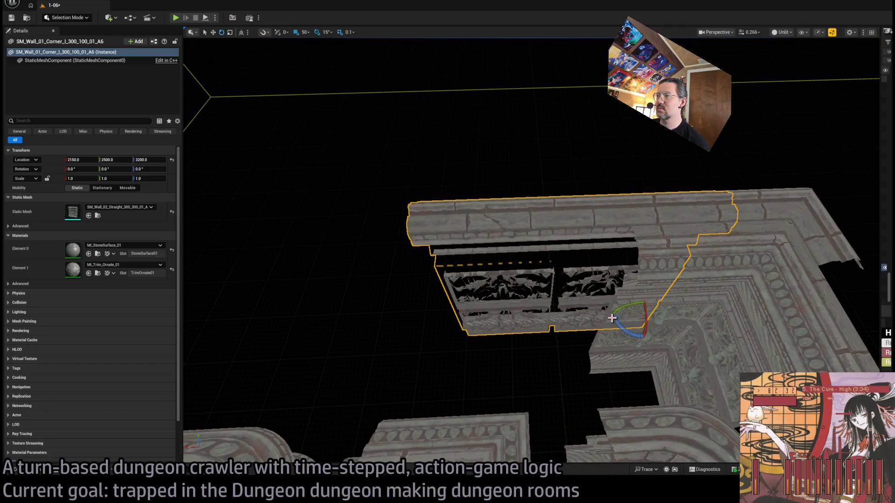
{"action": "mouse_move", "coordinate": [626, 328]}
{"action": "left_mouse_down"}
{"action": "mouse_move", "coordinate": [612, 315]}
{"action": "mouse_move", "coordinate": [420, 321]}
{"action": "mouse_move", "coordinate": [432, 322]}
{"action": "mouse_move", "coordinate": [396, 401]}
{"action": "mouse_move", "coordinate": [457, 346]}
{"action": "mouse_move", "coordinate": [505, 421]}
{"action": "left_mouse_up"}
Swap the copy to SM_Wall_02_Straight_300_150_01_B and slide it to X 2400
{"action": "key", "text": "ctrl+space"}
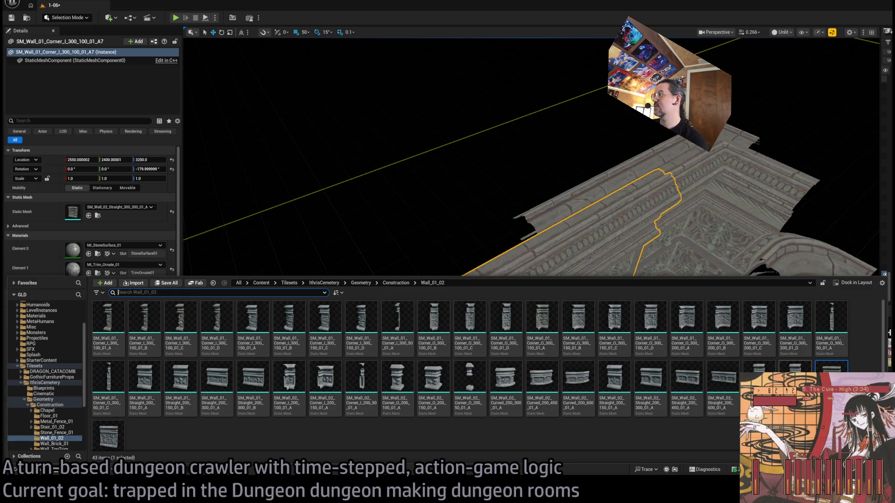
{"action": "key", "text": "ctrl+space"}
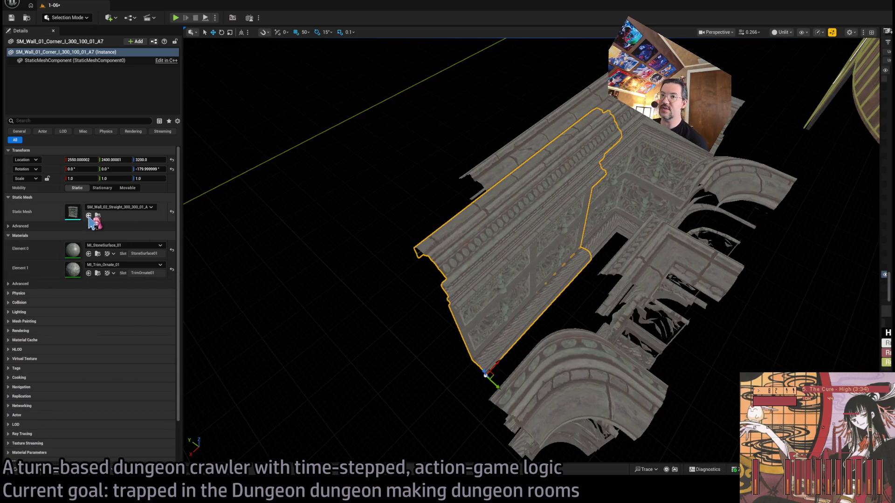
{"action": "left_click", "coordinate": [89, 216]}
{"action": "mouse_move", "coordinate": [505, 354]}
{"action": "left_mouse_down"}
{"action": "mouse_move", "coordinate": [525, 345]}
{"action": "mouse_move", "coordinate": [568, 379]}
{"action": "left_mouse_up"}
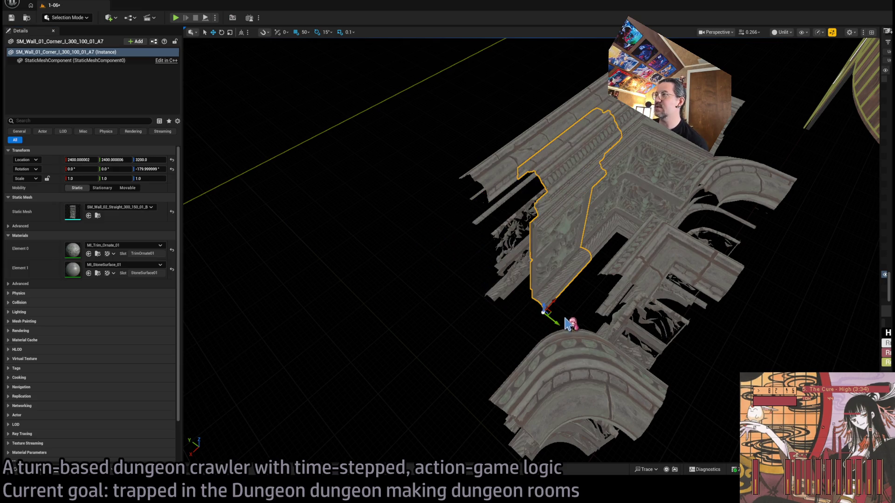
{"action": "key", "text": "f"}
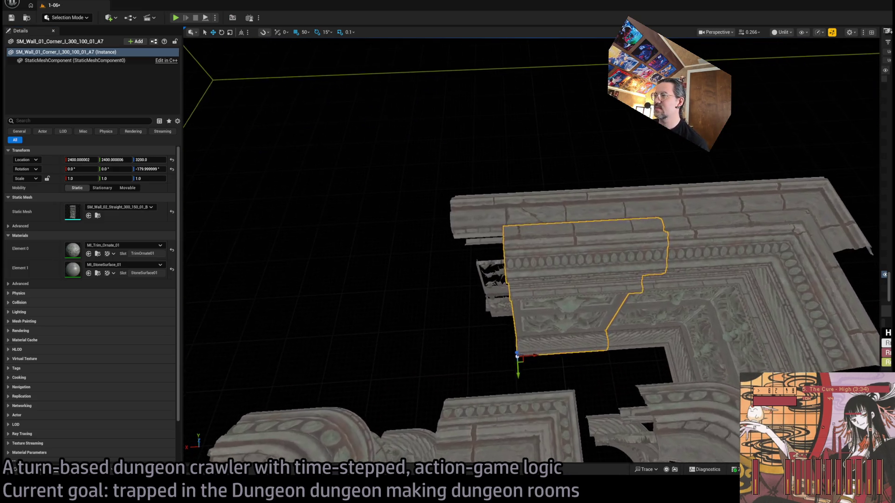
{"action": "left_click", "coordinate": [47, 471]}
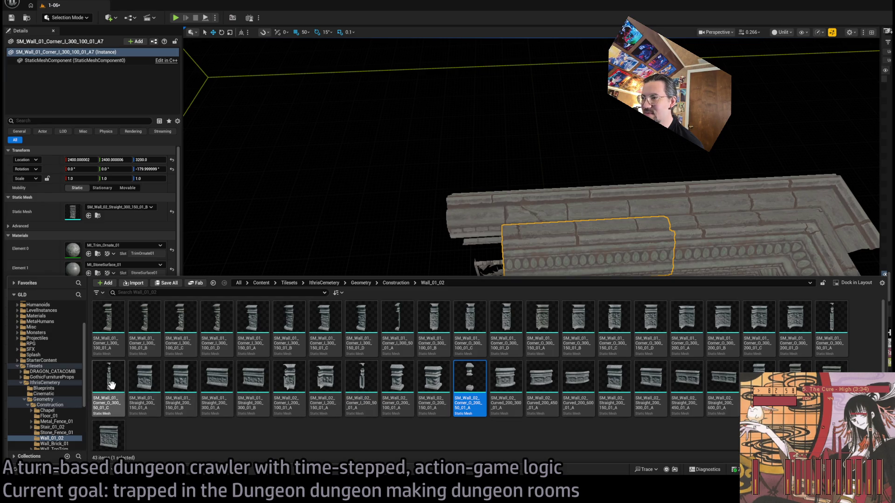
Give the adjacent corner trim piece the Corner_I_300_50_01_A inner-corner mesh
{"action": "left_click_drag", "start_coordinate": [396, 252], "coordinate": [415, 241]}
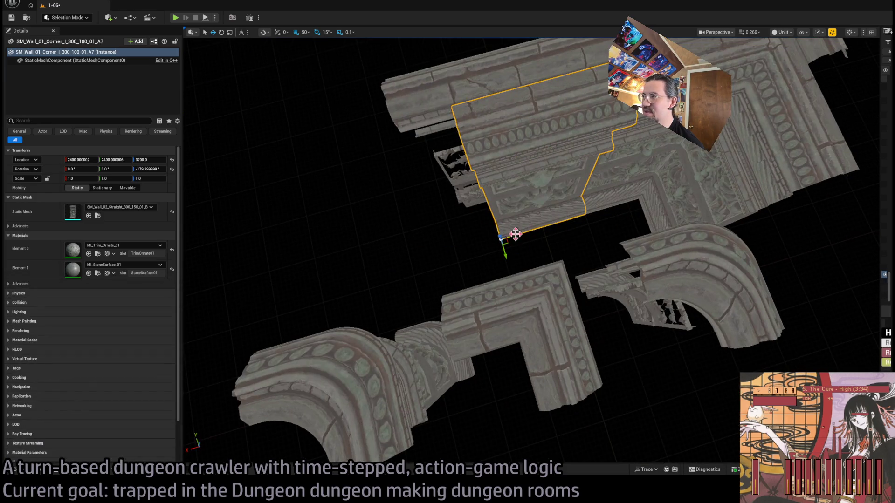
{"action": "left_click", "coordinate": [262, 250]}
{"action": "key", "text": "f"}
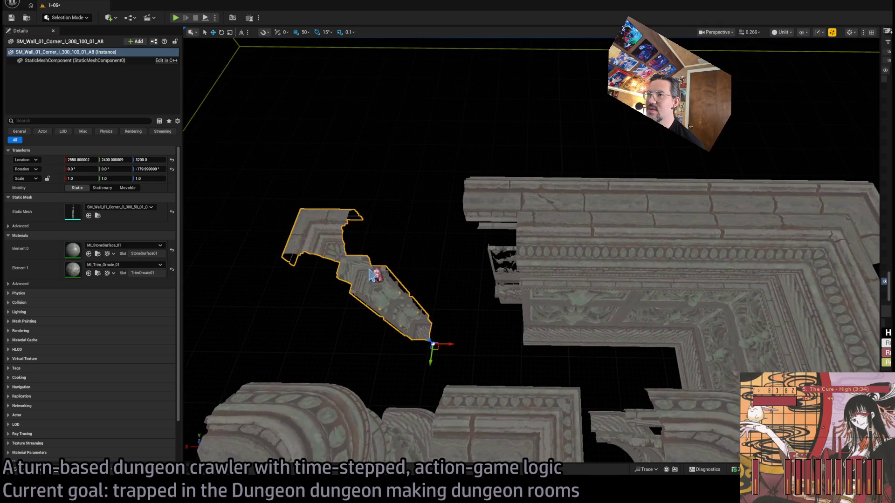
{"action": "left_click", "coordinate": [45, 471]}
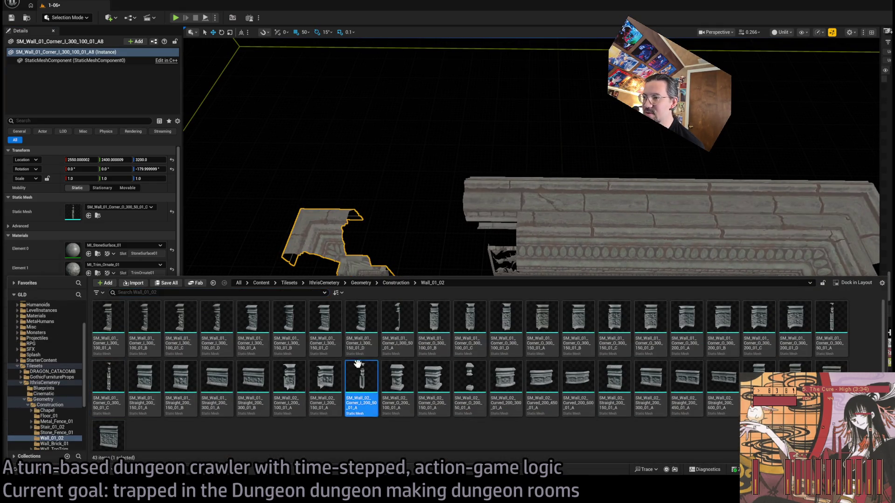
{"action": "left_click_drag", "start_coordinate": [361, 380], "coordinate": [119, 210]}
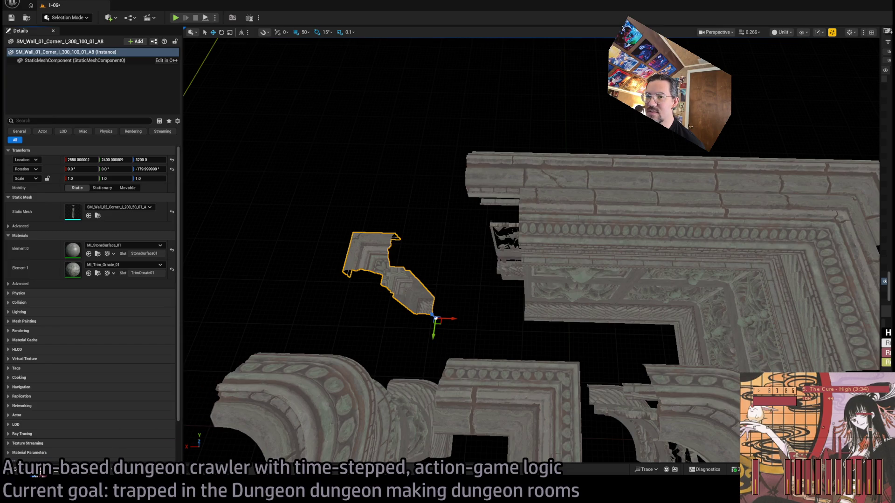
{"action": "left_click", "coordinate": [40, 472]}
{"action": "left_click", "coordinate": [397, 354]}
{"action": "left_click_drag", "start_coordinate": [398, 354], "coordinate": [119, 207]}
Rotate the trim piece 90° and move it to Y 2400
{"action": "scroll", "coordinate": [456, 327], "scroll_direction": "up", "scroll_amount": 5}
{"action": "key", "text": "e"}
{"action": "mouse_move", "coordinate": [548, 347]}
{"action": "left_mouse_down"}
{"action": "mouse_move", "coordinate": [550, 366]}
{"action": "mouse_move", "coordinate": [448, 301]}
{"action": "mouse_move", "coordinate": [476, 310]}
{"action": "mouse_move", "coordinate": [487, 344]}
{"action": "left_mouse_up"}
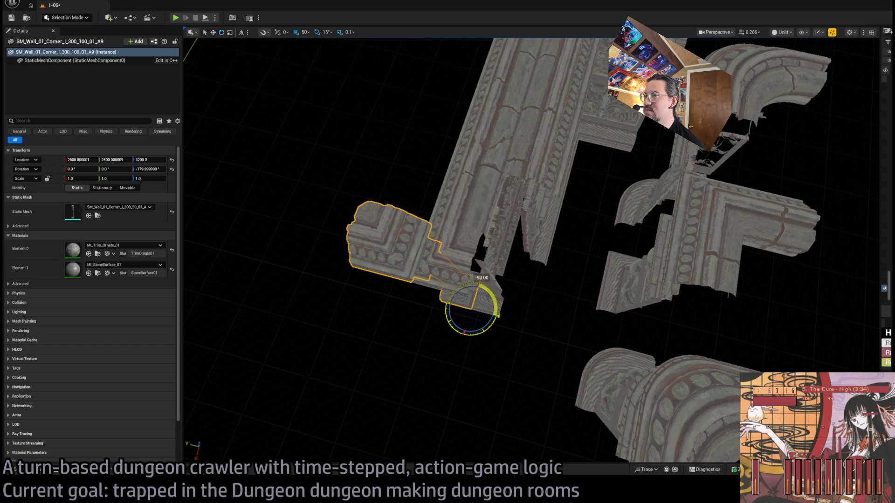
{"action": "left_click_drag", "start_coordinate": [483, 313], "coordinate": [539, 320]}
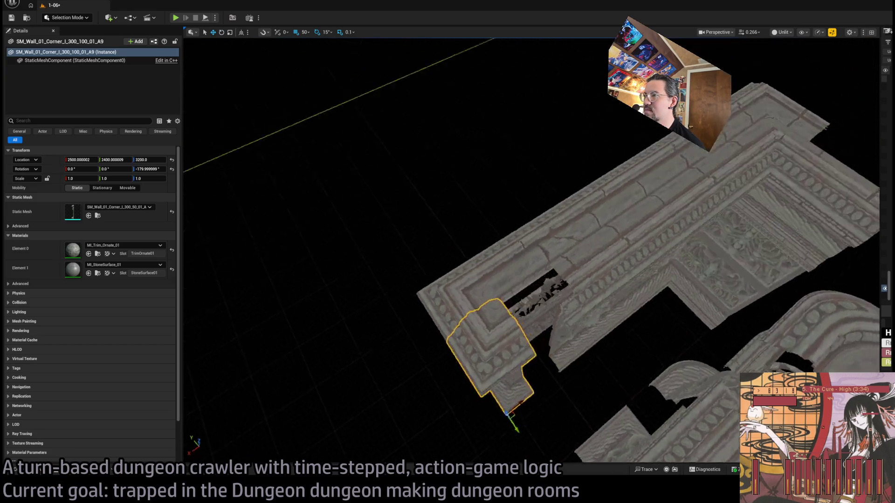
{"action": "mouse_move", "coordinate": [515, 385]}
{"action": "left_mouse_down"}
{"action": "mouse_move", "coordinate": [561, 326]}
{"action": "mouse_move", "coordinate": [515, 384]}
{"action": "mouse_move", "coordinate": [527, 384]}
{"action": "left_mouse_up"}
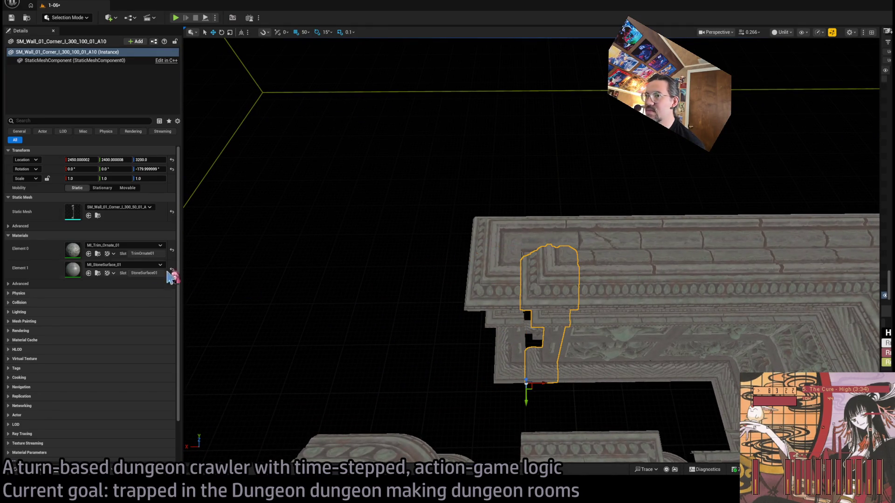
{"action": "left_click", "coordinate": [18, 471]}
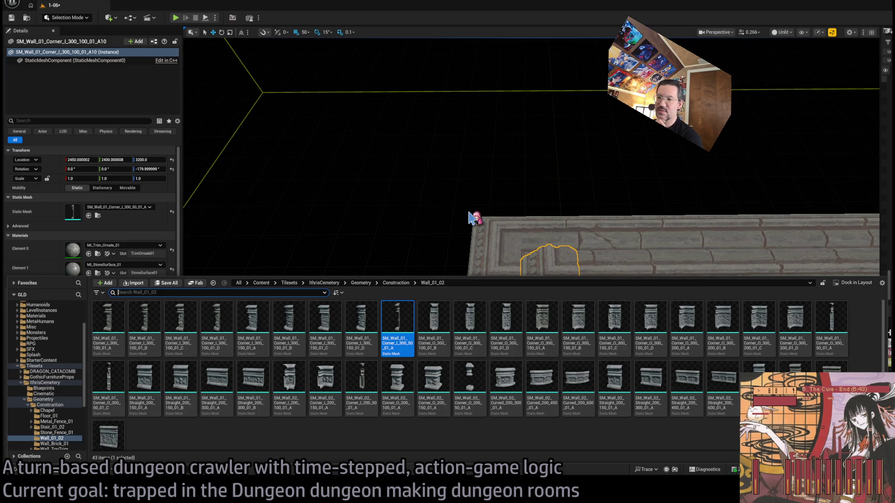
Apply the Straight_300_150_01_A wall mesh and narrow the corner wall piece to half width
{"action": "left_click", "coordinate": [703, 317]}
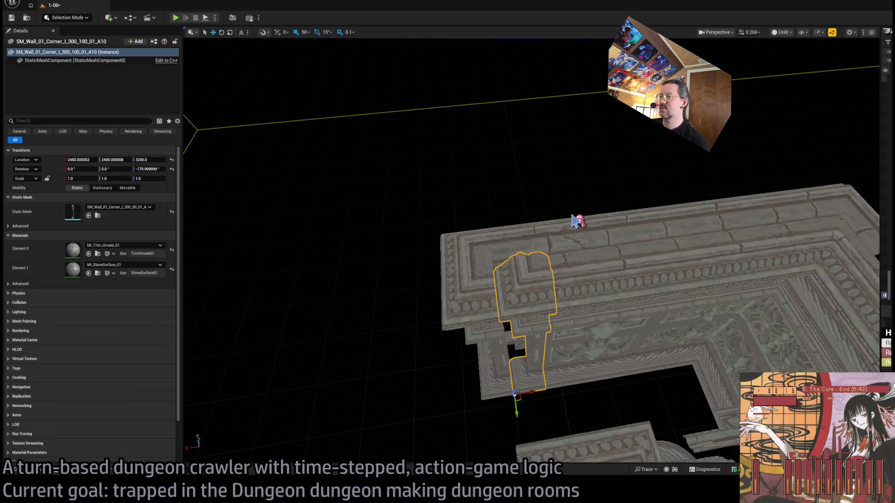
{"action": "left_click", "coordinate": [89, 215]}
{"action": "key", "text": "e"}
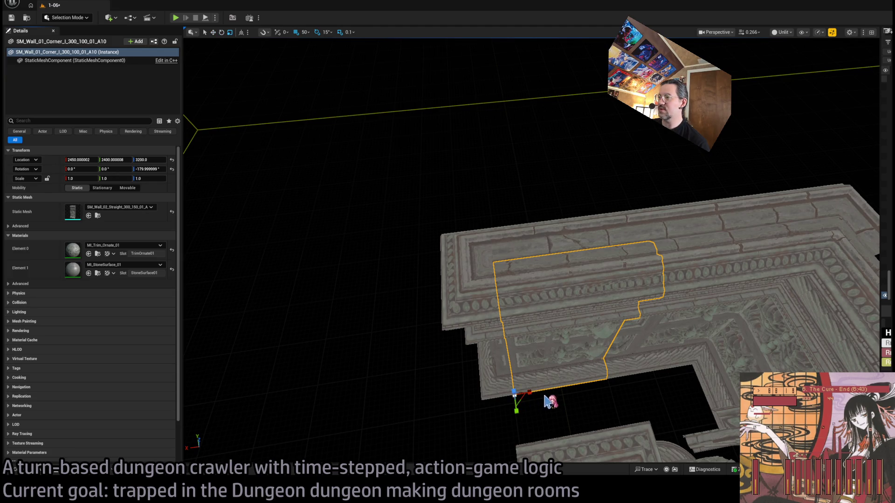
{"action": "left_click_drag", "start_coordinate": [531, 394], "coordinate": [510, 396]}
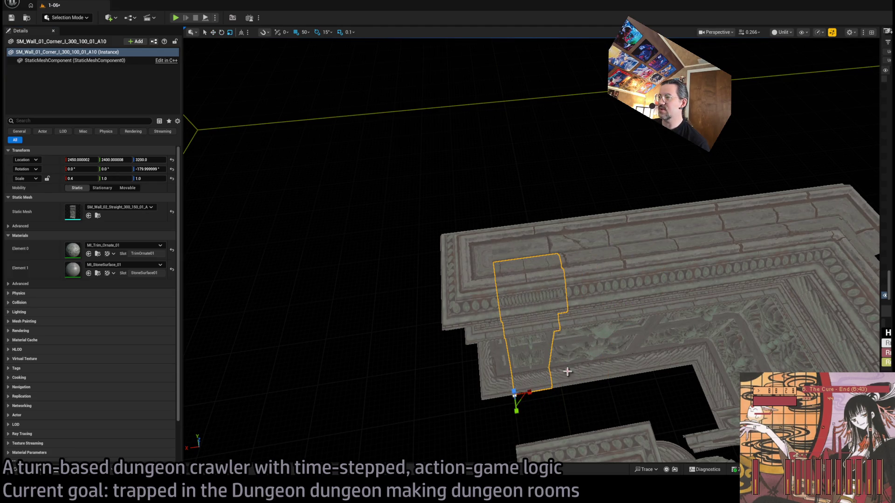
{"action": "scroll", "coordinate": [557, 377], "scroll_direction": "up", "scroll_amount": 8}
{"action": "scroll", "coordinate": [557, 377], "scroll_direction": "down", "scroll_amount": 10}
{"action": "mouse_move", "coordinate": [557, 377]}
{"action": "left_mouse_down"}
{"action": "mouse_move", "coordinate": [489, 355]}
{"action": "mouse_move", "coordinate": [580, 371]}
{"action": "left_mouse_up"}
Select two corner wall pieces together and frame them in the view
{"action": "left_click", "coordinate": [476, 346]}
{"action": "key", "text": "e"}
{"action": "left_click", "coordinate": [352, 166], "text": "ctrl"}
{"action": "mouse_move", "coordinate": [352, 166]}
{"action": "left_mouse_down"}
{"action": "mouse_move", "coordinate": [396, 252]}
{"action": "mouse_move", "coordinate": [379, 226]}
{"action": "left_mouse_up"}
{"action": "left_click", "coordinate": [379, 226]}
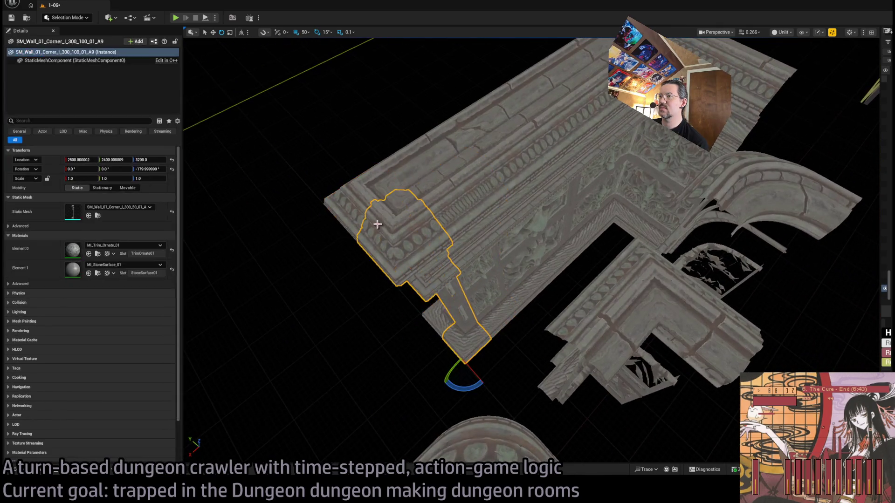
{"action": "left_click", "coordinate": [373, 212], "text": "ctrl"}
{"action": "key", "text": "f"}
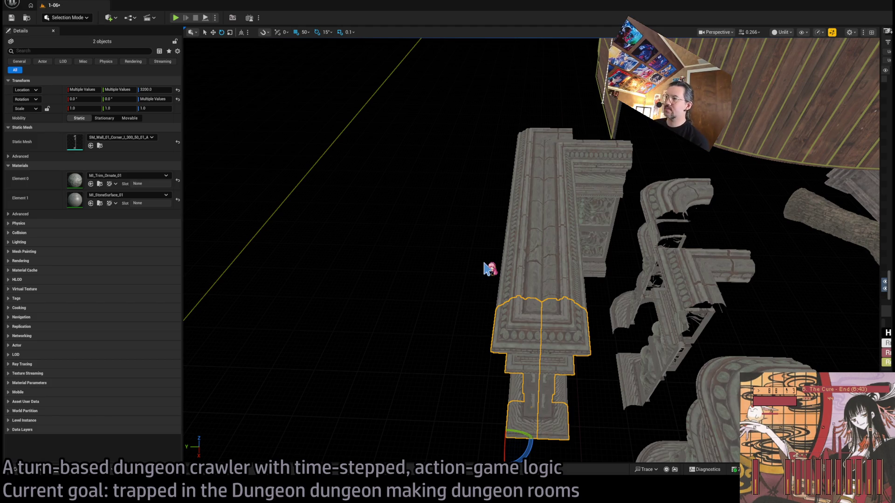
{"action": "key", "text": "ctrl+z"}
{"action": "key", "text": "ctrl+z"}
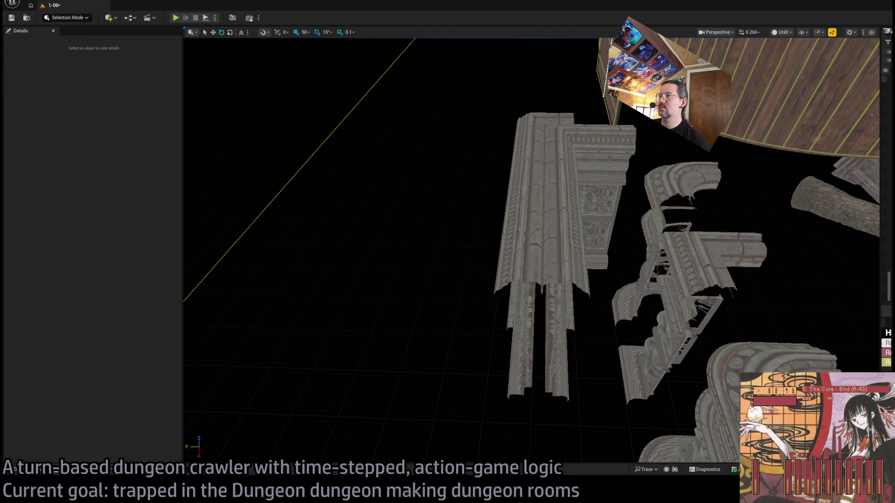
Delete the long wall piece, restore it with Ctrl+Z, and select it again
{"action": "left_click", "coordinate": [568, 203]}
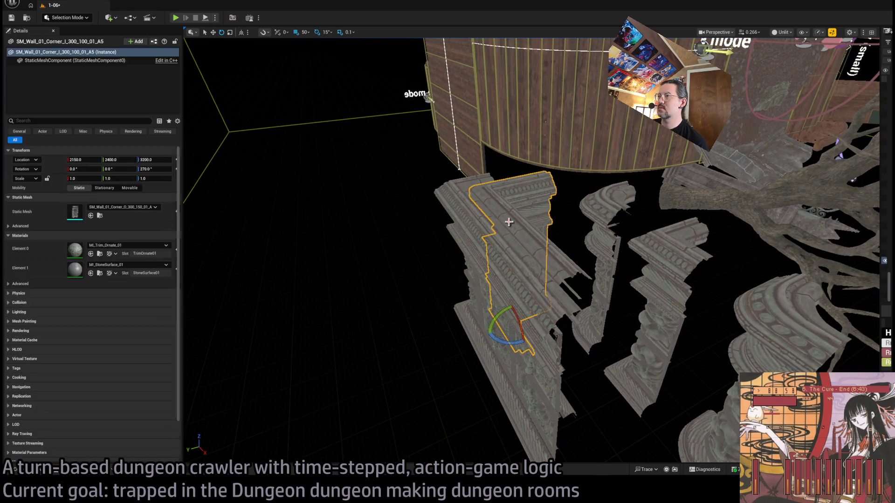
{"action": "left_click", "coordinate": [501, 245]}
{"action": "key", "text": "Delete"}
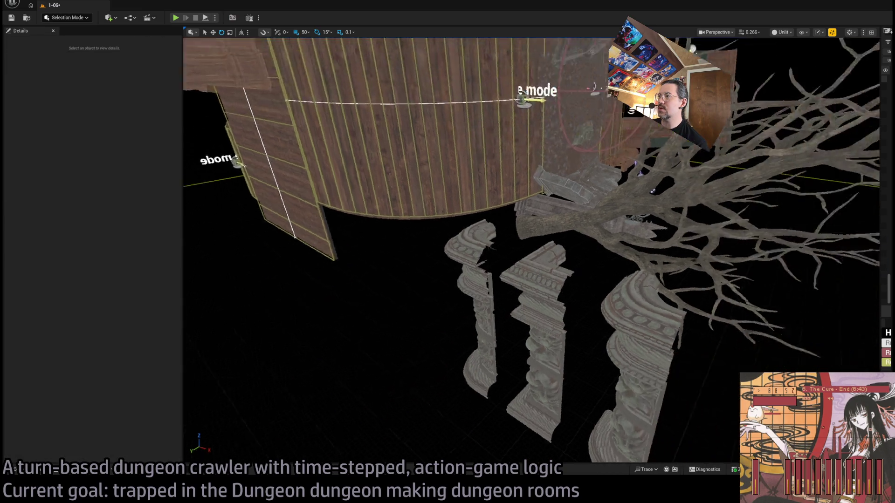
{"action": "key", "text": "ctrl+z"}
{"action": "key", "text": "ctrl+z"}
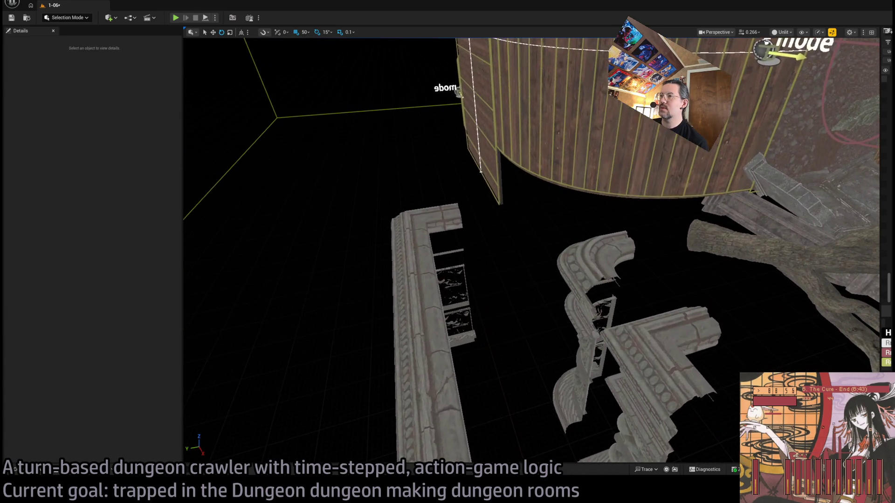
{"action": "left_click", "coordinate": [474, 277]}
{"action": "key", "text": "Escape"}
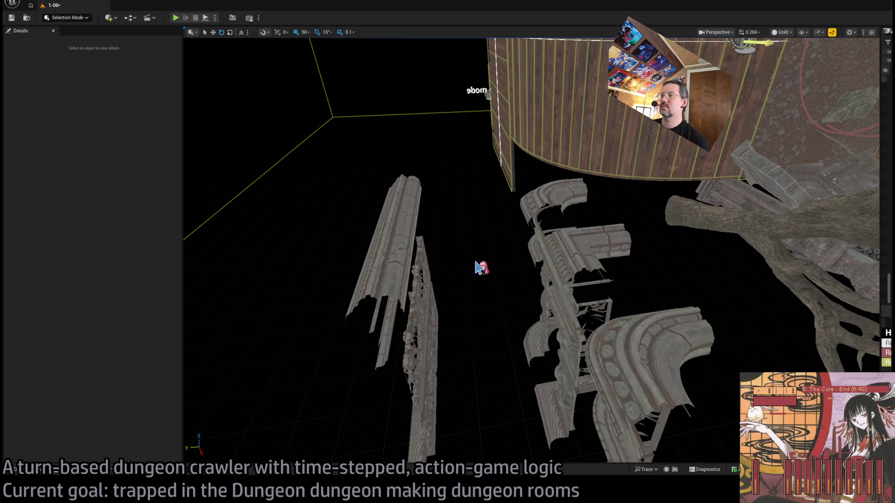
{"action": "left_click", "coordinate": [415, 296]}
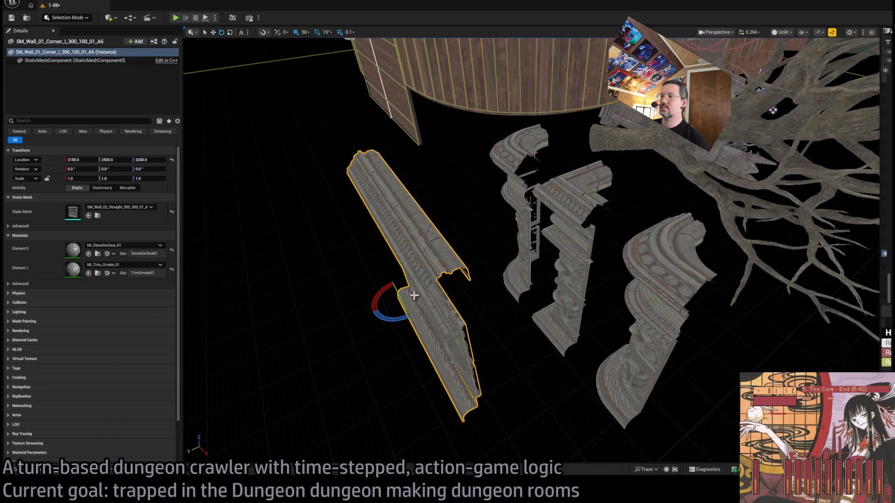
Duplicate the long wall, turning the copy around to form the enclosure's other side
{"action": "mouse_move", "coordinate": [409, 318]}
{"action": "left_mouse_down"}
{"action": "mouse_move", "coordinate": [394, 292]}
{"action": "mouse_move", "coordinate": [458, 287]}
{"action": "mouse_move", "coordinate": [488, 371]}
{"action": "left_mouse_up"}
{"action": "key", "text": "f"}
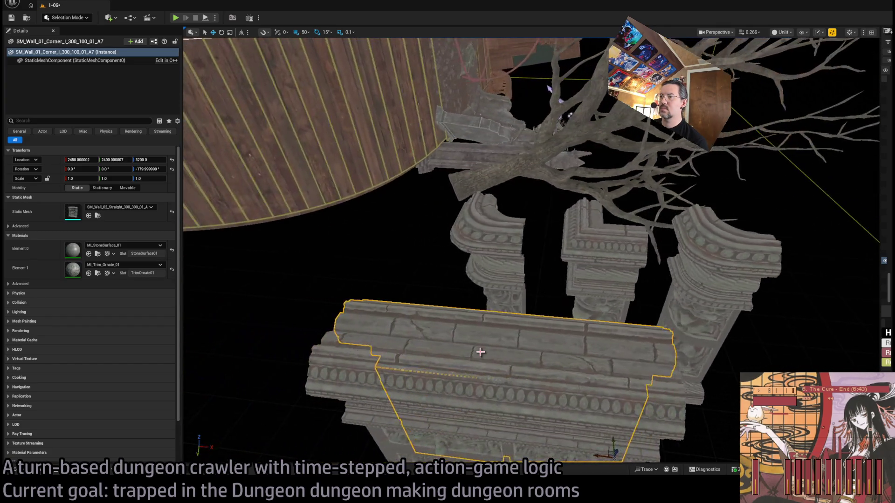
{"action": "left_click_drag", "start_coordinate": [487, 348], "coordinate": [509, 308]}
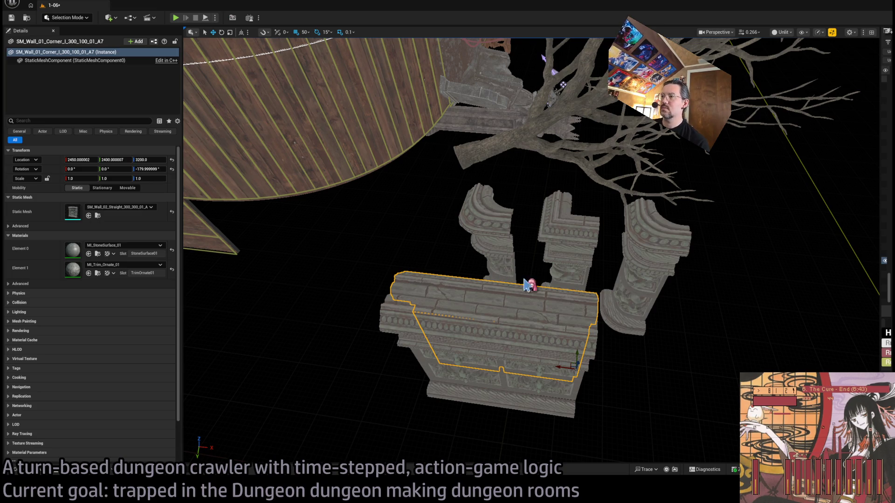
{"action": "scroll", "coordinate": [519, 275], "scroll_direction": "up", "scroll_amount": 5}
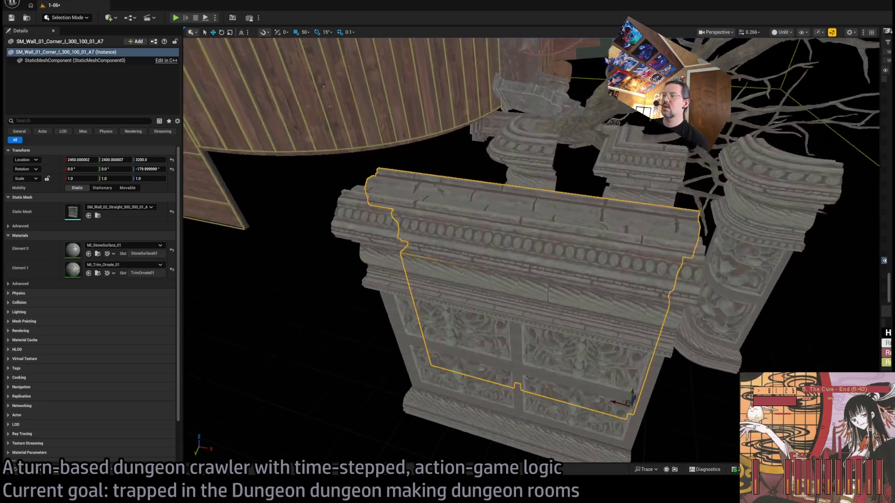
{"action": "left_click_drag", "start_coordinate": [550, 274], "coordinate": [549, 274]}
{"action": "left_click_drag", "start_coordinate": [564, 382], "coordinate": [546, 364]}
Shift the adjacent long wall 50 units sideways and move the corner trim beside it
{"action": "left_click", "coordinate": [546, 364]}
{"action": "left_click_drag", "start_coordinate": [522, 258], "coordinate": [490, 254]}
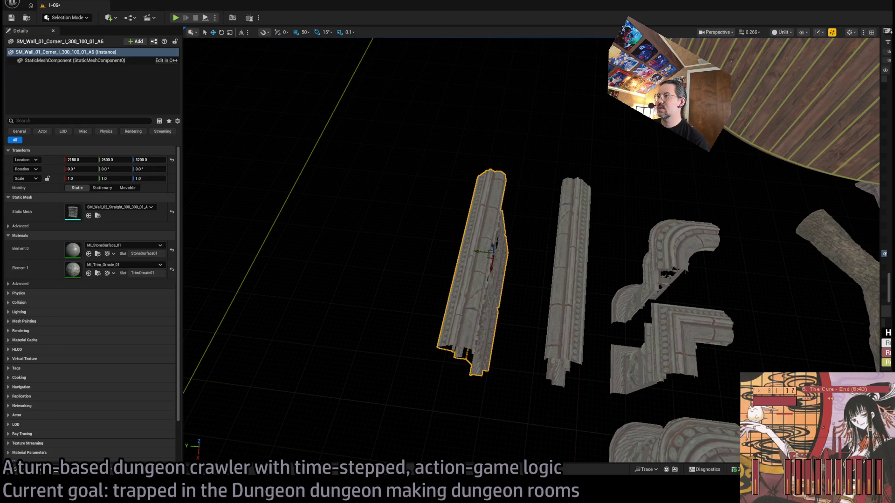
{"action": "left_click", "coordinate": [625, 295]}
{"action": "mouse_move", "coordinate": [603, 289]}
{"action": "left_mouse_down"}
{"action": "mouse_move", "coordinate": [488, 226]}
{"action": "mouse_move", "coordinate": [581, 219]}
{"action": "mouse_move", "coordinate": [564, 222]}
{"action": "left_mouse_up"}
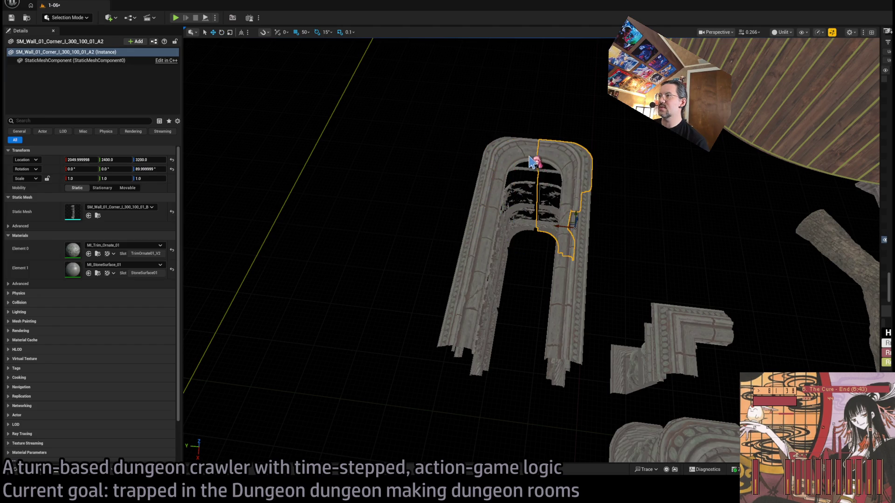
Rotate both SM_Wall_01_Corner_L_300_100_01 pieces 180° to close the enclosure's open end
{"action": "left_click", "coordinate": [522, 236], "text": "ctrl"}
{"action": "key", "text": "e"}
{"action": "mouse_move", "coordinate": [495, 247]}
{"action": "left_mouse_down"}
{"action": "mouse_move", "coordinate": [512, 219]}
{"action": "mouse_move", "coordinate": [506, 200]}
{"action": "mouse_move", "coordinate": [546, 410]}
{"action": "mouse_move", "coordinate": [569, 415]}
{"action": "left_mouse_up"}
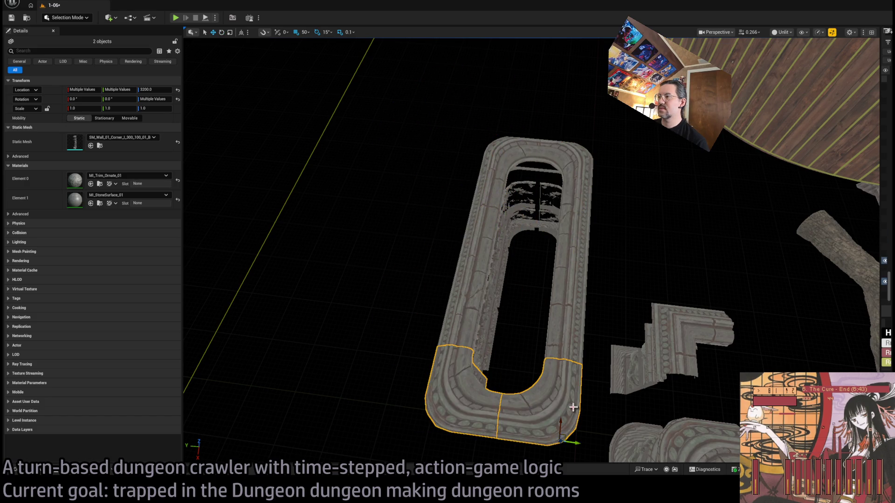
{"action": "key", "text": "w"}
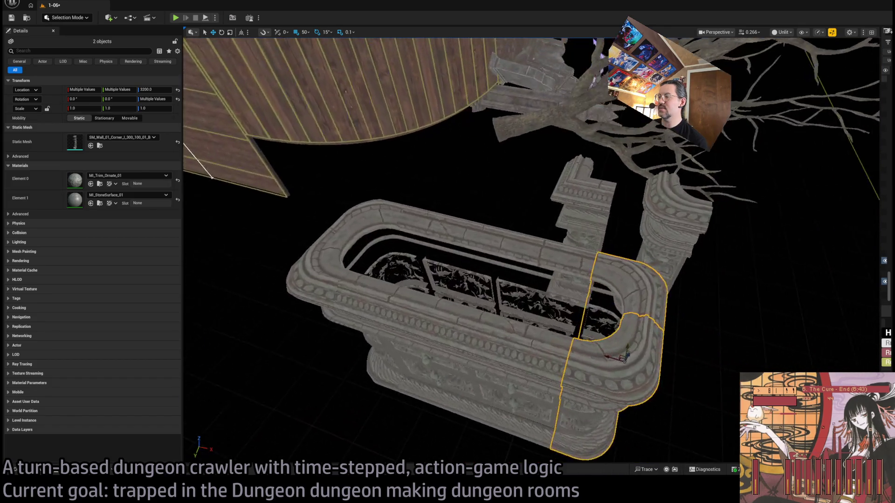
{"action": "scroll", "coordinate": [532, 252], "scroll_direction": "down", "scroll_amount": 10}
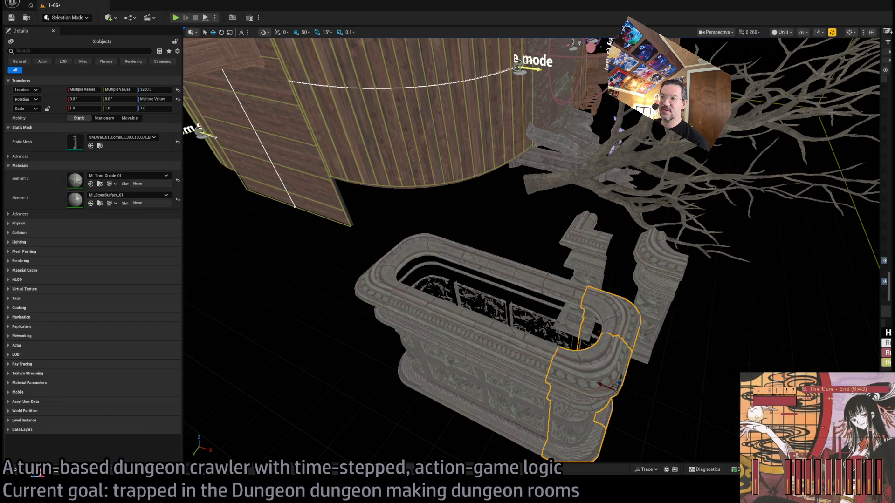
{"action": "left_click", "coordinate": [37, 470]}
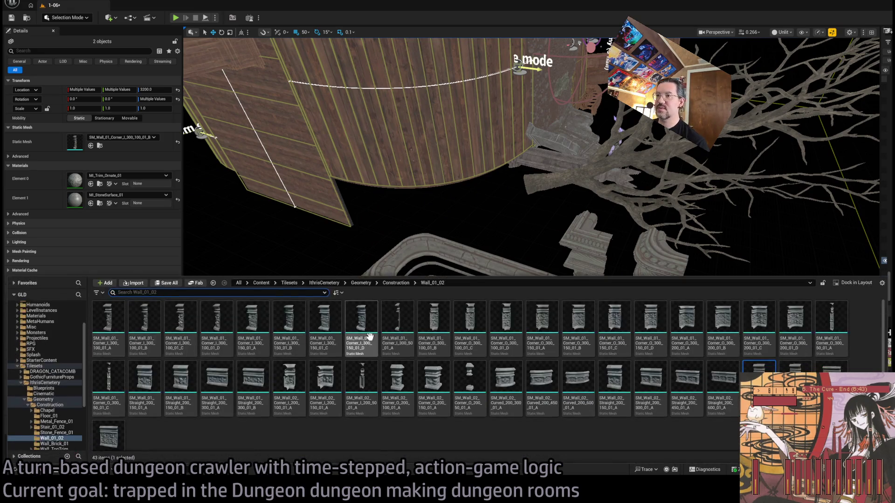
Browse the Floor_01, Stone_Fence_01, Wall_Brick_01 and Wall_TopTrim folders, then drag a Floor_01 tile into the level
{"action": "scroll", "coordinate": [75, 405], "scroll_direction": "down", "scroll_amount": 1}
{"action": "left_click", "coordinate": [51, 405]}
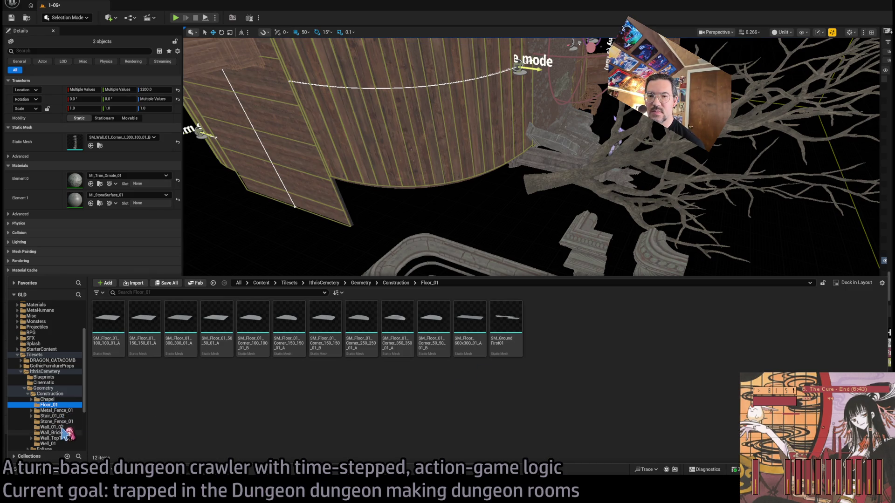
{"action": "left_click", "coordinate": [62, 423]}
{"action": "left_click", "coordinate": [63, 433]}
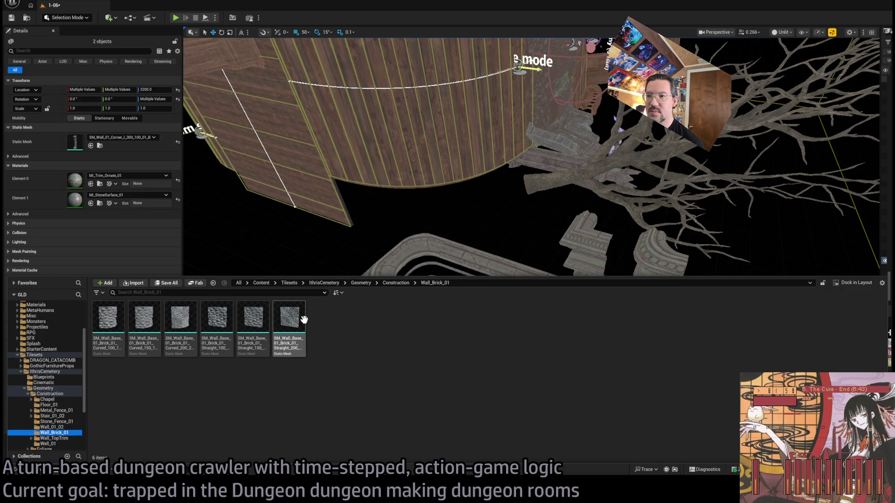
{"action": "left_click", "coordinate": [57, 439]}
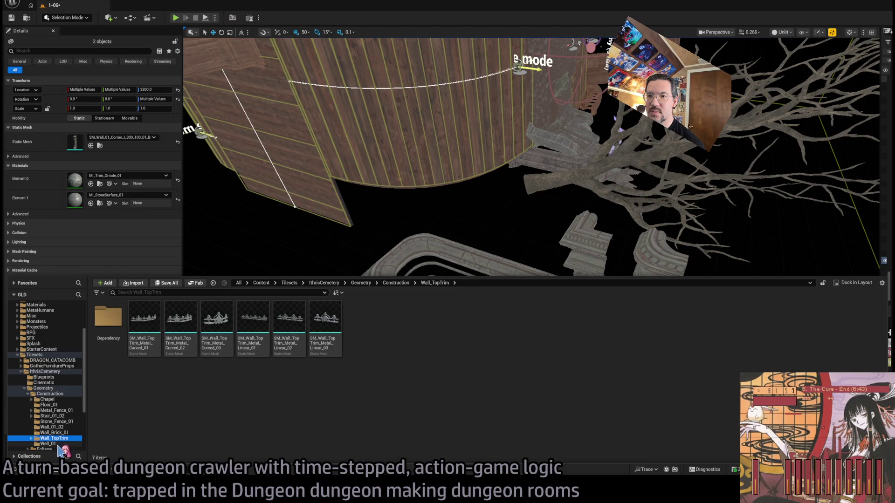
{"action": "left_click", "coordinate": [61, 422]}
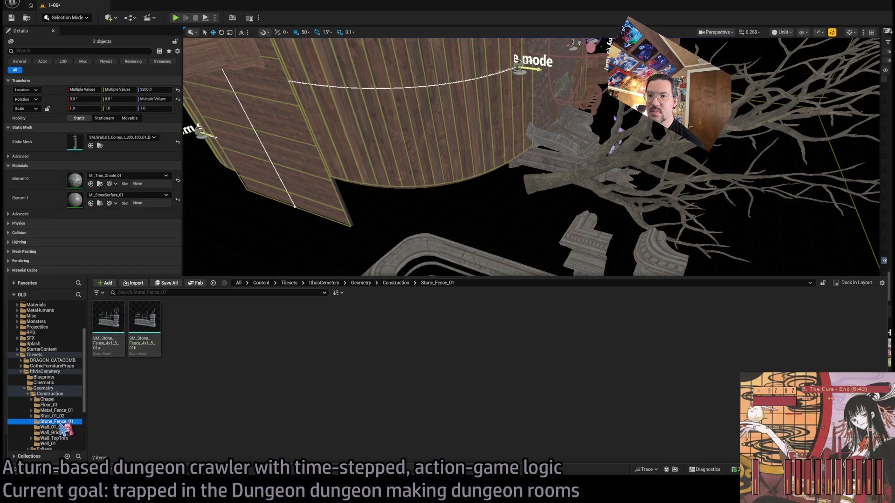
{"action": "left_click", "coordinate": [61, 405]}
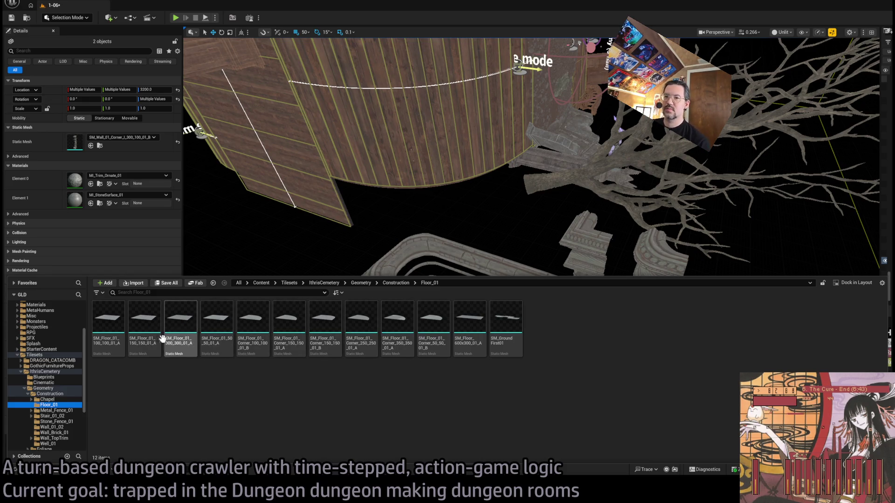
{"action": "mouse_move", "coordinate": [142, 327]}
{"action": "left_mouse_down"}
{"action": "mouse_move", "coordinate": [320, 354]}
{"action": "mouse_move", "coordinate": [335, 369]}
{"action": "mouse_move", "coordinate": [399, 345]}
{"action": "left_mouse_up"}
{"action": "left_click_drag", "start_coordinate": [400, 391], "coordinate": [397, 385]}
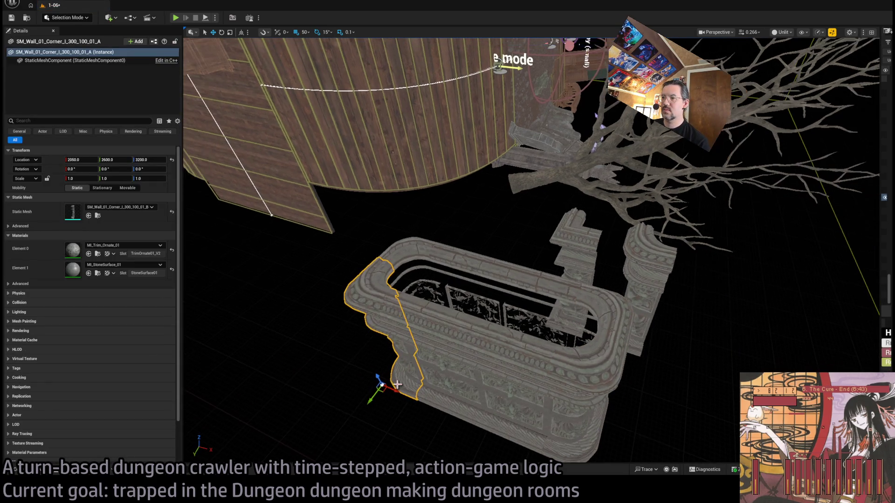
Raise the floor tile onto the enclosure top, swap it to the 100×100 mesh, and duplicate it into a row
{"action": "left_click", "coordinate": [392, 389]}
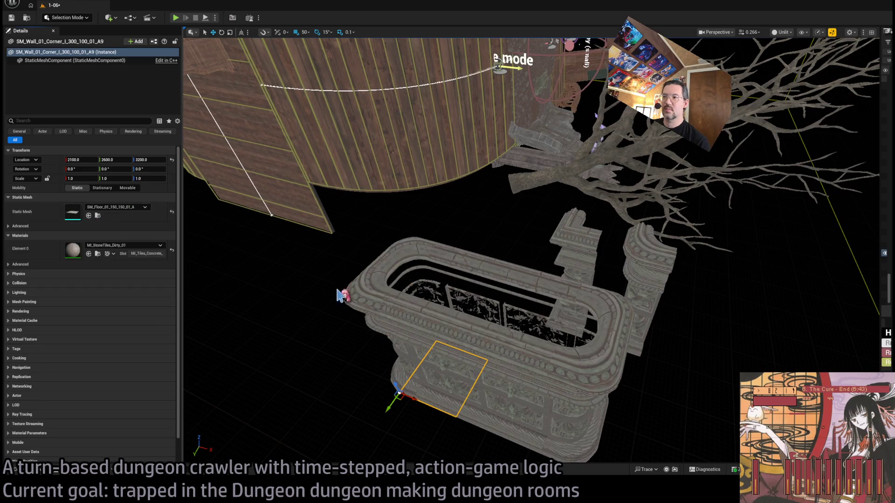
{"action": "mouse_move", "coordinate": [400, 386]}
{"action": "left_mouse_down"}
{"action": "mouse_move", "coordinate": [366, 298]}
{"action": "mouse_move", "coordinate": [355, 309]}
{"action": "left_mouse_up"}
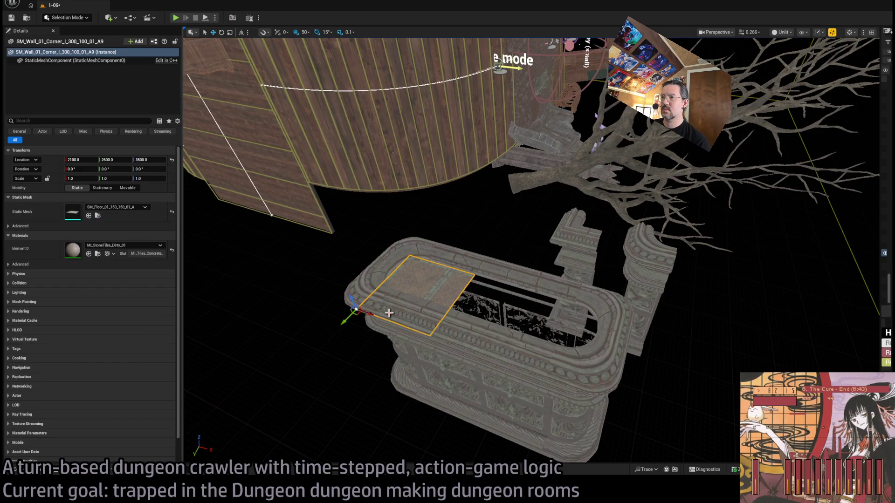
{"action": "scroll", "coordinate": [531, 252], "scroll_direction": "up", "scroll_amount": 5}
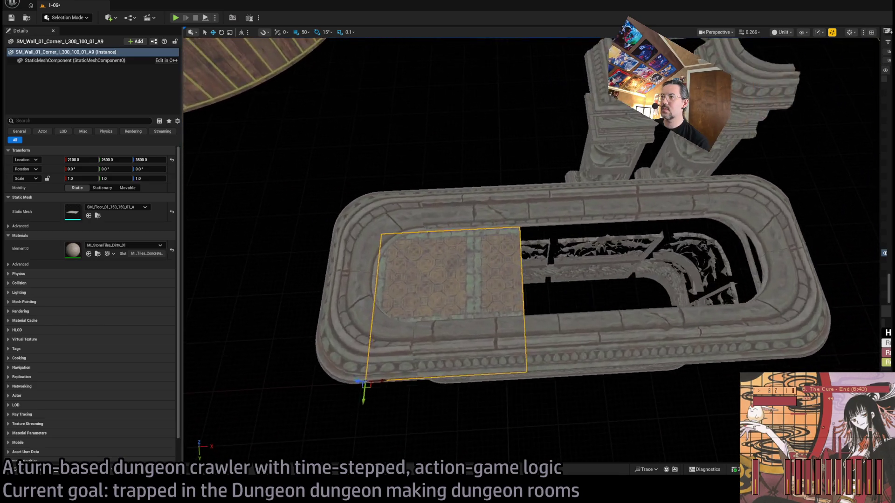
{"action": "scroll", "coordinate": [532, 252], "scroll_direction": "down", "scroll_amount": 5}
{"action": "key", "text": "ctrl+space"}
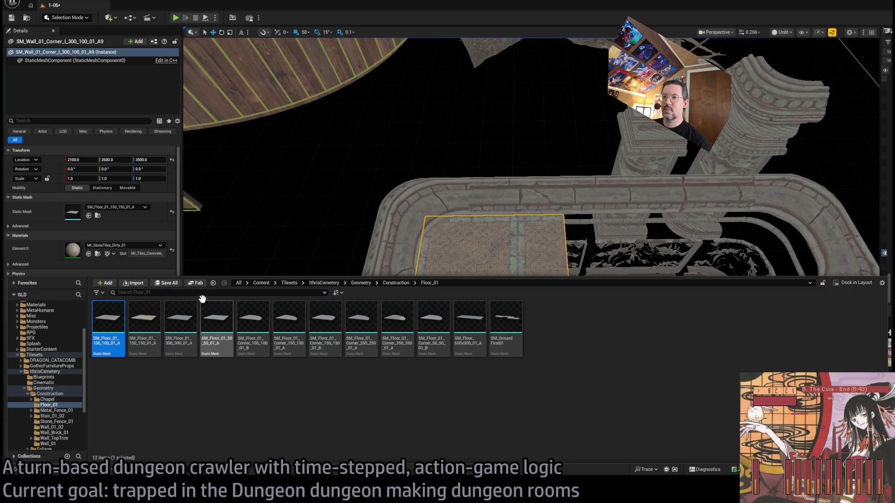
{"action": "left_click_drag", "start_coordinate": [263, 264], "coordinate": [289, 261]}
{"action": "left_click", "coordinate": [88, 215]}
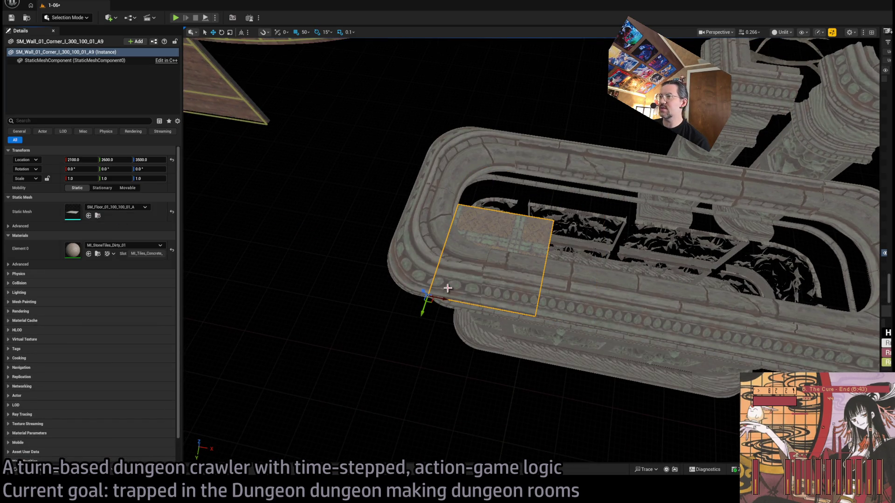
{"action": "mouse_move", "coordinate": [438, 290]}
{"action": "left_mouse_down", "text": "alt"}
{"action": "mouse_move", "coordinate": [464, 256]}
{"action": "mouse_move", "coordinate": [606, 280]}
{"action": "mouse_move", "coordinate": [561, 262]}
{"action": "left_mouse_up", "text": "alt"}
{"action": "left_click_drag", "start_coordinate": [410, 260], "coordinate": [625, 259], "text": "alt"}
{"action": "left_click_drag", "start_coordinate": [519, 307], "coordinate": [476, 283]}
Select the floor tiles together with the enclosure's stone railing pieces
{"action": "left_click", "coordinate": [448, 273], "text": "ctrl"}
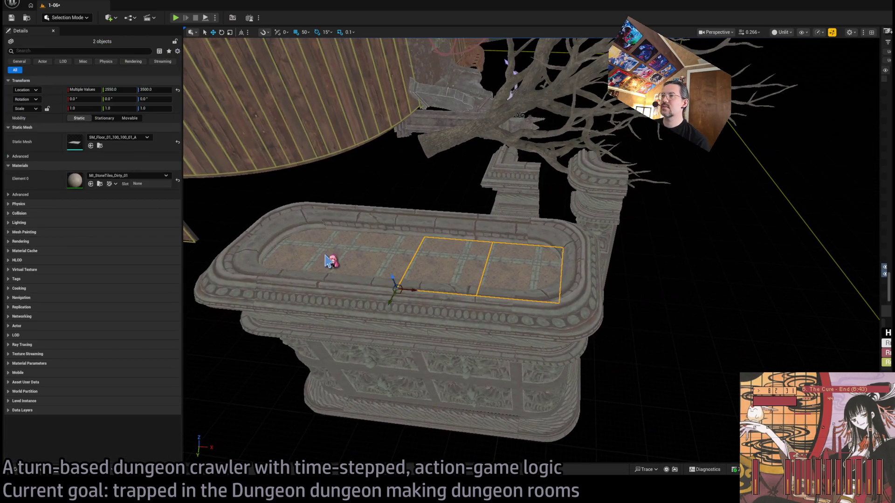
{"action": "left_click", "coordinate": [382, 251], "text": "ctrl"}
{"action": "left_click", "coordinate": [503, 318], "text": "ctrl"}
{"action": "key", "text": "ctrl+z"}
{"action": "key", "text": "ctrl+z"}
{"action": "key", "text": "ctrl+z"}
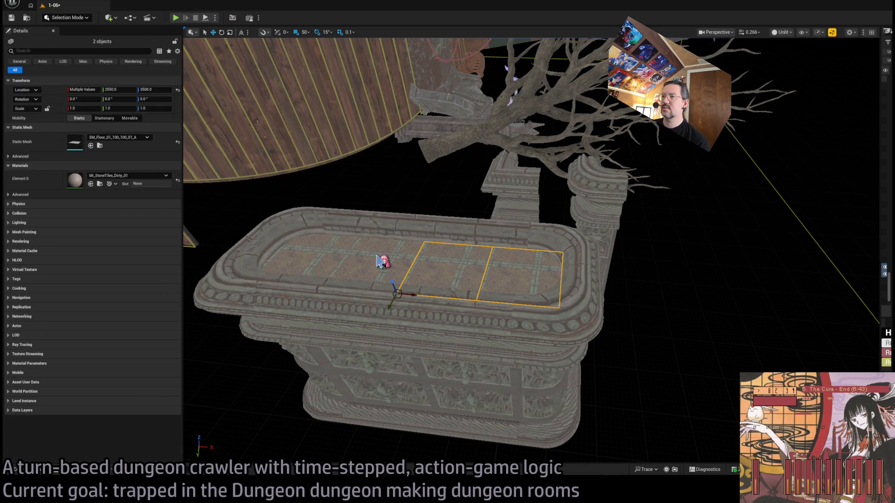
{"action": "left_click_drag", "start_coordinate": [531, 252], "coordinate": [532, 177]}
{"action": "mouse_move", "coordinate": [454, 248]}
{"action": "left_mouse_down"}
{"action": "mouse_move", "coordinate": [454, 231]}
{"action": "mouse_move", "coordinate": [528, 317]}
{"action": "left_mouse_up"}
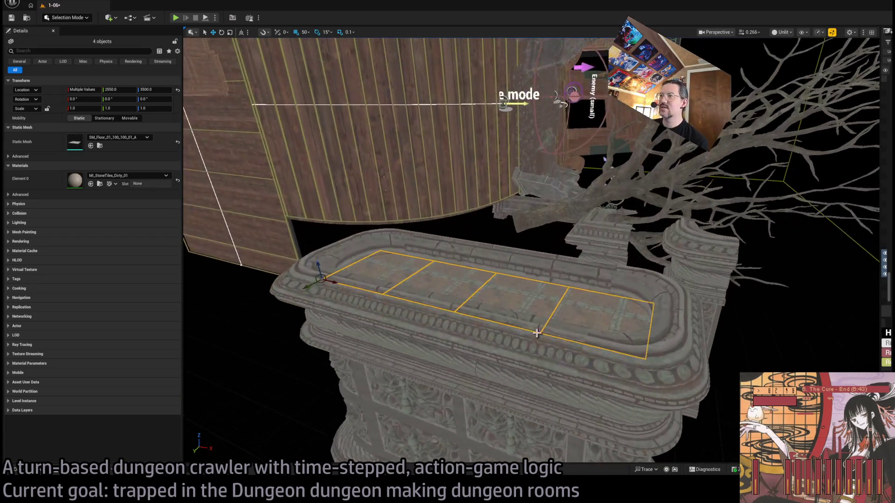
{"action": "left_click", "coordinate": [528, 318], "text": "ctrl"}
{"action": "left_click", "coordinate": [620, 282], "text": "ctrl"}
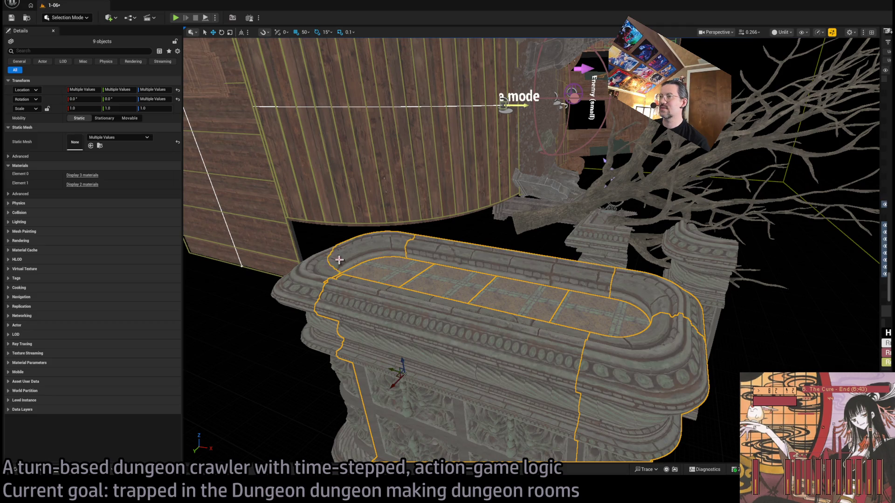
Rotate the selection 90° about Z, then tip it 90° so it stands upright
{"action": "left_click_drag", "start_coordinate": [458, 327], "coordinate": [385, 385]}
{"action": "left_click_drag", "start_coordinate": [344, 413], "coordinate": [281, 408]}
{"action": "left_click_drag", "start_coordinate": [349, 390], "coordinate": [364, 409]}
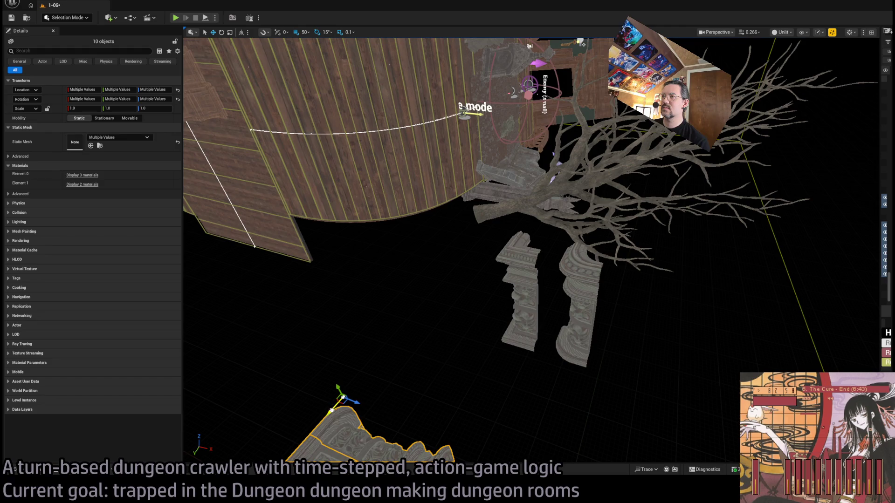
{"action": "key", "text": "f"}
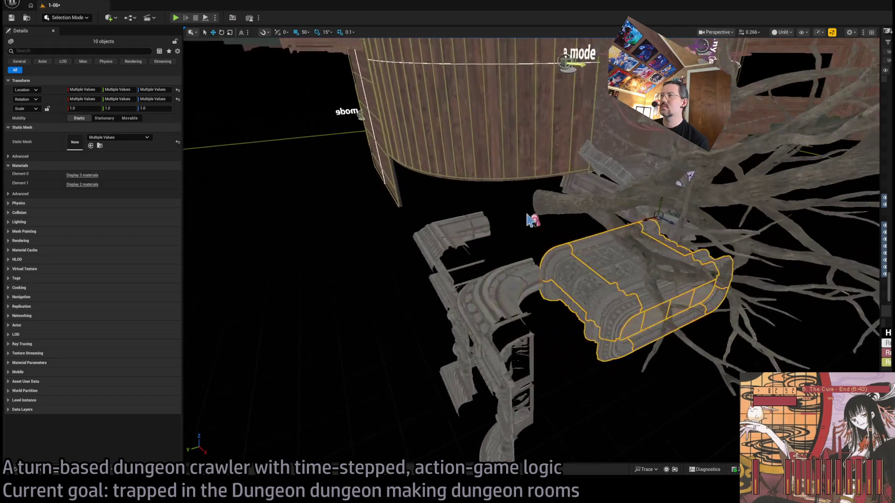
{"action": "key", "text": "f"}
{"action": "left_click_drag", "start_coordinate": [586, 150], "coordinate": [586, 186]}
{"action": "left_click_drag", "start_coordinate": [626, 164], "coordinate": [565, 142]}
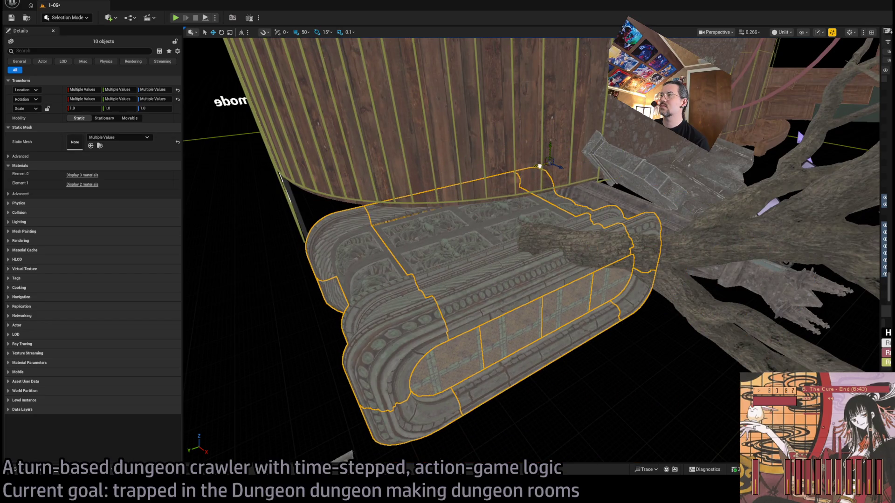
{"action": "mouse_move", "coordinate": [565, 142]}
{"action": "left_mouse_down"}
{"action": "mouse_move", "coordinate": [457, 183]}
{"action": "mouse_move", "coordinate": [391, 187]}
{"action": "mouse_move", "coordinate": [490, 213]}
{"action": "mouse_move", "coordinate": [512, 278]}
{"action": "left_mouse_up"}
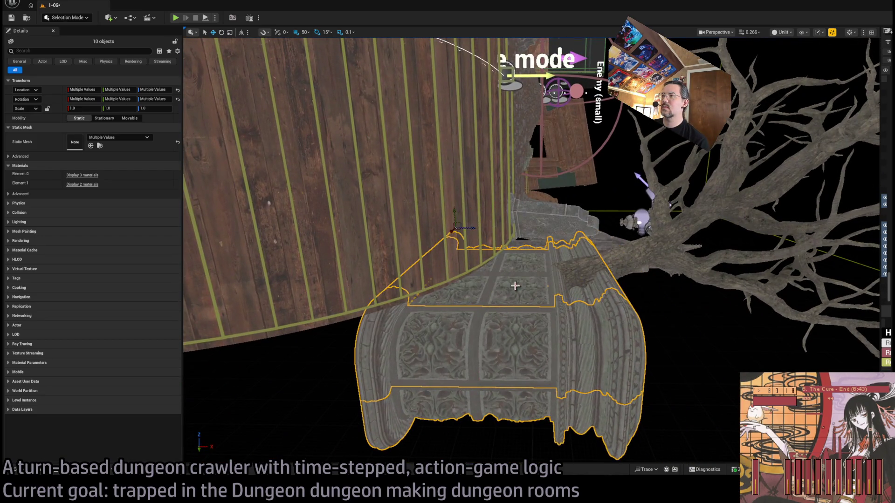
Turn the enclosure -15° about Z and frame the tree beside it
{"action": "left_click_drag", "start_coordinate": [478, 238], "coordinate": [378, 209]}
{"action": "left_click_drag", "start_coordinate": [485, 256], "coordinate": [450, 241]}
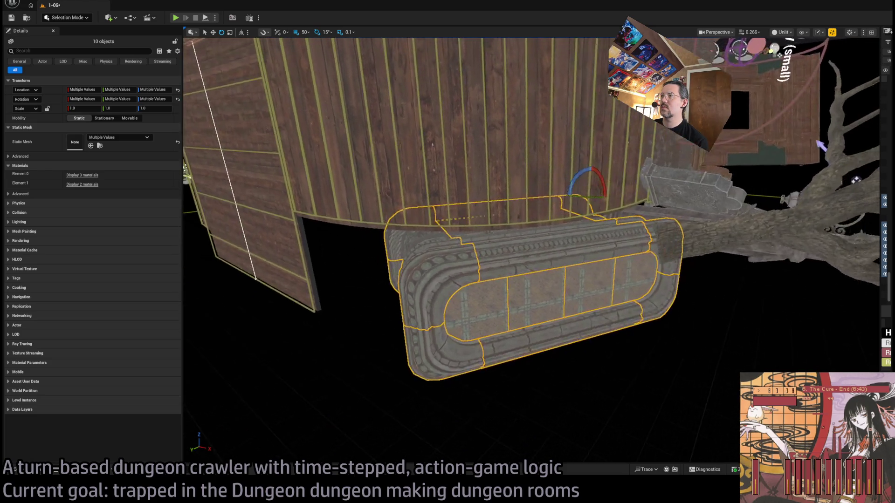
{"action": "left_click_drag", "start_coordinate": [450, 241], "coordinate": [434, 235]}
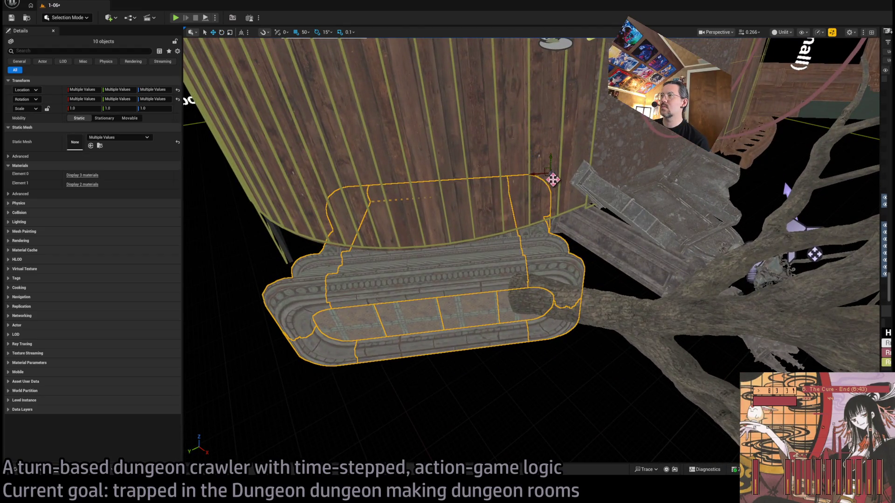
{"action": "left_click_drag", "start_coordinate": [433, 235], "coordinate": [496, 272]}
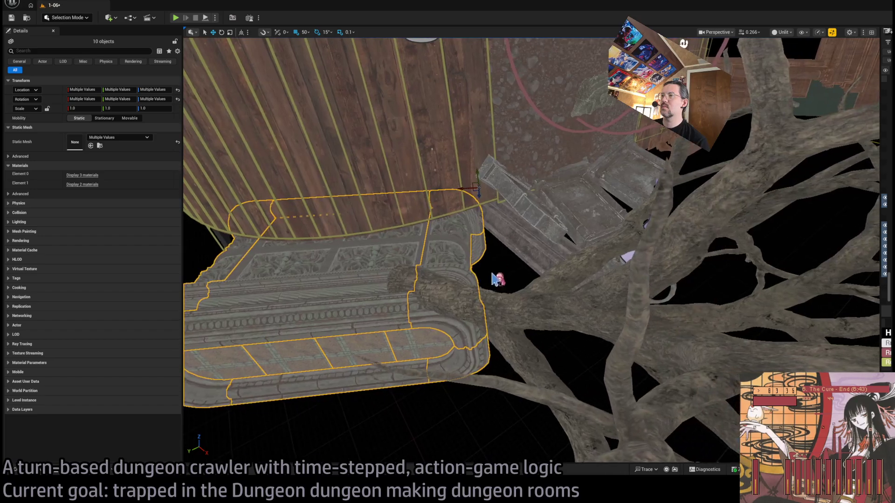
{"action": "left_click", "coordinate": [467, 302]}
{"action": "key", "text": "f"}
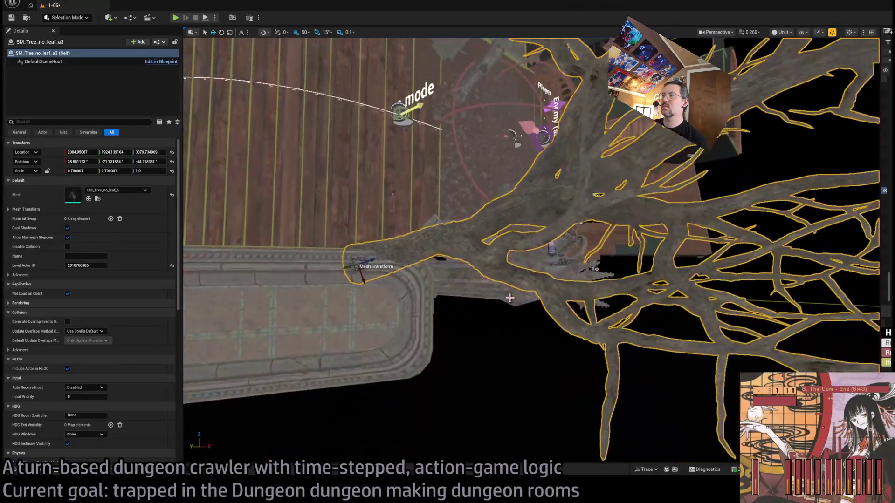
Select the wooden corner wall, the trim pieces and the enclosure parts as one ten-object selection
{"action": "scroll", "coordinate": [614, 275], "scroll_direction": "up", "scroll_amount": 5}
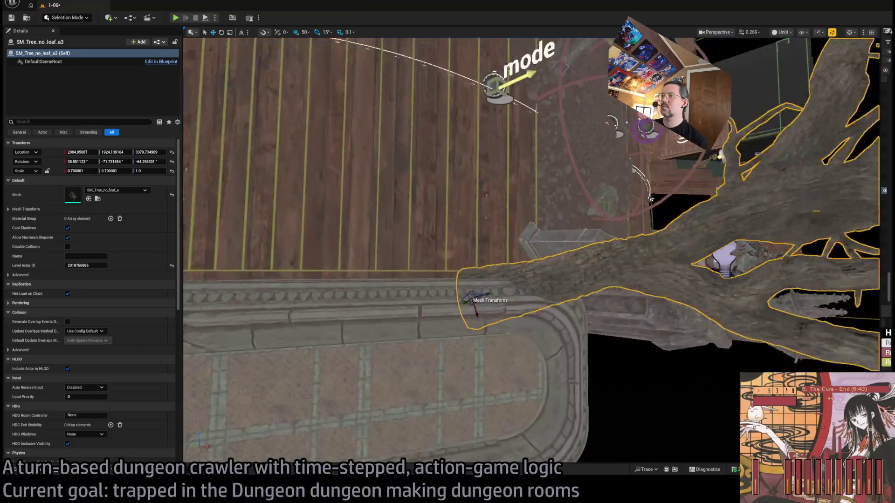
{"action": "scroll", "coordinate": [720, 287], "scroll_direction": "down", "scroll_amount": 4}
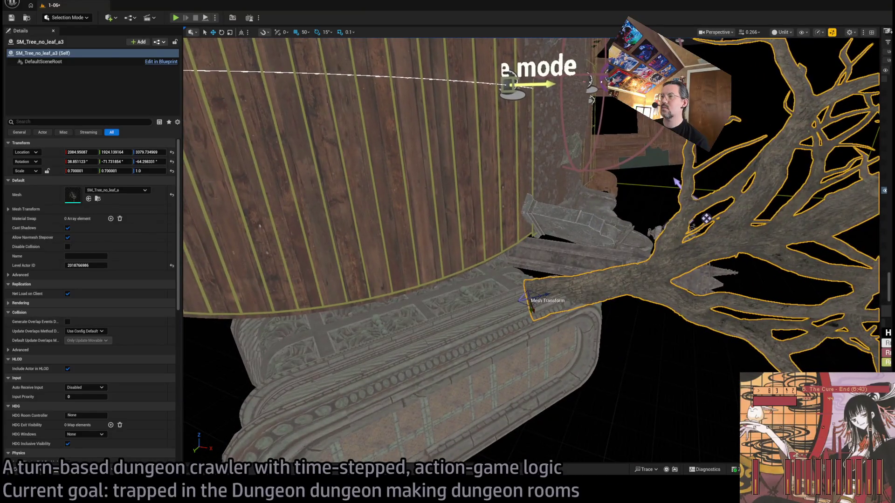
{"action": "left_click", "coordinate": [515, 275]}
{"action": "left_click", "coordinate": [514, 275], "text": "ctrl"}
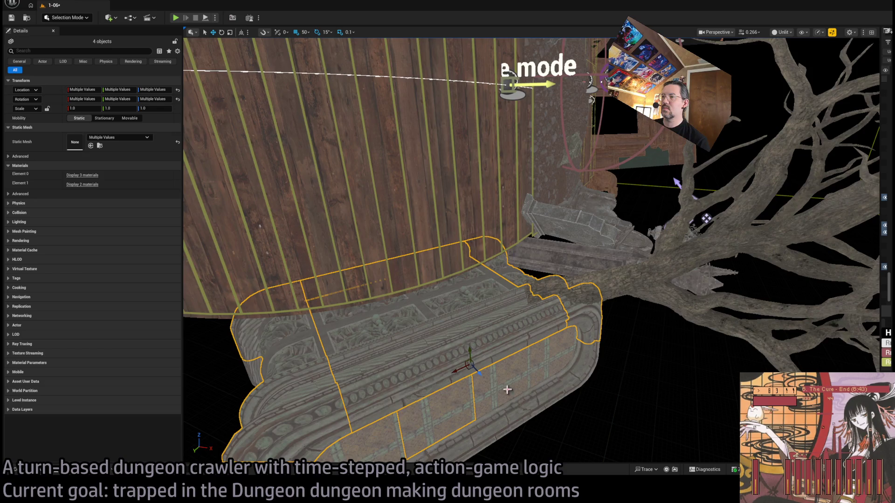
{"action": "scroll", "coordinate": [497, 393], "scroll_direction": "down", "scroll_amount": 3}
{"action": "left_click", "coordinate": [559, 357], "text": "ctrl"}
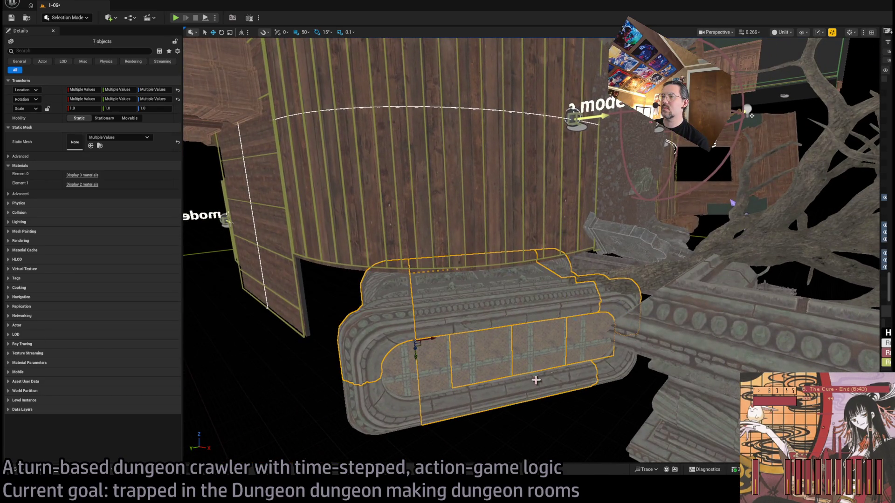
{"action": "left_click", "coordinate": [615, 378], "text": "ctrl"}
Zoom out and move the ten selected pieces together to a new spot
{"action": "scroll", "coordinate": [614, 378], "scroll_direction": "up", "scroll_amount": 5}
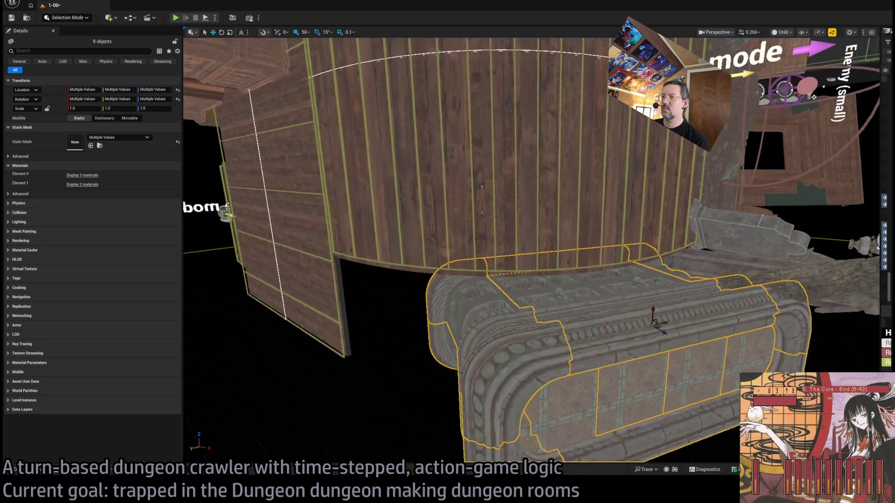
{"action": "scroll", "coordinate": [475, 279], "scroll_direction": "down", "scroll_amount": 3}
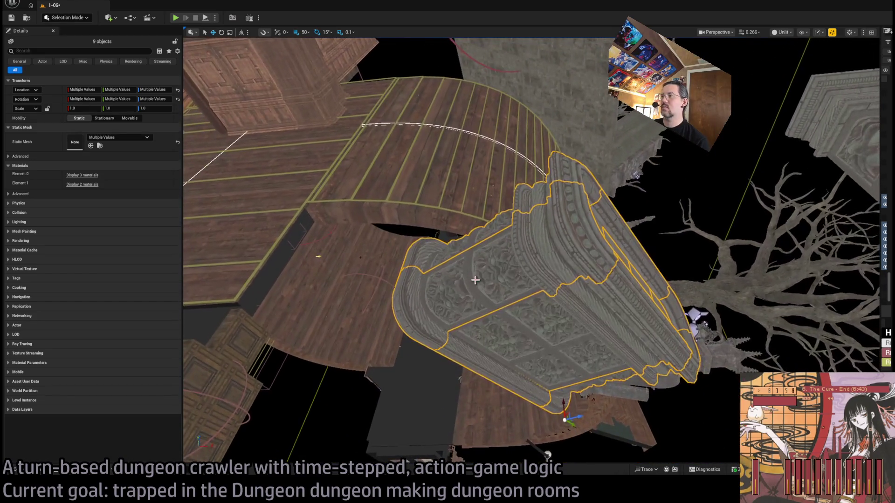
{"action": "scroll", "coordinate": [577, 388], "scroll_direction": "up", "scroll_amount": 5}
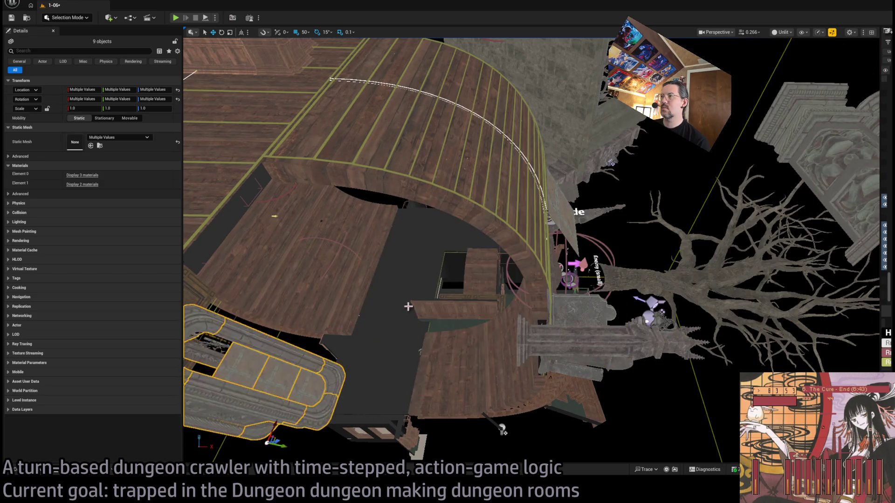
{"action": "scroll", "coordinate": [452, 234], "scroll_direction": "up", "scroll_amount": 5}
{"action": "scroll", "coordinate": [451, 234], "scroll_direction": "up", "scroll_amount": 5}
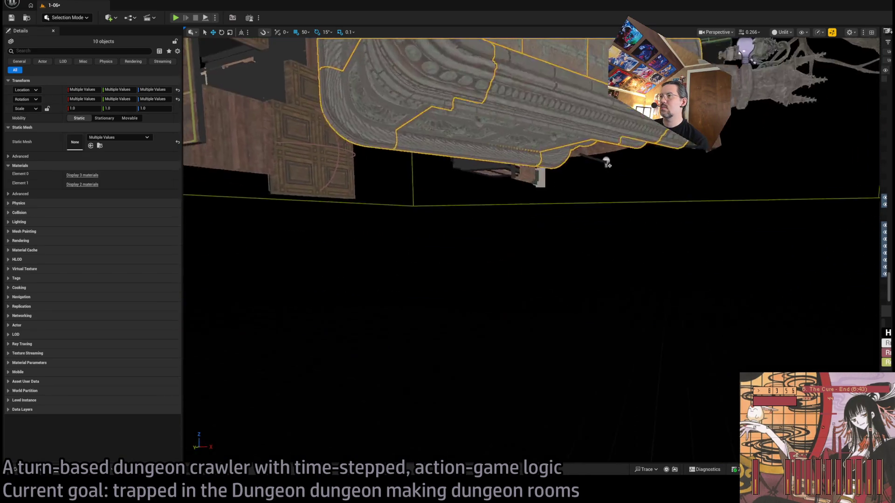
{"action": "scroll", "coordinate": [455, 409], "scroll_direction": "up", "scroll_amount": 3}
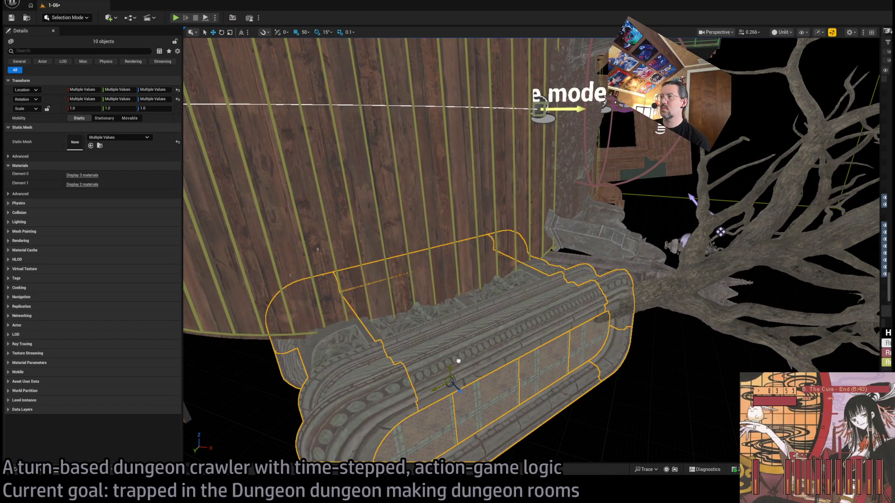
{"action": "scroll", "coordinate": [474, 368], "scroll_direction": "up", "scroll_amount": 4}
{"action": "scroll", "coordinate": [420, 376], "scroll_direction": "up", "scroll_amount": 3}
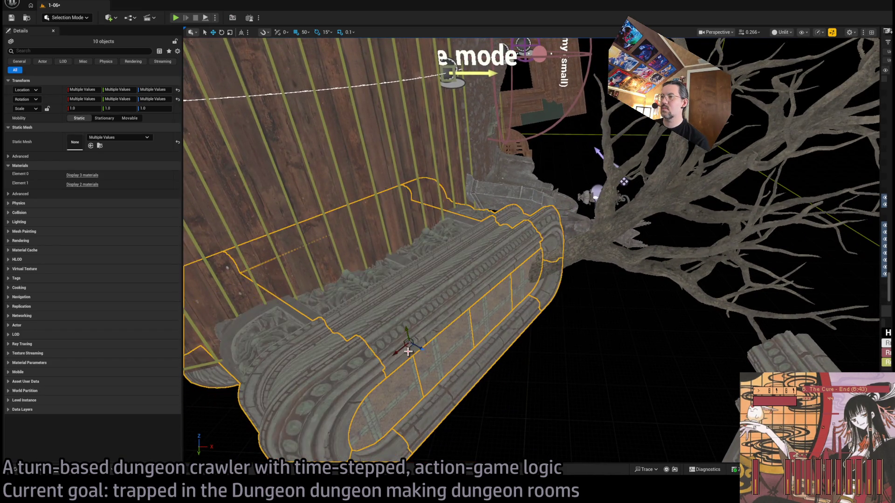
{"action": "left_click_drag", "start_coordinate": [425, 350], "coordinate": [454, 388]}
Restore the ten-object selection after a stray click and view the enclosure from higher up
{"action": "left_click", "coordinate": [454, 388]}
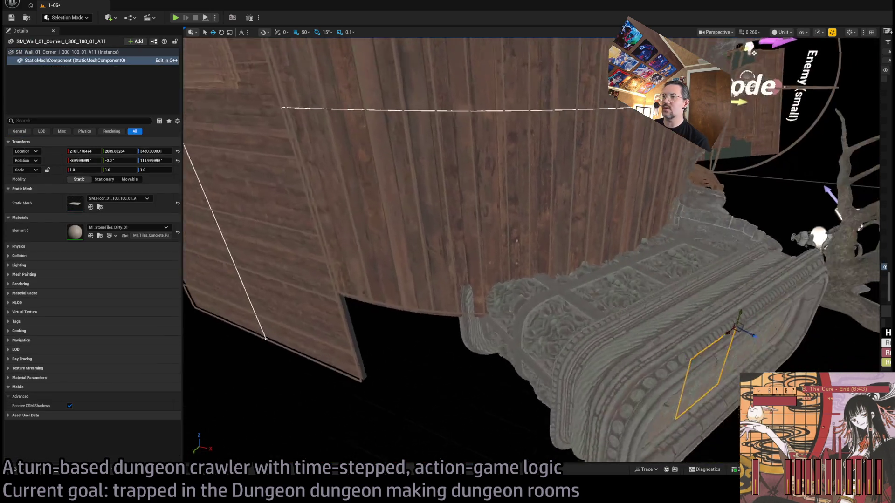
{"action": "key", "text": "ctrl+z"}
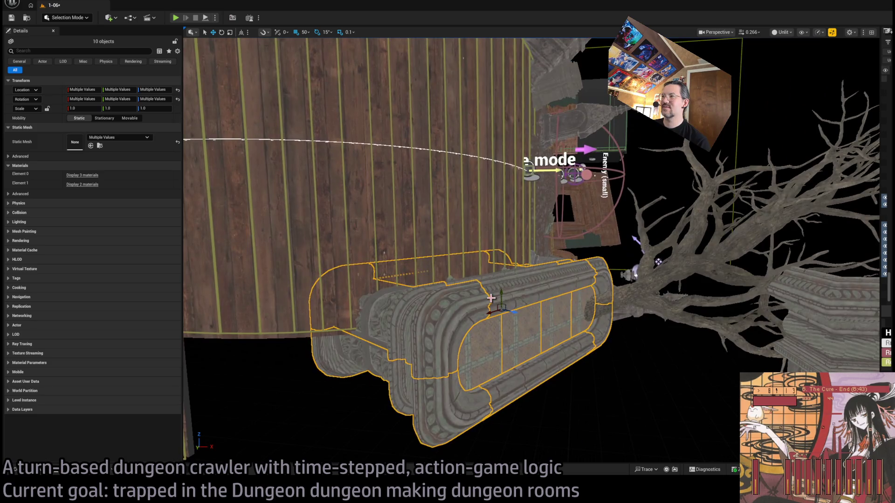
{"action": "left_click_drag", "start_coordinate": [491, 298], "coordinate": [535, 295]}
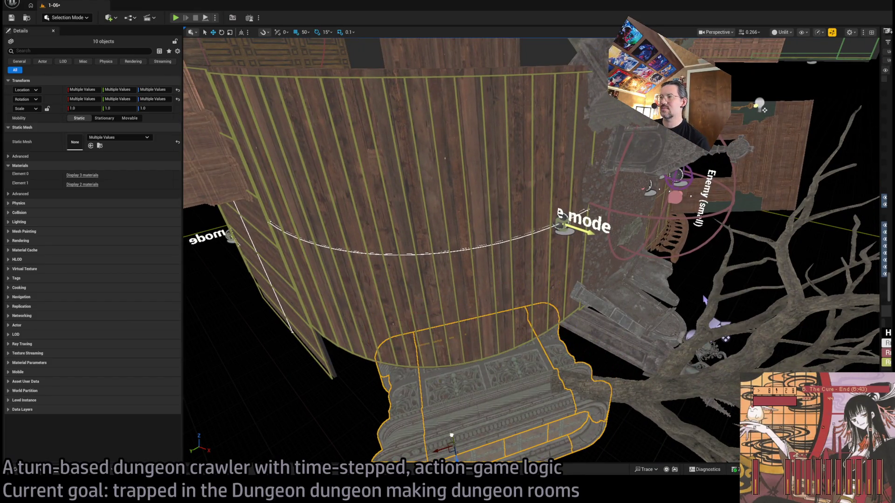
{"action": "left_click_drag", "start_coordinate": [535, 296], "coordinate": [535, 296]}
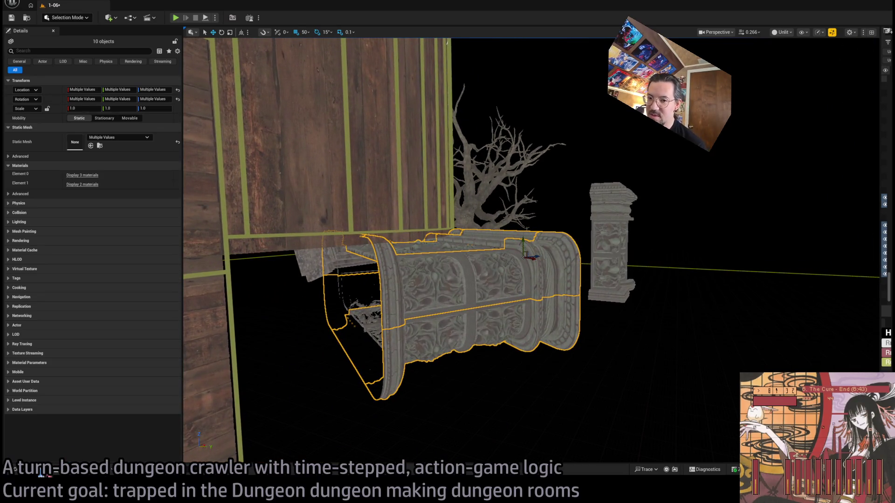
Select the small floor corner piece and look down on it from above
{"action": "left_click", "coordinate": [43, 473]}
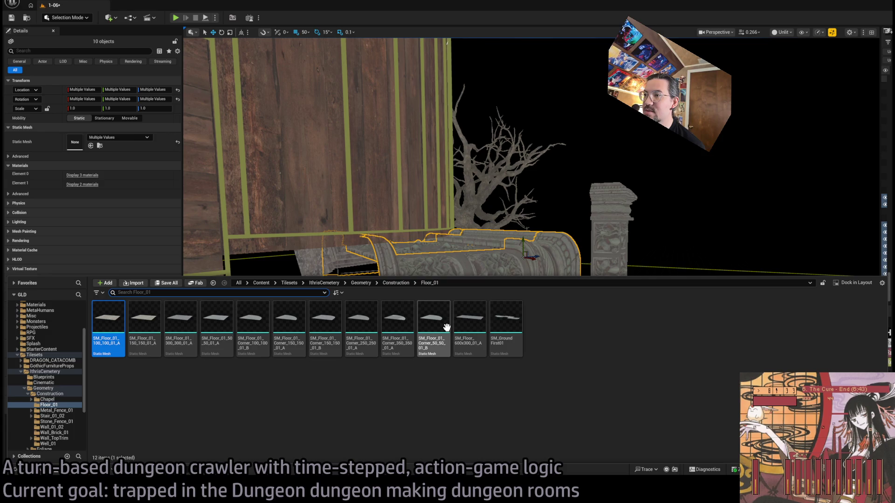
{"action": "left_click", "coordinate": [378, 244]}
{"action": "left_click", "coordinate": [362, 360]}
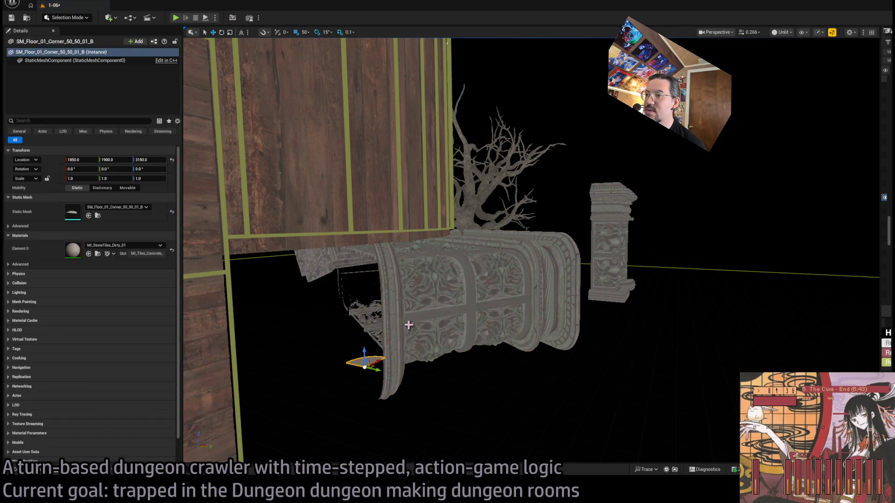
{"action": "mouse_move", "coordinate": [394, 325]}
{"action": "left_mouse_down"}
{"action": "mouse_move", "coordinate": [444, 213]}
{"action": "mouse_move", "coordinate": [421, 206]}
{"action": "left_mouse_up"}
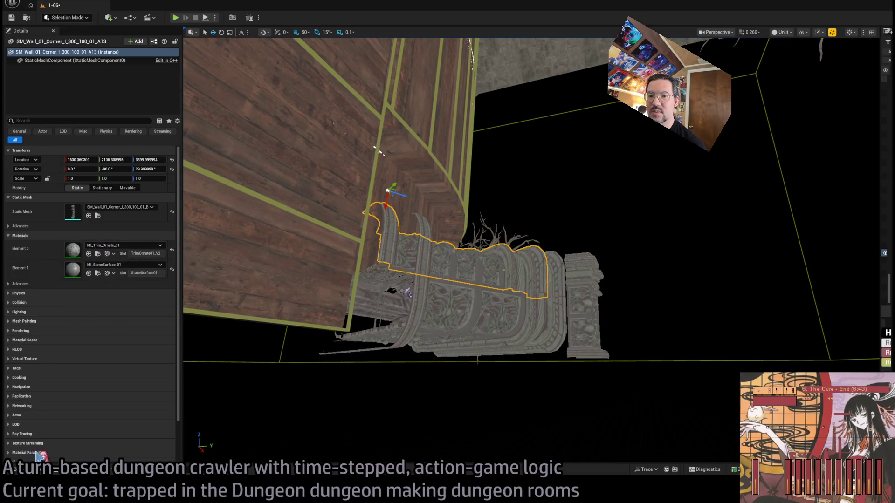
Swap the corner piece's mesh to SM_Floor_01_Corner_50_50_01_B and orbit to check it
{"action": "left_click", "coordinate": [36, 472]}
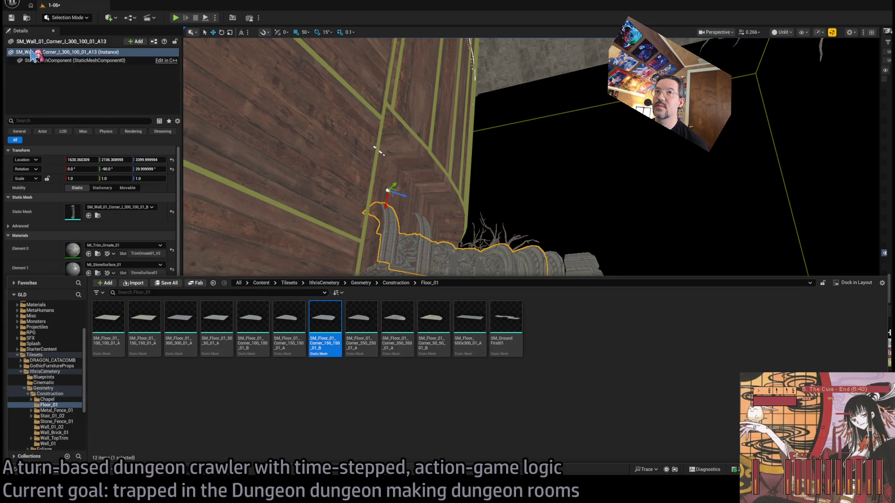
{"action": "left_click", "coordinate": [88, 216]}
{"action": "left_click", "coordinate": [40, 473]}
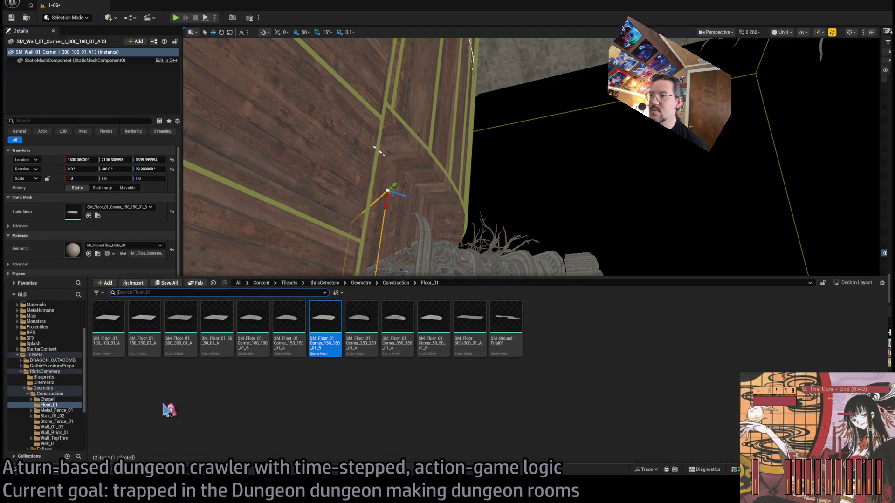
{"action": "left_click", "coordinate": [436, 322]}
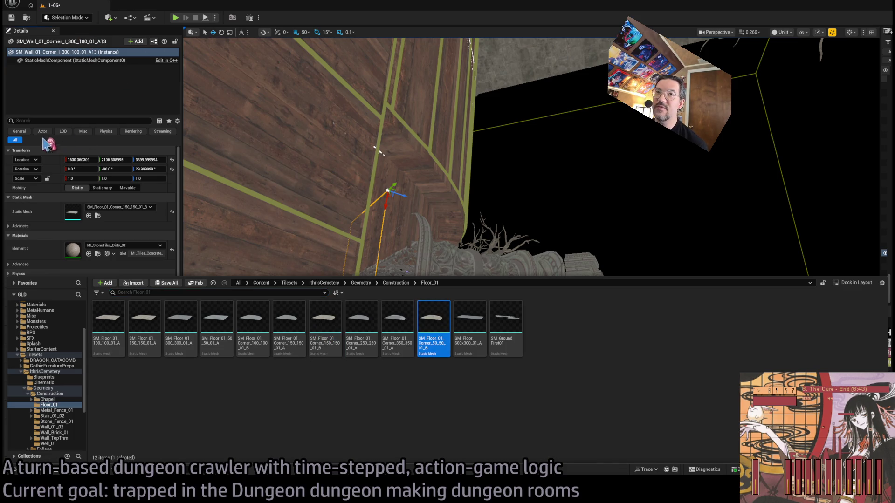
{"action": "left_click", "coordinate": [88, 255]}
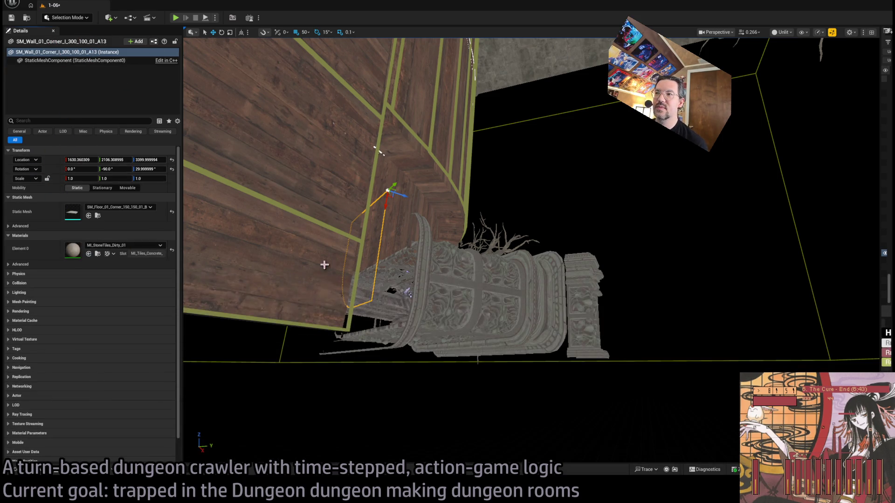
{"action": "left_click", "coordinate": [89, 215]}
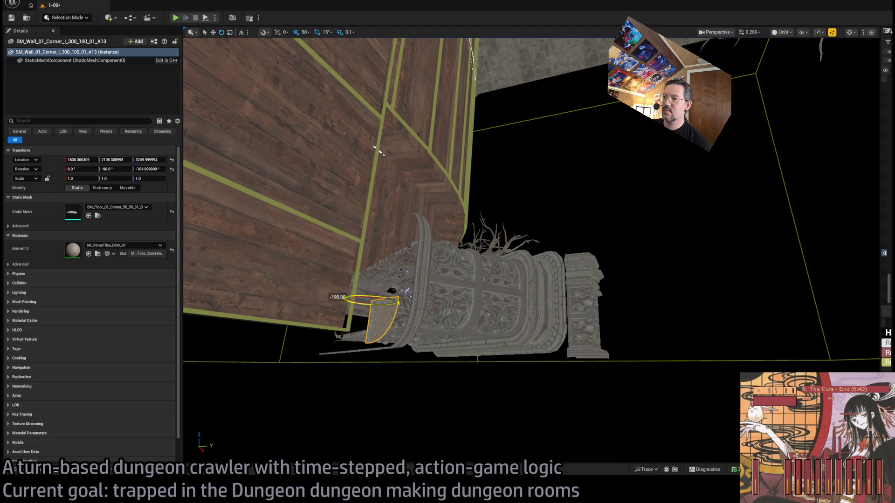
{"action": "mouse_move", "coordinate": [366, 296]}
{"action": "left_mouse_down"}
{"action": "mouse_move", "coordinate": [347, 268]}
{"action": "mouse_move", "coordinate": [381, 247]}
{"action": "mouse_move", "coordinate": [328, 267]}
{"action": "mouse_move", "coordinate": [363, 301]}
{"action": "left_mouse_up"}
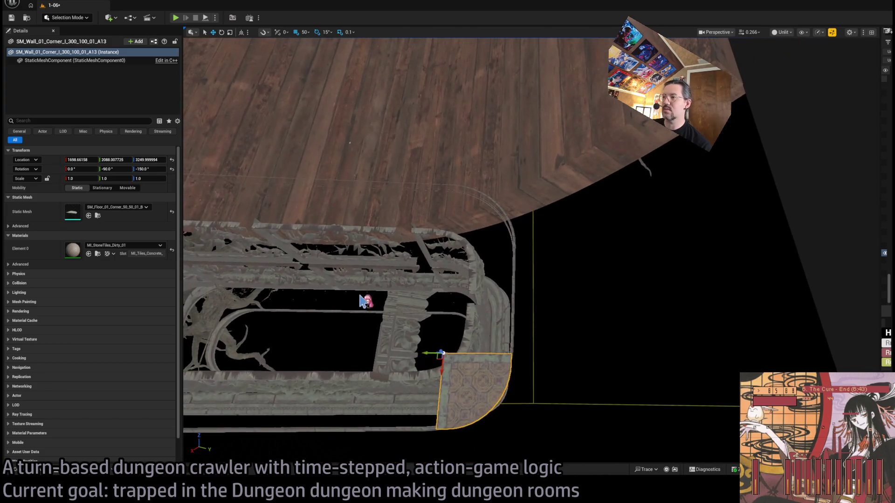
Duplicate the corner floor piece, turning one copy 90° and placing another 100 units lower
{"action": "key", "text": "ctrl+space"}
{"action": "key", "text": "ctrl+space"}
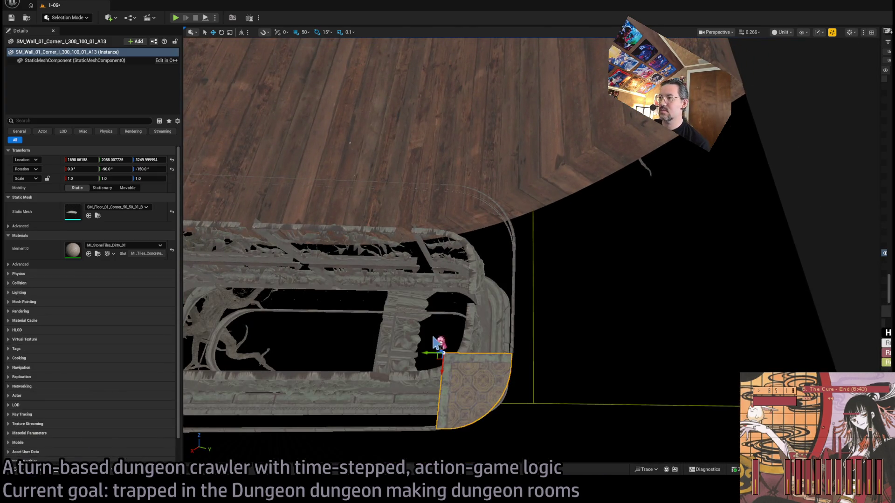
{"action": "mouse_move", "coordinate": [449, 369]}
{"action": "left_mouse_down", "text": "alt"}
{"action": "mouse_move", "coordinate": [459, 371]}
{"action": "mouse_move", "coordinate": [468, 355]}
{"action": "mouse_move", "coordinate": [449, 264]}
{"action": "mouse_move", "coordinate": [611, 272]}
{"action": "mouse_move", "coordinate": [281, 258]}
{"action": "mouse_move", "coordinate": [485, 261]}
{"action": "left_mouse_up", "text": "alt"}
{"action": "key", "text": "Escape"}
{"action": "key", "text": "ctrl+z"}
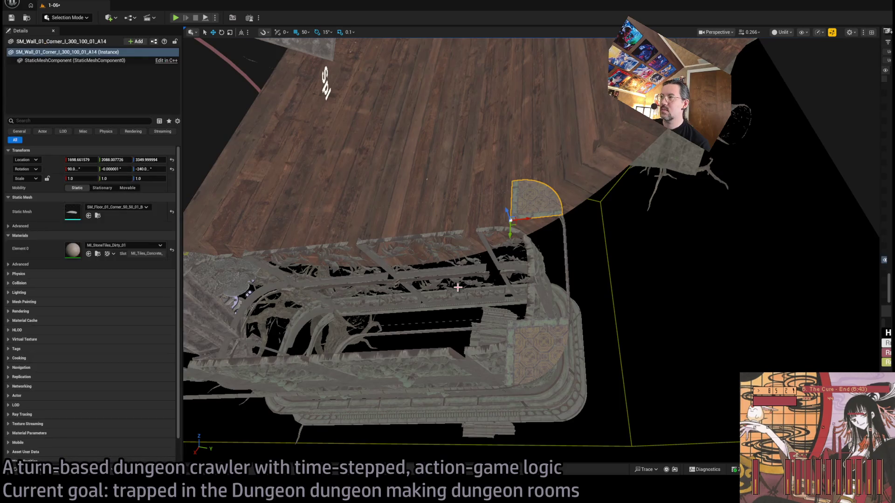
{"action": "left_click_drag", "start_coordinate": [512, 233], "coordinate": [492, 354], "text": "alt"}
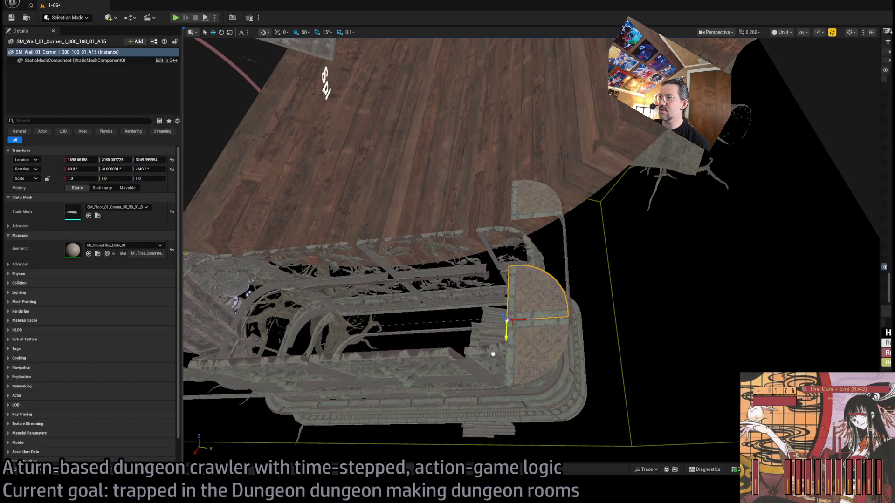
{"action": "key", "text": "ctrl+b"}
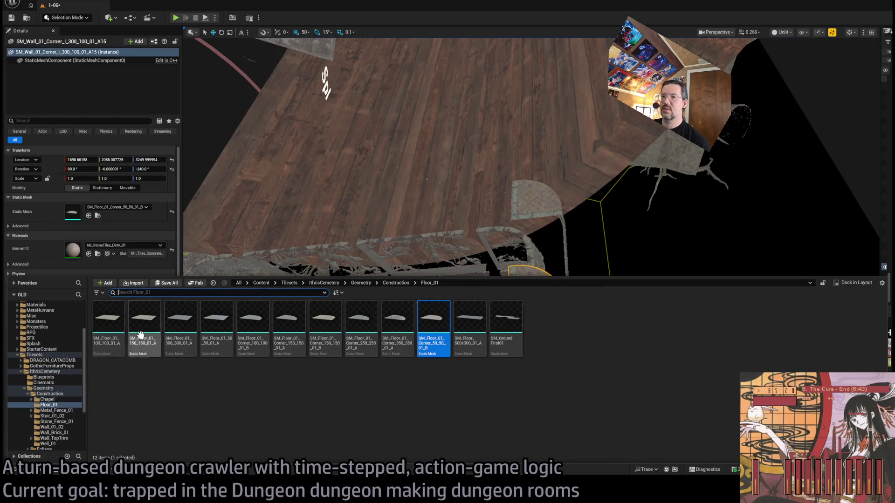
{"action": "key", "text": "ctrl+space"}
{"action": "key", "text": "f"}
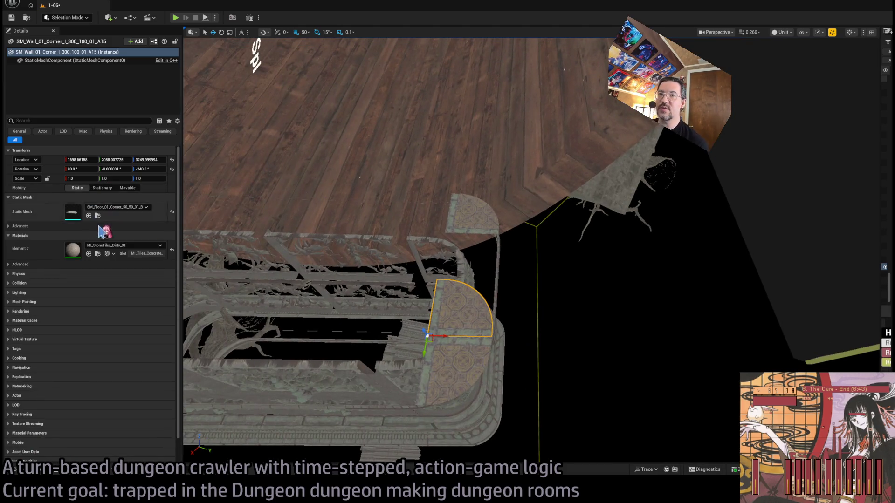
Turn the copy into a SM_Floor_01_100_100_01_A square tile and slide it into the enclosure
{"action": "left_click", "coordinate": [89, 216]}
{"action": "mouse_move", "coordinate": [446, 337]}
{"action": "left_mouse_down"}
{"action": "mouse_move", "coordinate": [392, 336]}
{"action": "mouse_move", "coordinate": [351, 358]}
{"action": "mouse_move", "coordinate": [213, 364]}
{"action": "left_mouse_up"}
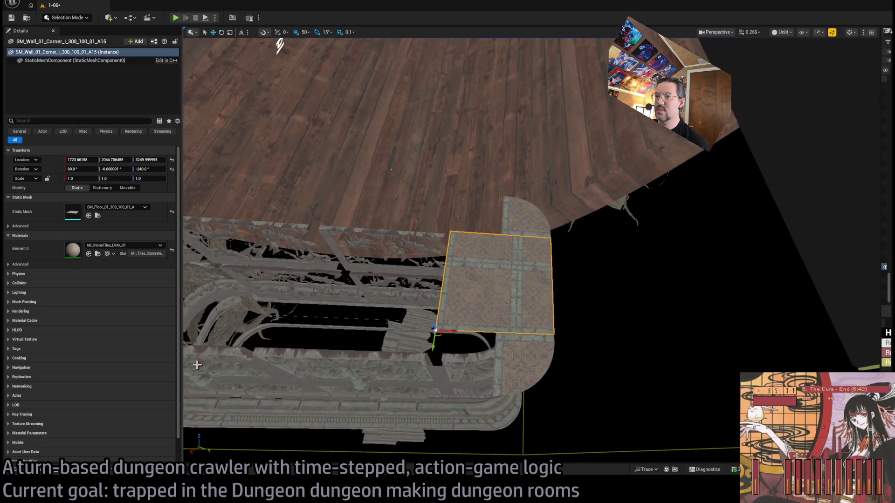
{"action": "mouse_move", "coordinate": [443, 331]}
{"action": "left_mouse_down"}
{"action": "mouse_move", "coordinate": [385, 298]}
{"action": "mouse_move", "coordinate": [365, 400]}
{"action": "left_mouse_up"}
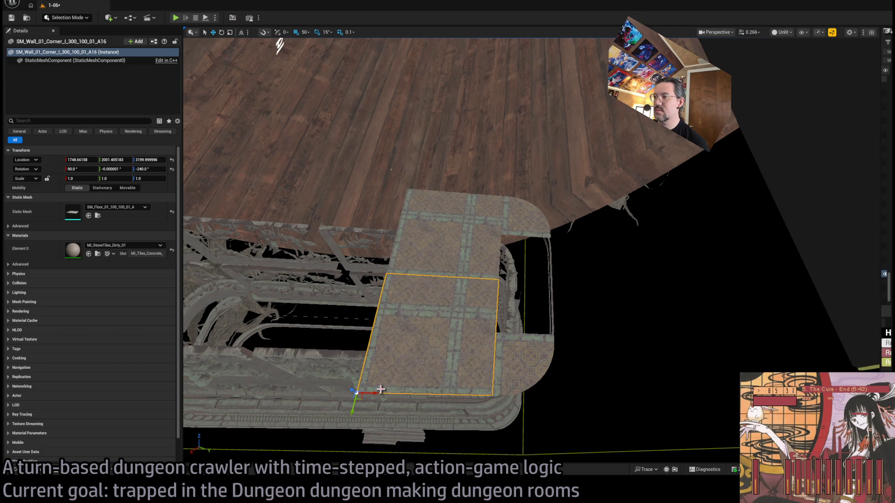
{"action": "left_click", "coordinate": [412, 274], "text": "ctrl"}
{"action": "mouse_move", "coordinate": [401, 274]}
{"action": "left_mouse_down"}
{"action": "mouse_move", "coordinate": [432, 287]}
{"action": "mouse_move", "coordinate": [321, 291]}
{"action": "left_mouse_up"}
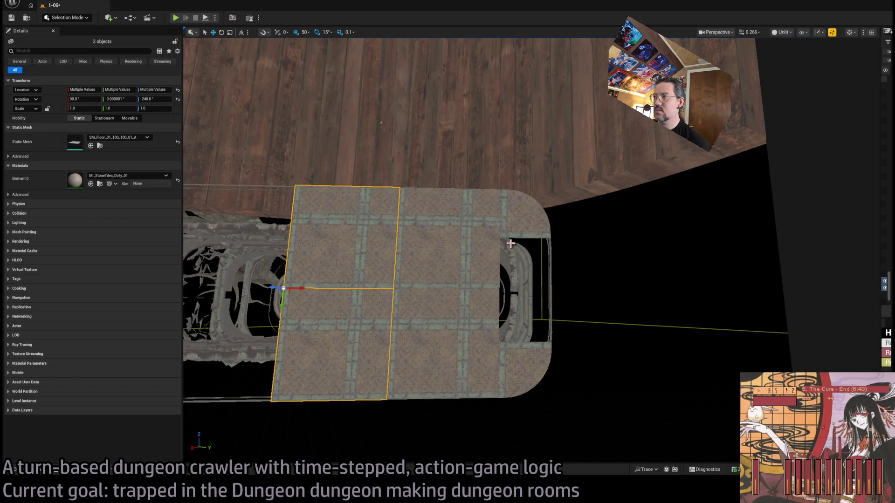
Drag another square floor tile from the Floor_01 folder into the enclosure
{"action": "left_click", "coordinate": [508, 247]}
{"action": "left_click", "coordinate": [43, 474]}
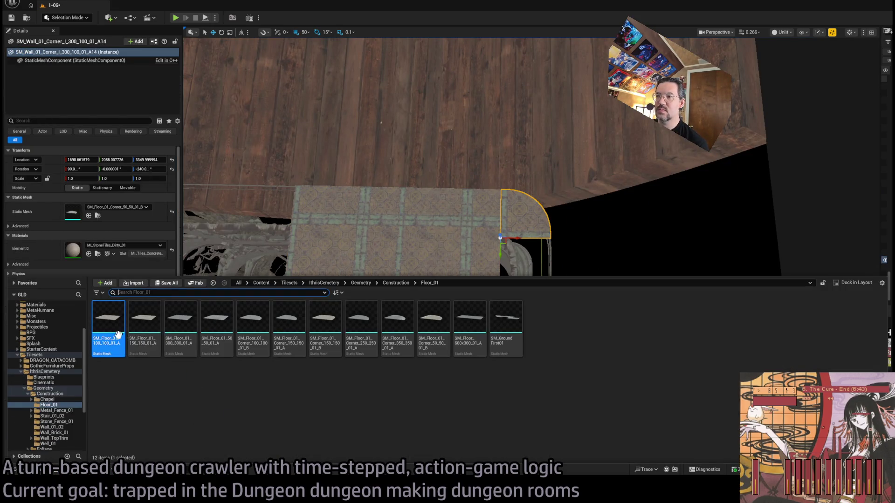
{"action": "left_click_drag", "start_coordinate": [112, 330], "coordinate": [320, 292]}
{"action": "mouse_move", "coordinate": [347, 238]}
{"action": "left_mouse_down"}
{"action": "mouse_move", "coordinate": [457, 261]}
{"action": "mouse_move", "coordinate": [470, 253]}
{"action": "mouse_move", "coordinate": [446, 269]}
{"action": "mouse_move", "coordinate": [499, 329]}
{"action": "mouse_move", "coordinate": [519, 336]}
{"action": "mouse_move", "coordinate": [523, 273]}
{"action": "left_mouse_up"}
Move the bare tree beside the enclosure, turn it further and scale it uniformly to 0.7
{"action": "left_click", "coordinate": [523, 342]}
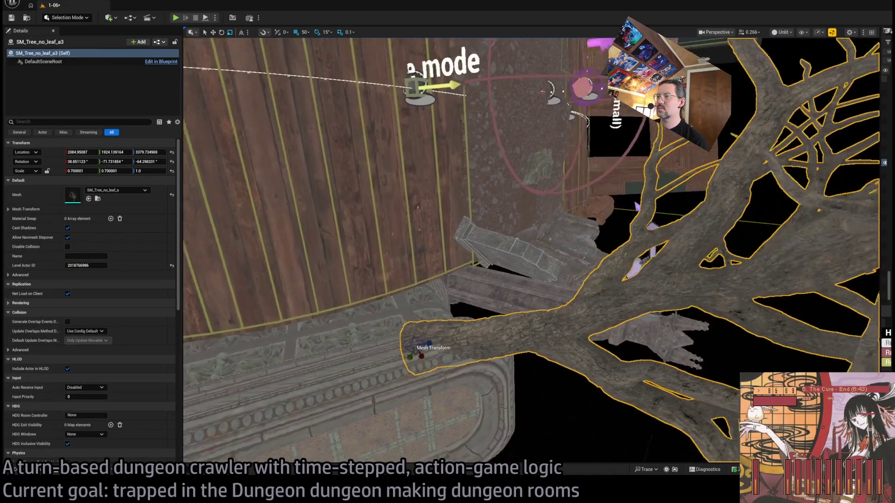
{"action": "mouse_move", "coordinate": [418, 341]}
{"action": "left_mouse_down"}
{"action": "mouse_move", "coordinate": [448, 404]}
{"action": "mouse_move", "coordinate": [471, 394]}
{"action": "left_mouse_up"}
{"action": "key", "text": "w"}
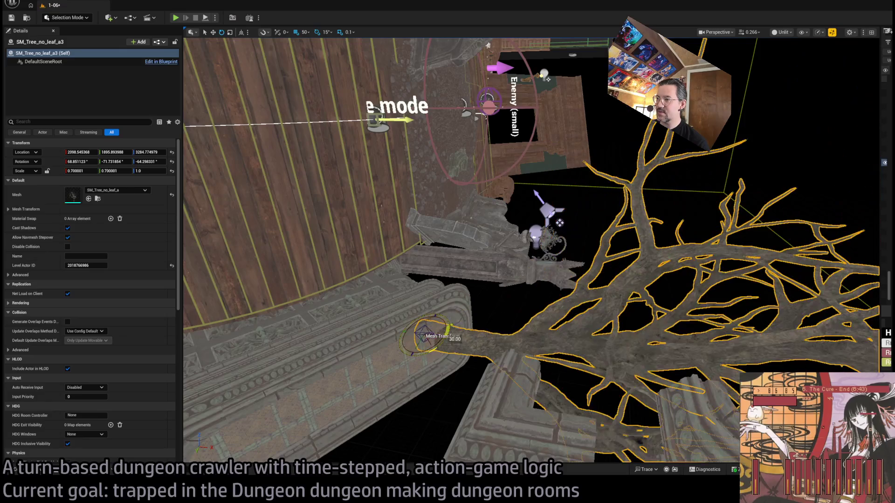
{"action": "key", "text": "f"}
{"action": "type", "text": "0.7"}
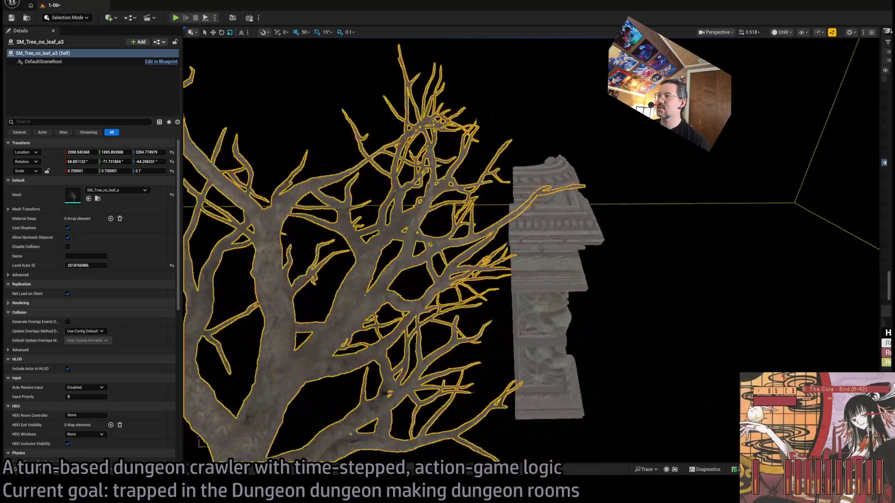
{"action": "left_click", "coordinate": [511, 365]}
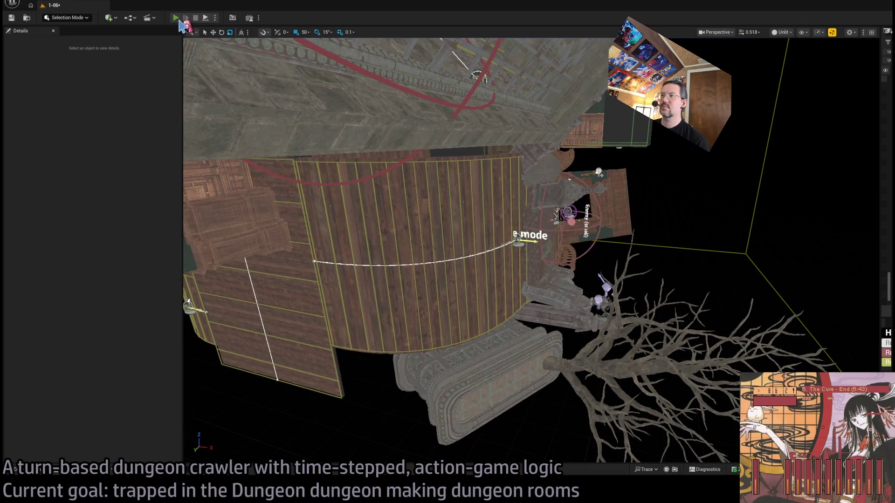
{"action": "key", "text": "alt+p"}
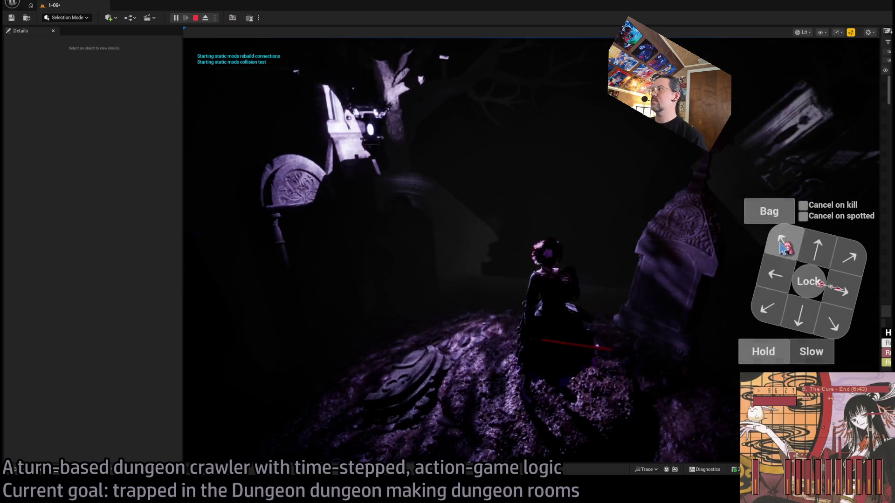
{"action": "left_click", "coordinate": [784, 241]}
{"action": "left_click", "coordinate": [824, 251]}
{"action": "left_click", "coordinate": [231, 345]}
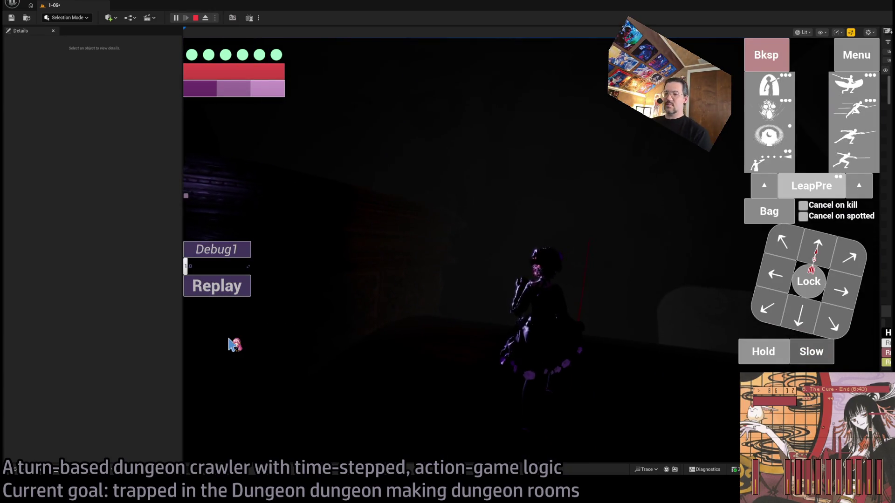
{"action": "key", "text": "Escape"}
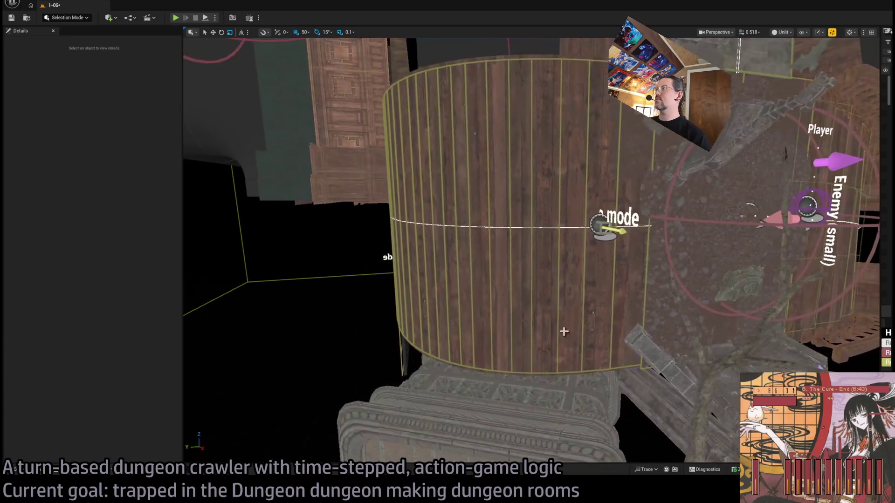
Set Room_SplineMesh6's Slot 0 mesh to Spline_bar
{"action": "left_click", "coordinate": [564, 331]}
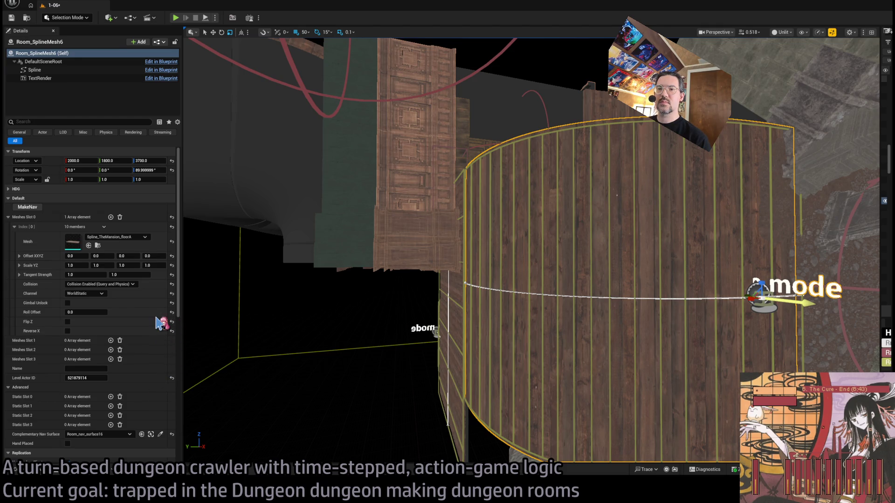
{"action": "left_click_drag", "start_coordinate": [240, 304], "coordinate": [207, 290]}
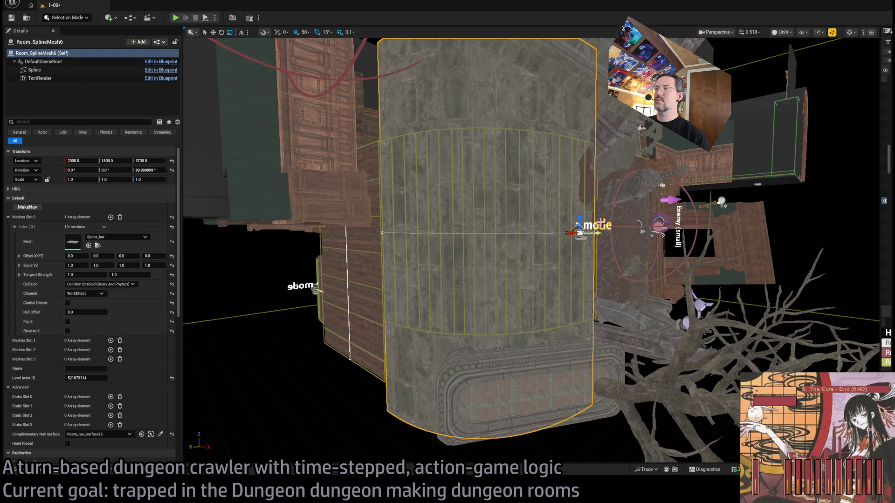
Select Room_SplineMesh6's spline end points and set the end point's Y scale to 1.0
{"action": "left_click", "coordinate": [571, 281]}
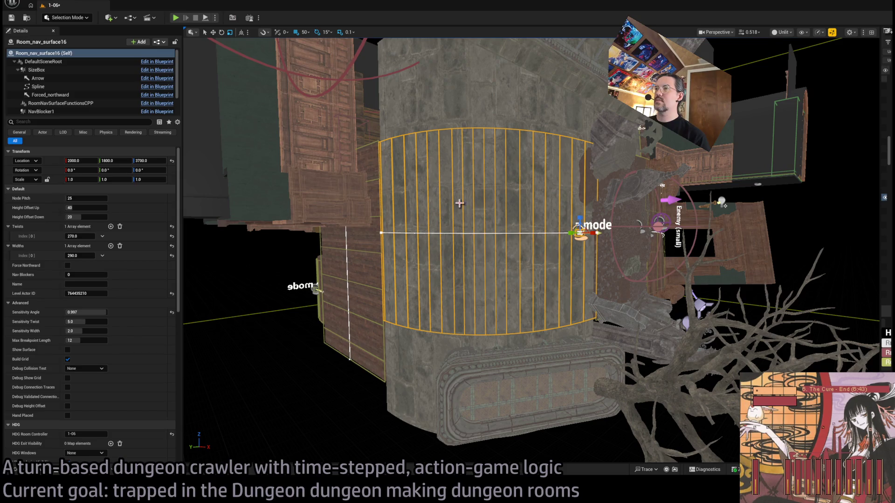
{"action": "left_click", "coordinate": [525, 143]}
{"action": "key", "text": "f"}
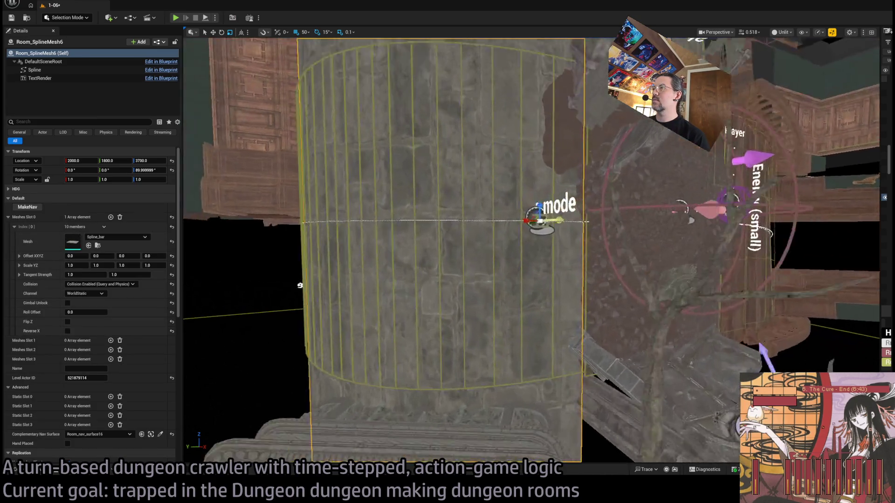
{"action": "left_click", "coordinate": [600, 208]}
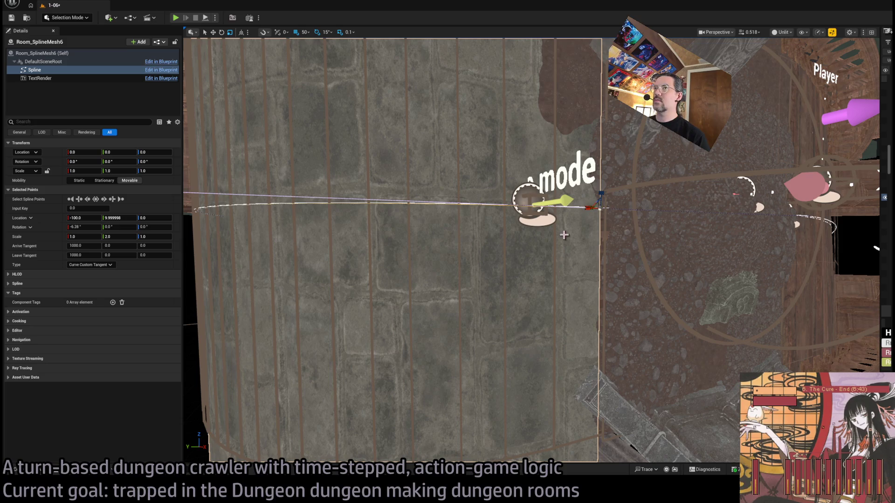
{"action": "left_click", "coordinate": [573, 228]}
{"action": "key", "text": "f"}
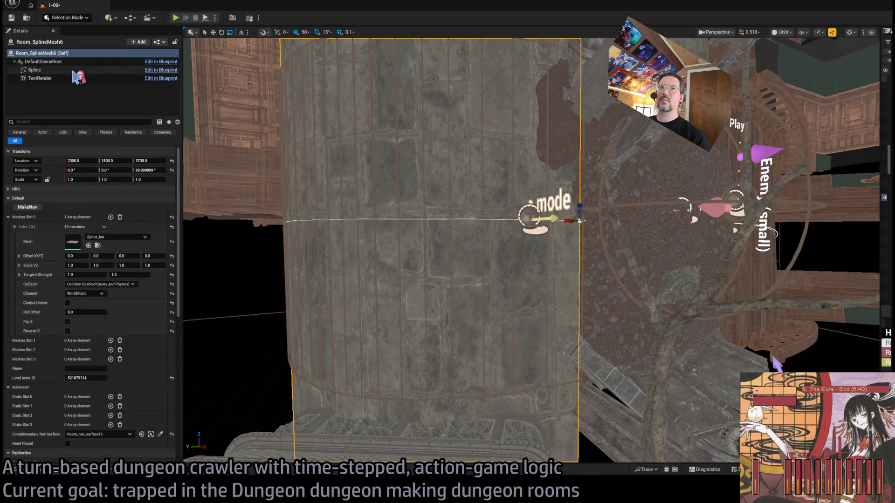
{"action": "left_click", "coordinate": [73, 70]}
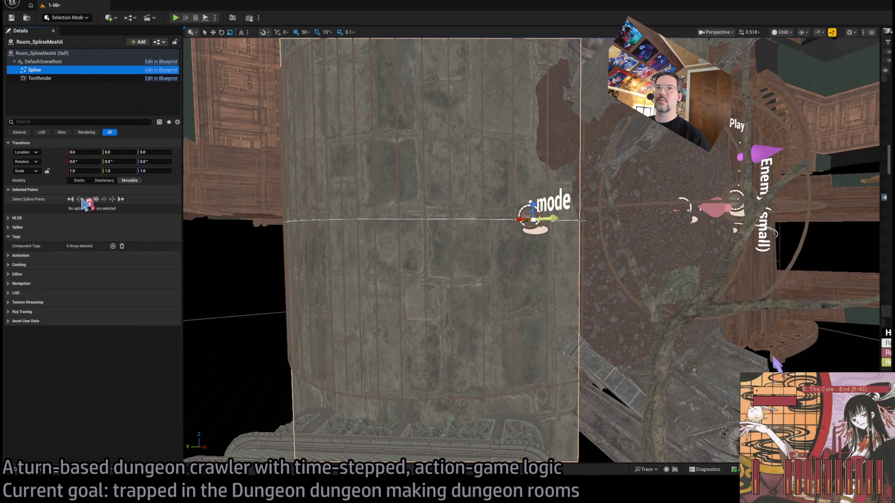
{"action": "left_click", "coordinate": [121, 200]}
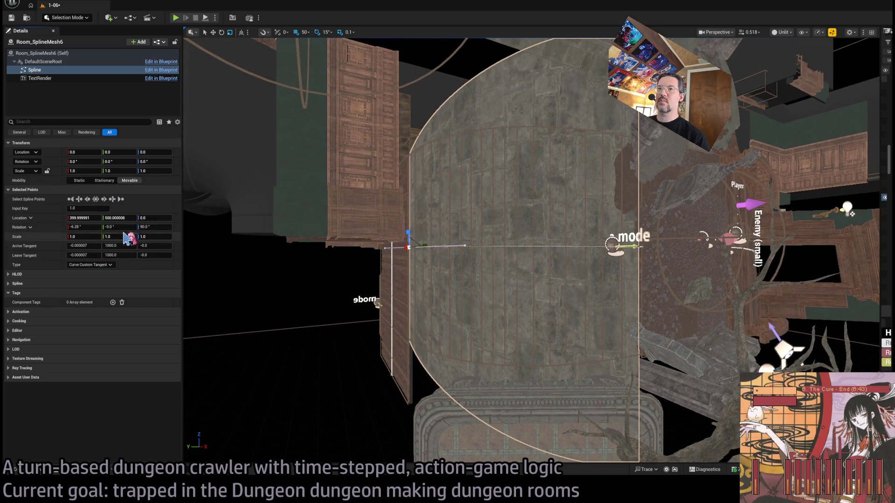
{"action": "left_click", "coordinate": [79, 200]}
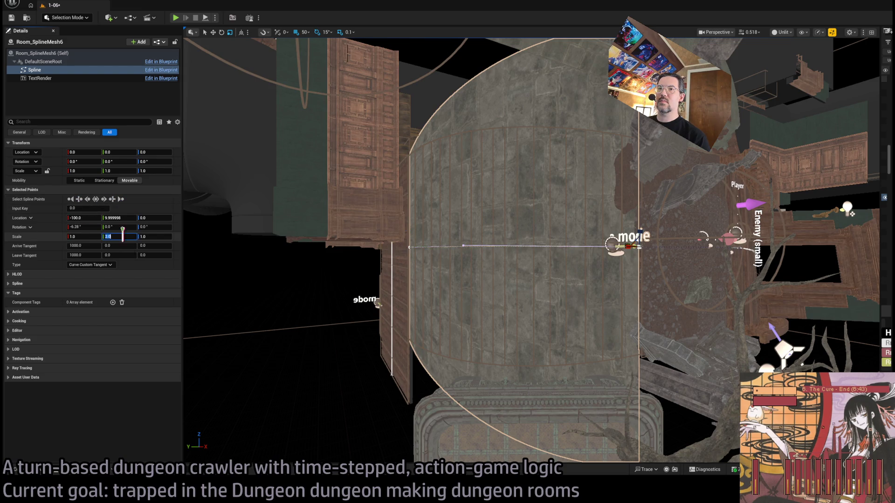
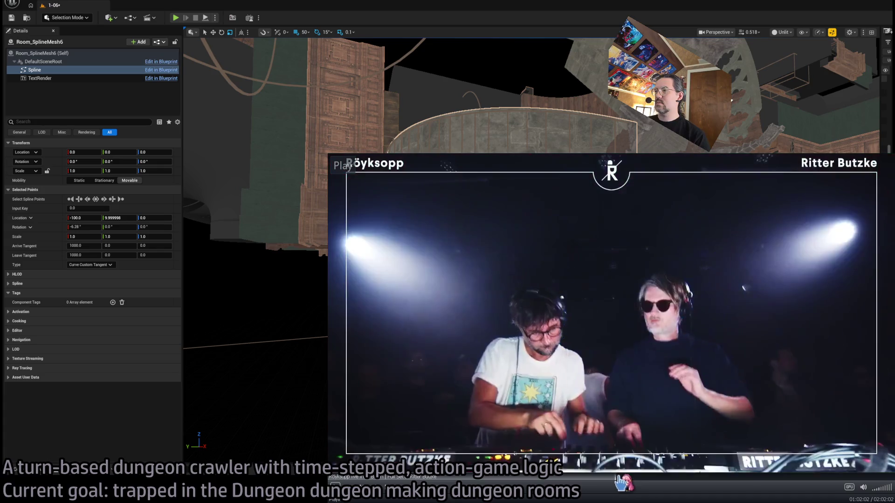
Skip through the background music video, shrink it to a small window and lower its volume
{"action": "left_click", "coordinate": [694, 485]}
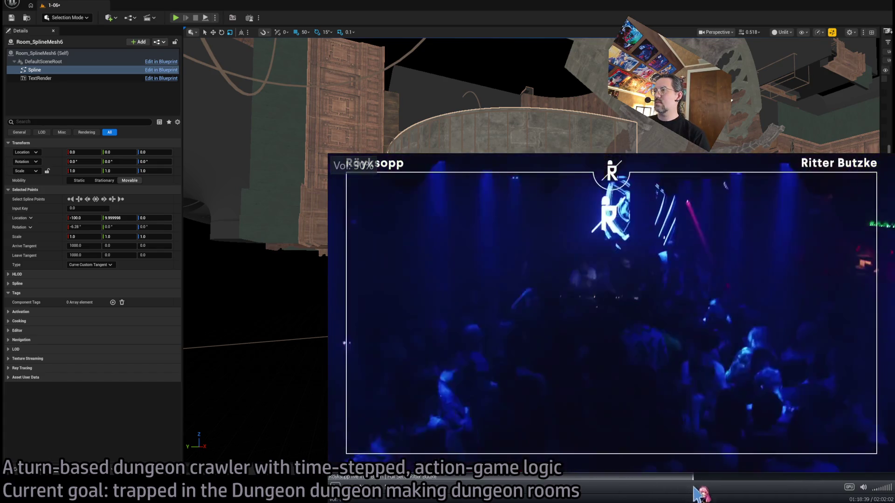
{"action": "key", "text": "space"}
{"action": "left_click", "coordinate": [636, 485]}
{"action": "key", "text": "space"}
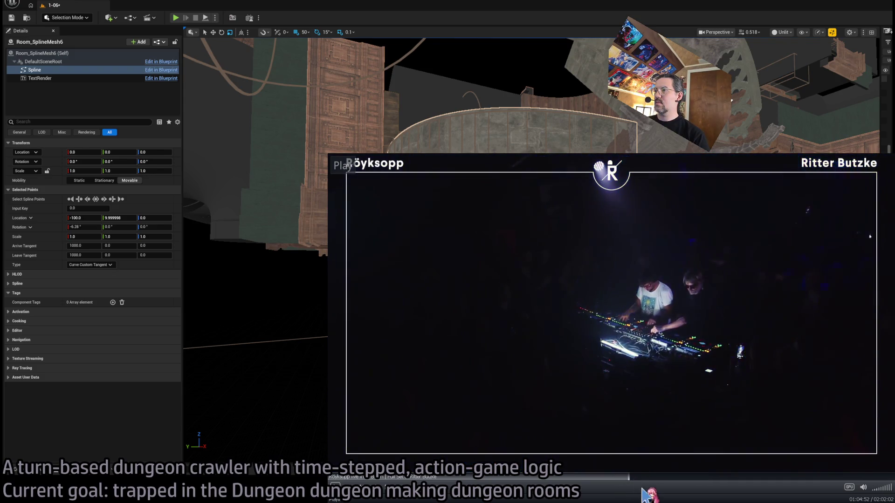
{"action": "left_click", "coordinate": [630, 485]}
{"action": "scroll", "coordinate": [700, 486], "scroll_direction": "down", "scroll_amount": 7}
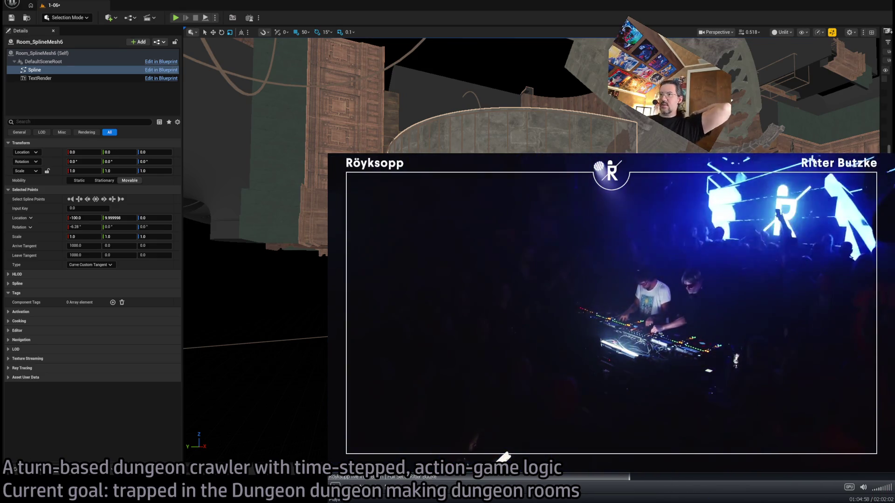
{"action": "mouse_move", "coordinate": [328, 153]}
{"action": "left_mouse_down"}
{"action": "mouse_move", "coordinate": [643, 299]}
{"action": "mouse_move", "coordinate": [605, 290]}
{"action": "mouse_move", "coordinate": [601, 303]}
{"action": "left_mouse_up"}
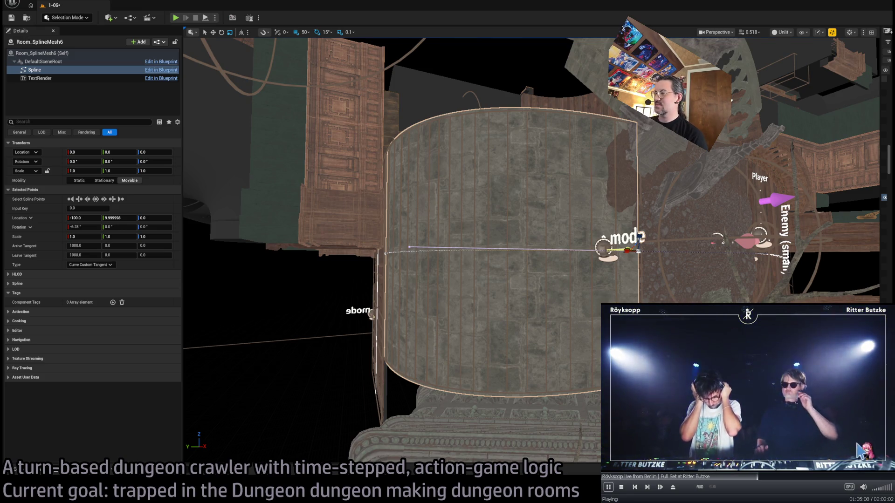
{"action": "left_click", "coordinate": [882, 496]}
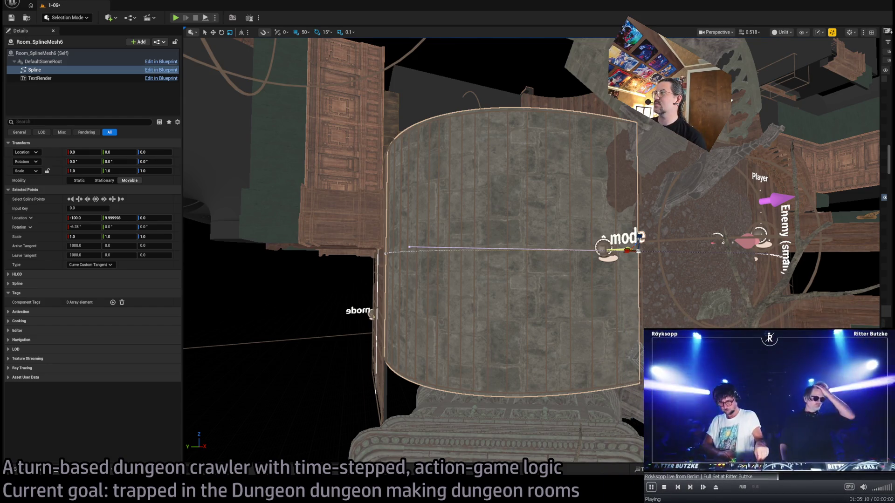
Select the SM_Stairs_Railing piece at the wall's base and zero its rotation so it stands upright
{"action": "mouse_move", "coordinate": [442, 168]}
{"action": "left_mouse_down"}
{"action": "mouse_move", "coordinate": [536, 181]}
{"action": "mouse_move", "coordinate": [504, 240]}
{"action": "mouse_move", "coordinate": [559, 218]}
{"action": "mouse_move", "coordinate": [541, 205]}
{"action": "mouse_move", "coordinate": [434, 240]}
{"action": "mouse_move", "coordinate": [454, 228]}
{"action": "left_mouse_up"}
{"action": "left_click", "coordinate": [503, 240]}
{"action": "left_click", "coordinate": [85, 169]}
{"action": "type", "text": "0"}
{"action": "key", "text": "Tab"}
{"action": "type", "text": "0"}
{"action": "key", "text": "Tab"}
{"action": "type", "text": "0"}
{"action": "key", "text": "Return"}
Rotate the railing piece -90 on Y and 30 on Z so it lies flat on the stone base
{"action": "key", "text": "e"}
{"action": "left_click_drag", "start_coordinate": [463, 196], "coordinate": [440, 205]}
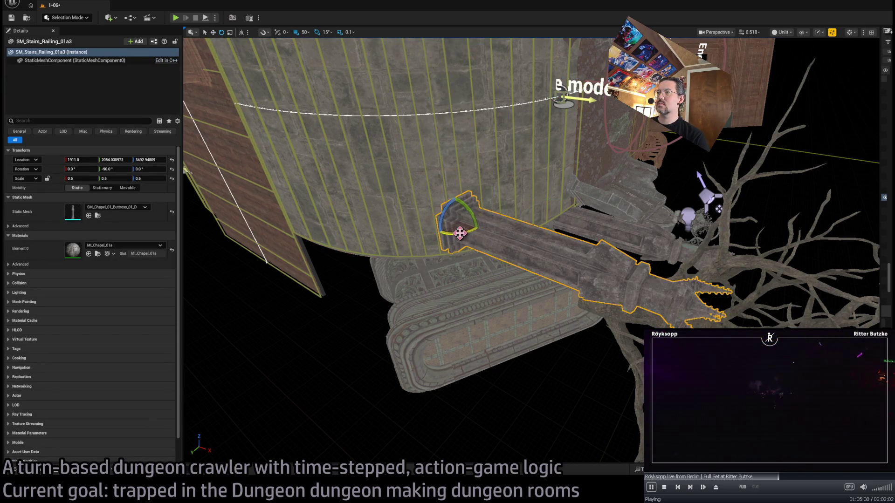
{"action": "left_click_drag", "start_coordinate": [460, 233], "coordinate": [455, 238]}
Swap its mesh to SM_Chapel_01_Buttress_01_B and slide it to about X 2098.6, Y 1989.1, Z 3292.9
{"action": "key", "text": "w"}
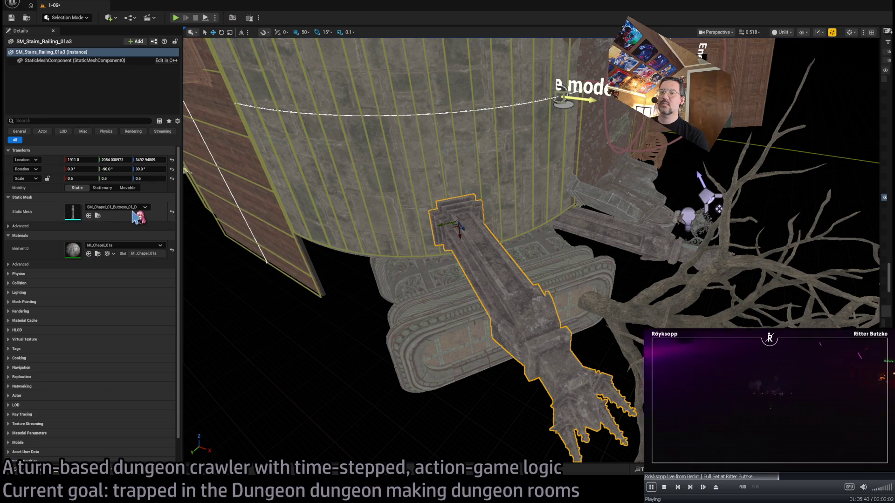
{"action": "left_click", "coordinate": [88, 217]}
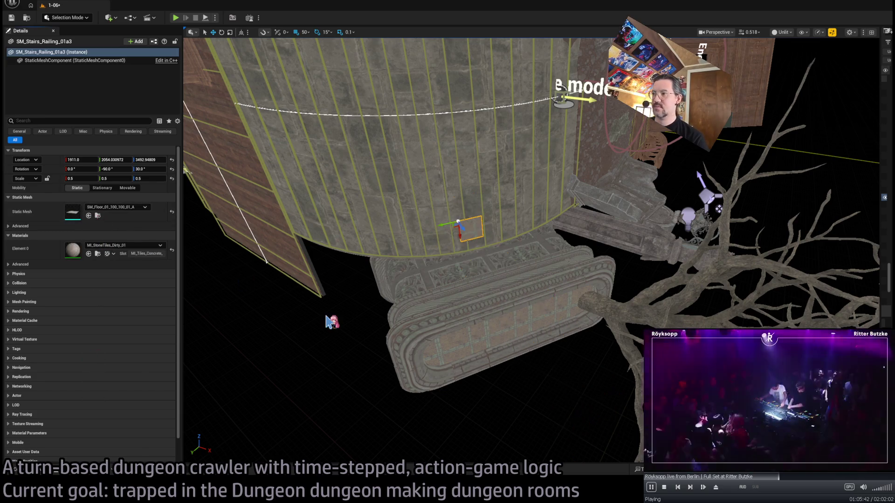
{"action": "key", "text": "ctrl+z"}
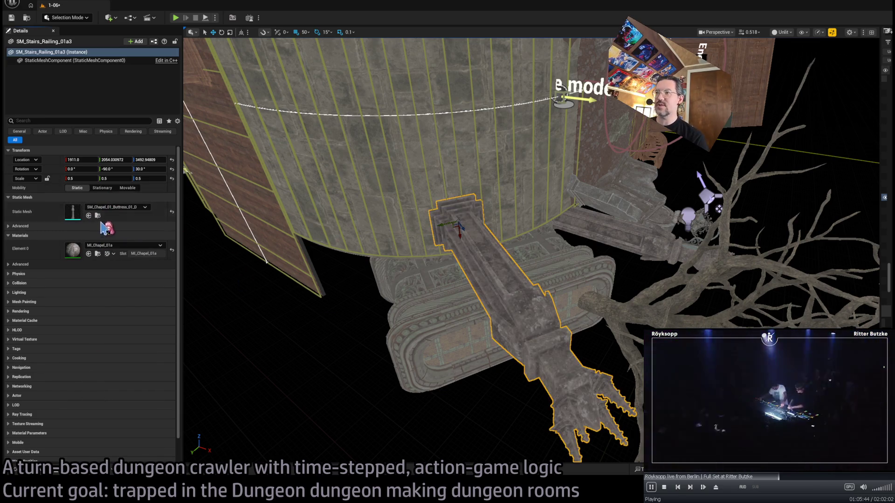
{"action": "key", "text": "ctrl+space"}
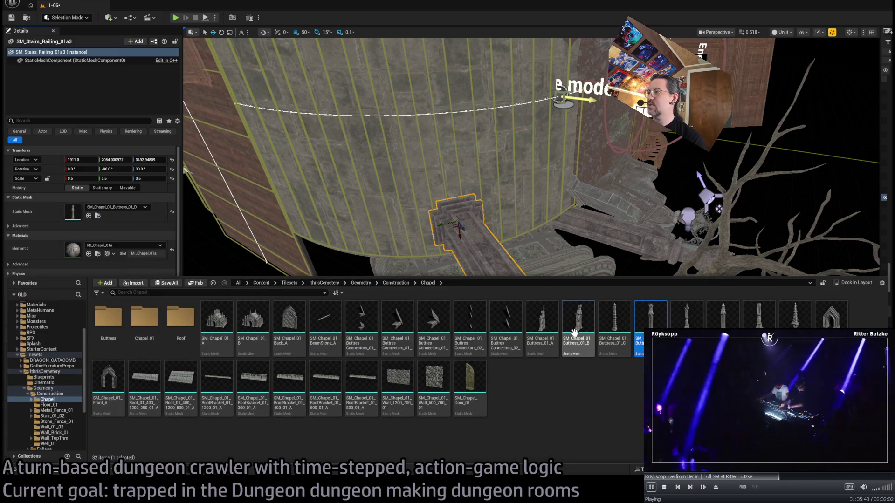
{"action": "scroll", "coordinate": [264, 208], "scroll_direction": "up", "scroll_amount": 3}
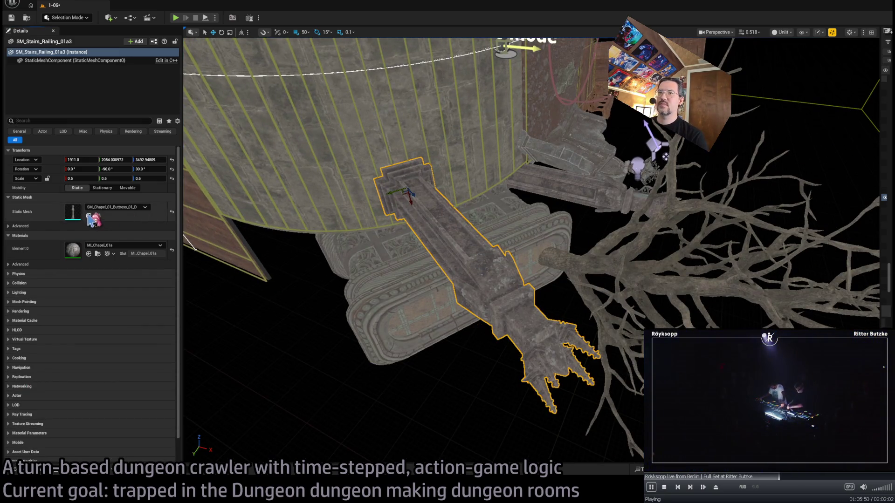
{"action": "scroll", "coordinate": [414, 212], "scroll_direction": "down", "scroll_amount": 2}
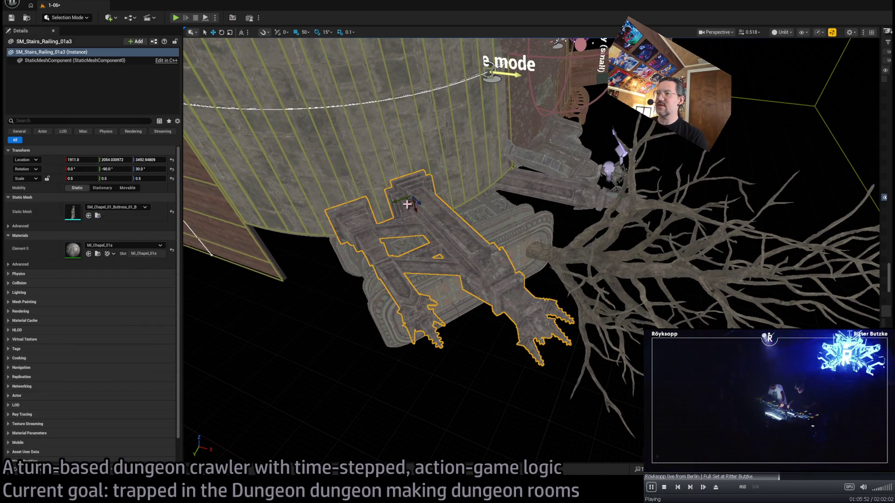
{"action": "mouse_move", "coordinate": [412, 201]}
{"action": "left_mouse_down"}
{"action": "mouse_move", "coordinate": [518, 282]}
{"action": "mouse_move", "coordinate": [429, 223]}
{"action": "left_mouse_up"}
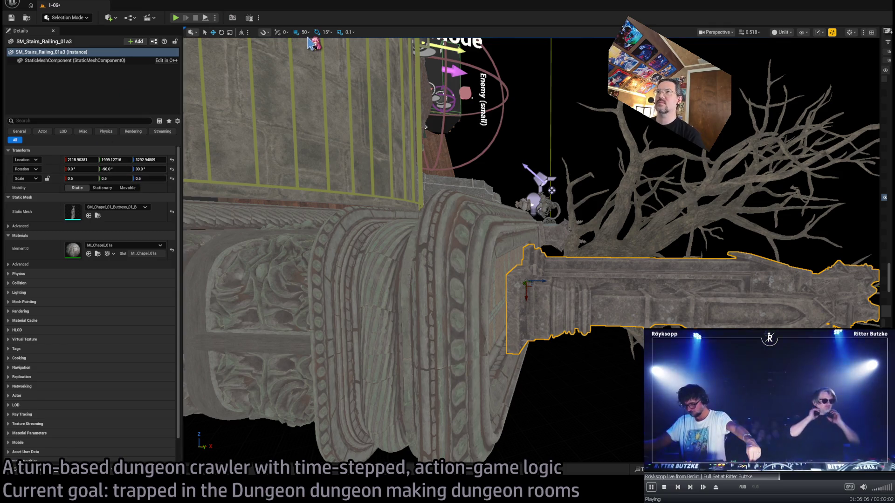
{"action": "mouse_move", "coordinate": [553, 283]}
{"action": "left_mouse_down"}
{"action": "mouse_move", "coordinate": [533, 282]}
{"action": "mouse_move", "coordinate": [582, 148]}
{"action": "mouse_move", "coordinate": [575, 106]}
{"action": "left_mouse_up"}
Alt-drag a duplicate of the wall lantern onto the horizontal buttress beside the tree
{"action": "left_click", "coordinate": [491, 297]}
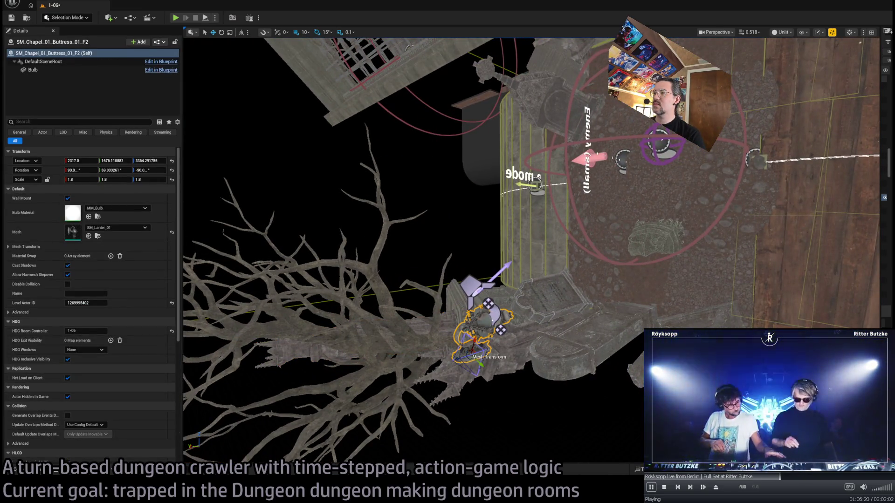
{"action": "left_click", "coordinate": [495, 311]}
{"action": "left_click", "coordinate": [494, 312]}
{"action": "left_click_drag", "start_coordinate": [493, 311], "coordinate": [493, 311]}
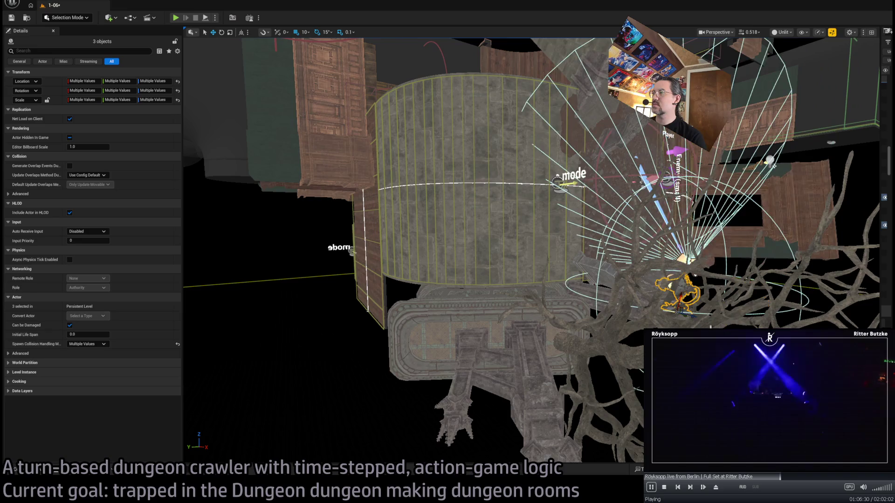
{"action": "key", "text": "f"}
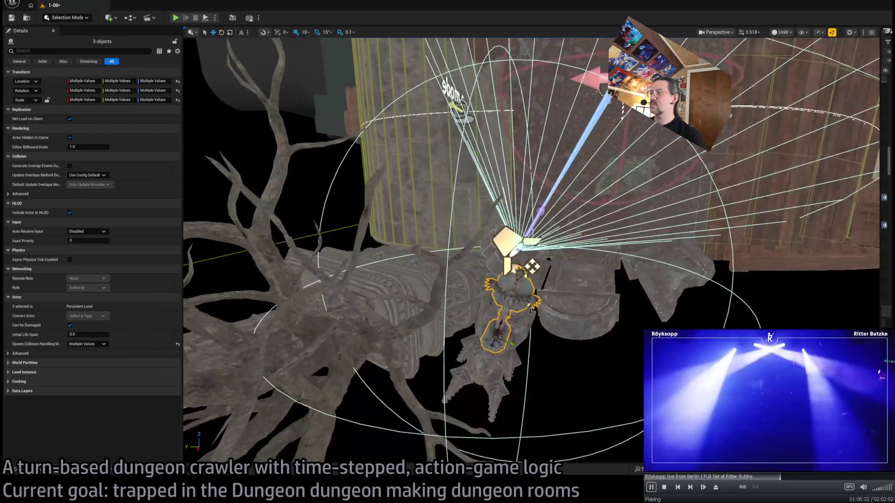
{"action": "left_click", "coordinate": [516, 294]}
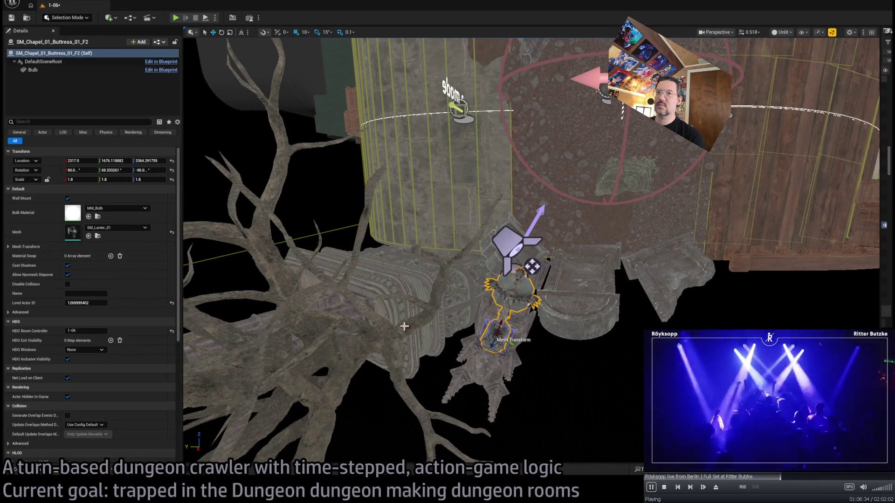
{"action": "mouse_move", "coordinate": [505, 342]}
{"action": "left_mouse_down"}
{"action": "mouse_move", "coordinate": [336, 276]}
{"action": "mouse_move", "coordinate": [284, 266]}
{"action": "left_mouse_up"}
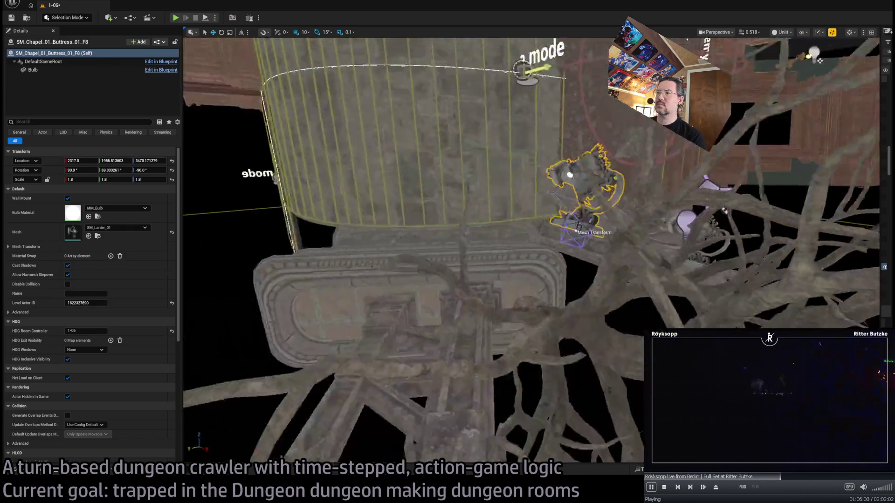
{"action": "scroll", "coordinate": [531, 251], "scroll_direction": "down", "scroll_amount": 2}
{"action": "left_click_drag", "start_coordinate": [660, 235], "coordinate": [568, 335]}
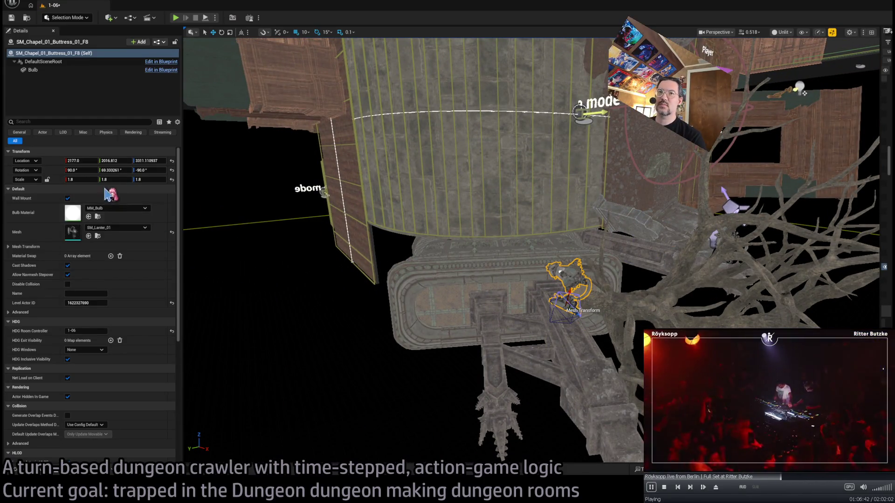
Reset the lantern copy's rotation values to 0
{"action": "type", "text": "0"}
{"action": "key", "text": "Tab"}
{"action": "type", "text": "0"}
{"action": "key", "text": "Return"}
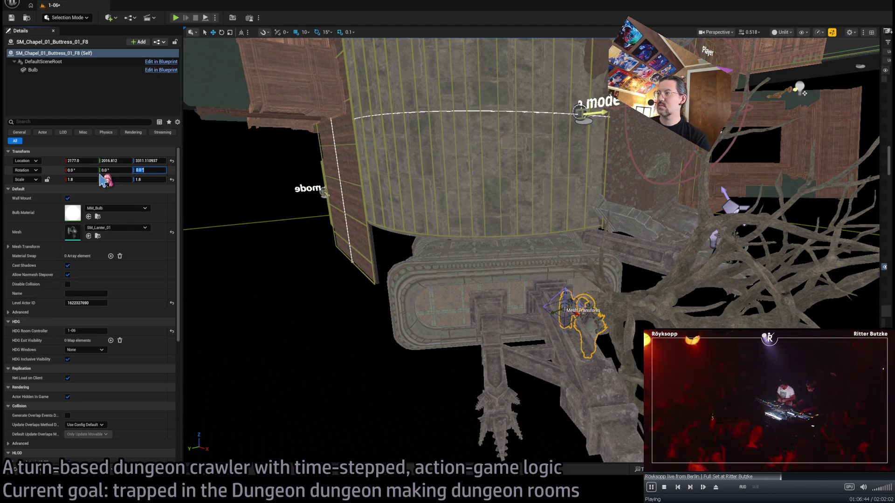
{"action": "key", "text": "f"}
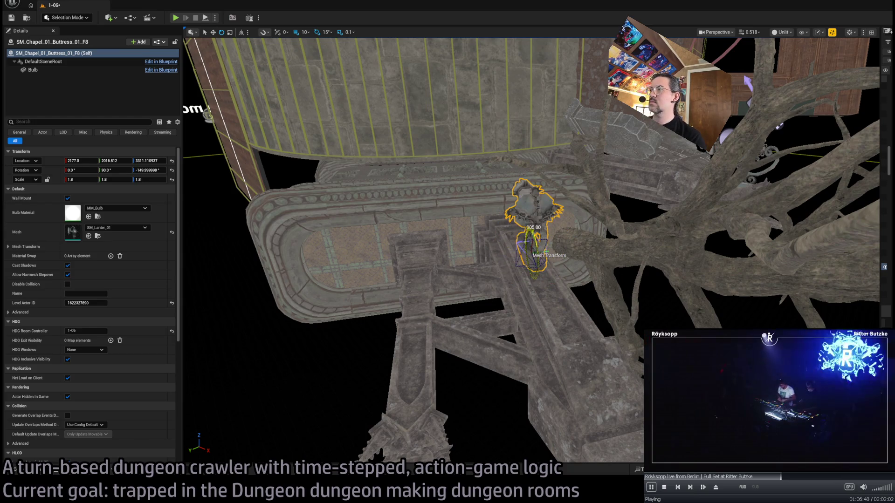
Shift the lantern about 100 units along the buttress and set grid snapping to 5
{"action": "left_click_drag", "start_coordinate": [511, 250], "coordinate": [504, 240]}
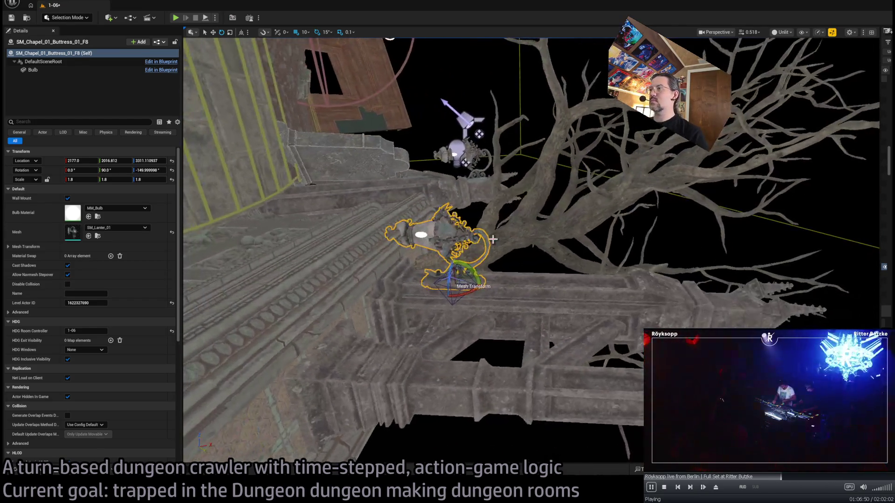
{"action": "mouse_move", "coordinate": [471, 284]}
{"action": "left_mouse_down"}
{"action": "mouse_move", "coordinate": [573, 284]}
{"action": "mouse_move", "coordinate": [536, 303]}
{"action": "mouse_move", "coordinate": [466, 373]}
{"action": "mouse_move", "coordinate": [450, 350]}
{"action": "mouse_move", "coordinate": [519, 279]}
{"action": "mouse_move", "coordinate": [469, 249]}
{"action": "mouse_move", "coordinate": [563, 285]}
{"action": "mouse_move", "coordinate": [451, 344]}
{"action": "mouse_move", "coordinate": [530, 332]}
{"action": "mouse_move", "coordinate": [513, 332]}
{"action": "mouse_move", "coordinate": [476, 280]}
{"action": "mouse_move", "coordinate": [494, 269]}
{"action": "mouse_move", "coordinate": [547, 326]}
{"action": "left_mouse_up"}
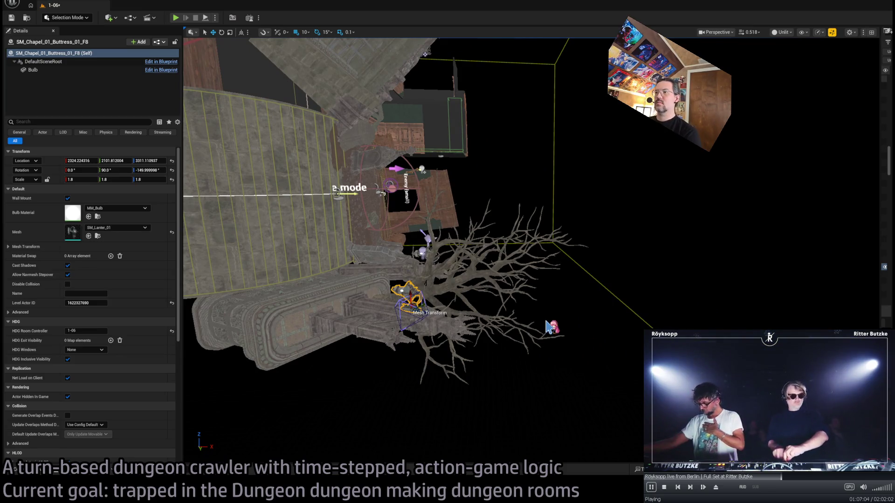
{"action": "left_click_drag", "start_coordinate": [434, 310], "coordinate": [439, 337]}
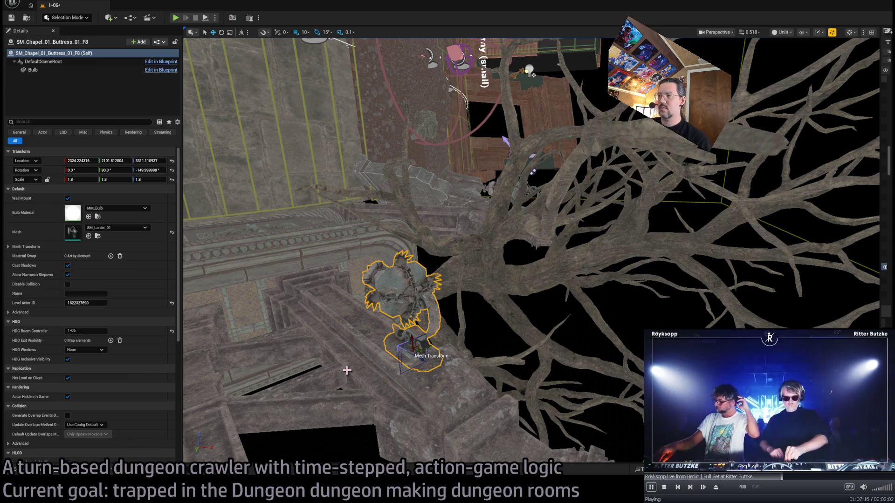
{"action": "mouse_move", "coordinate": [455, 320]}
{"action": "left_mouse_down"}
{"action": "mouse_move", "coordinate": [471, 313]}
{"action": "mouse_move", "coordinate": [475, 326]}
{"action": "mouse_move", "coordinate": [496, 308]}
{"action": "left_mouse_up"}
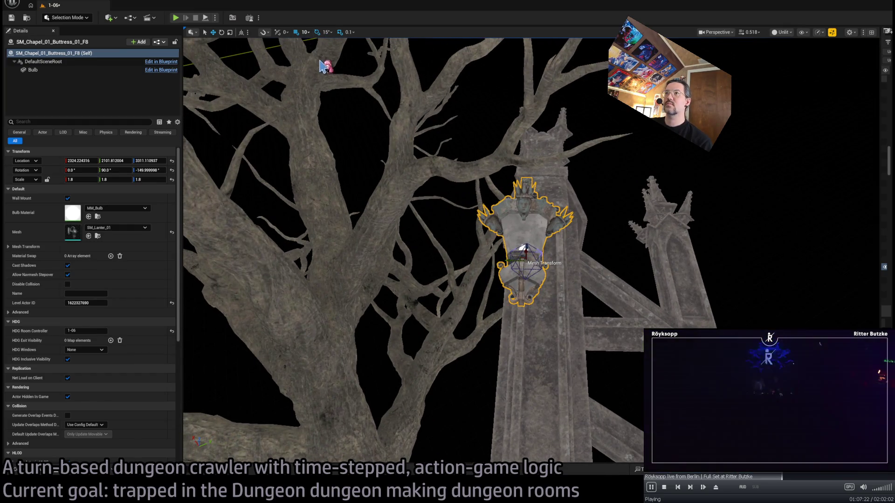
{"action": "key", "text": "bracketleft"}
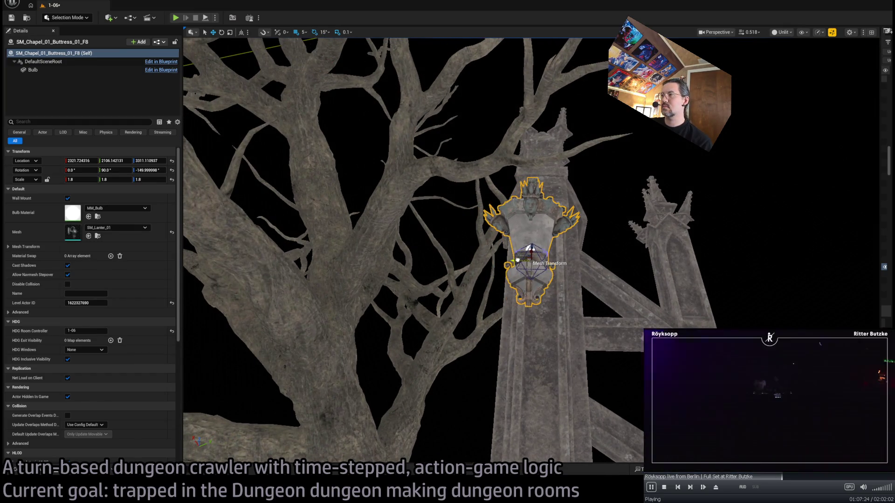
{"action": "mouse_move", "coordinate": [524, 258]}
{"action": "left_mouse_down", "text": "alt"}
{"action": "mouse_move", "coordinate": [506, 282]}
{"action": "mouse_move", "coordinate": [466, 291]}
{"action": "mouse_move", "coordinate": [533, 264]}
{"action": "left_mouse_up", "text": "alt"}
{"action": "left_click", "coordinate": [473, 254]}
{"action": "left_click_drag", "start_coordinate": [473, 254], "coordinate": [494, 276], "text": "alt"}
{"action": "left_click", "coordinate": [500, 233]}
{"action": "left_click_drag", "start_coordinate": [499, 233], "coordinate": [459, 257], "text": "alt"}
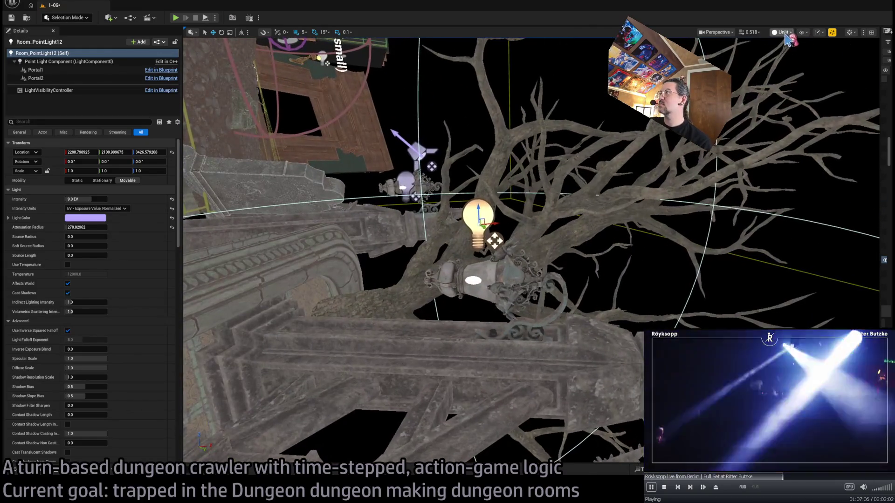
{"action": "key", "text": "alt+4"}
{"action": "key", "text": "End"}
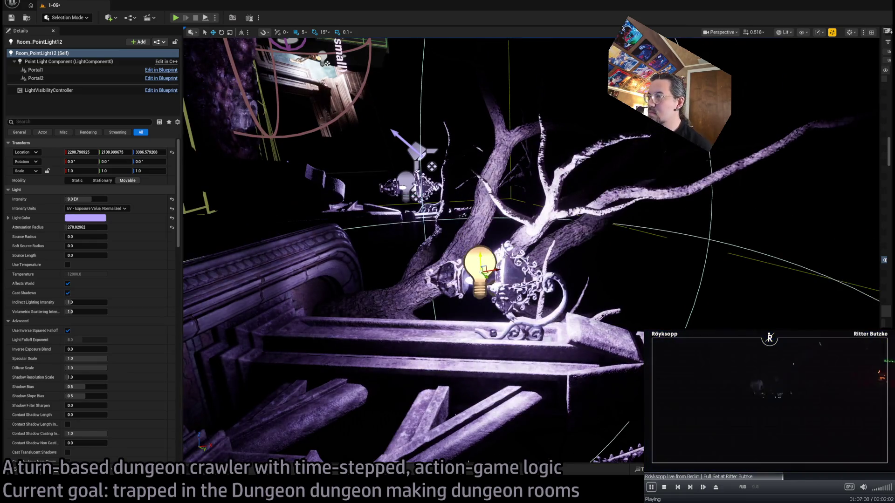
{"action": "mouse_move", "coordinate": [481, 284]}
{"action": "left_mouse_down", "text": "alt"}
{"action": "mouse_move", "coordinate": [455, 252]}
{"action": "mouse_move", "coordinate": [419, 264]}
{"action": "left_mouse_up", "text": "alt"}
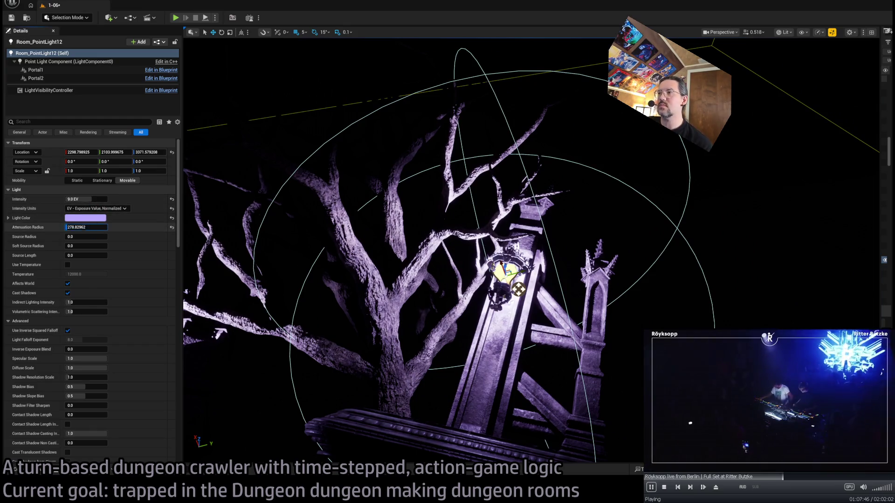
{"action": "left_click_drag", "start_coordinate": [86, 227], "coordinate": [75, 227]}
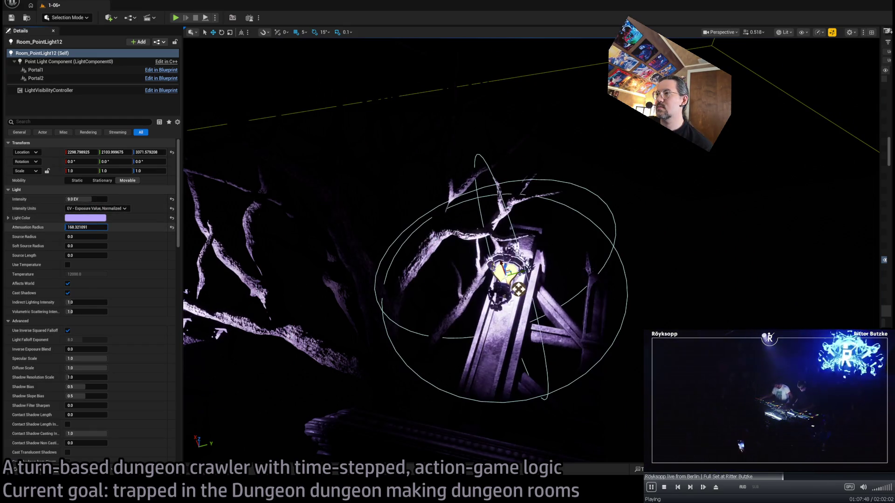
{"action": "key", "text": "f"}
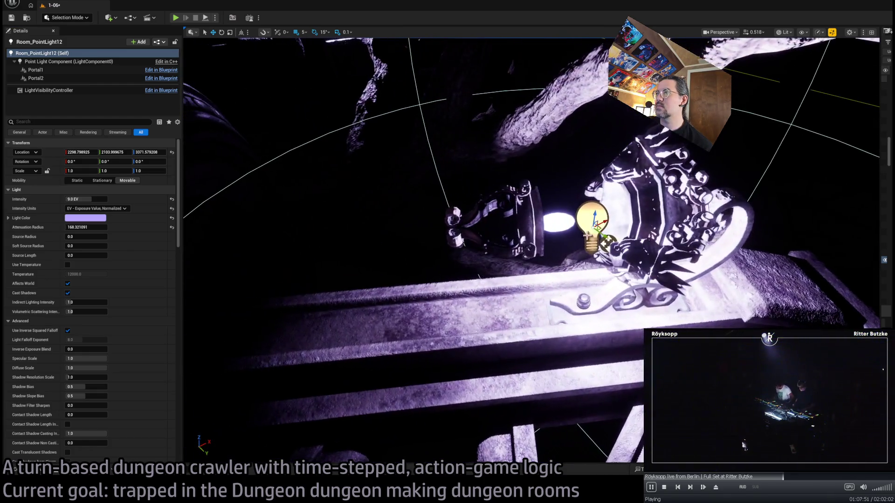
{"action": "left_click", "coordinate": [353, 201]}
{"action": "key", "text": "f"}
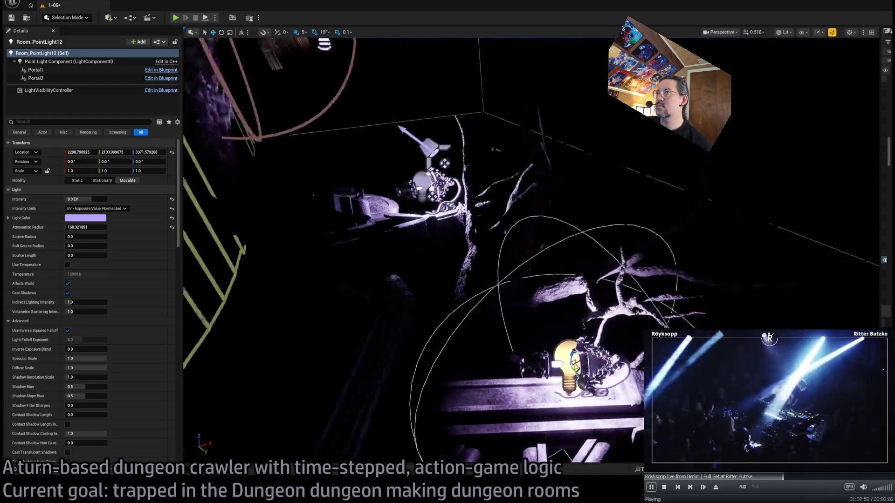
{"action": "left_click_drag", "start_coordinate": [353, 202], "coordinate": [353, 172]}
Duplicate the spotlight as Room_SpotLight2, zero its rotation and tilt it 15 degrees
{"action": "left_click_drag", "start_coordinate": [297, 181], "coordinate": [463, 283]}
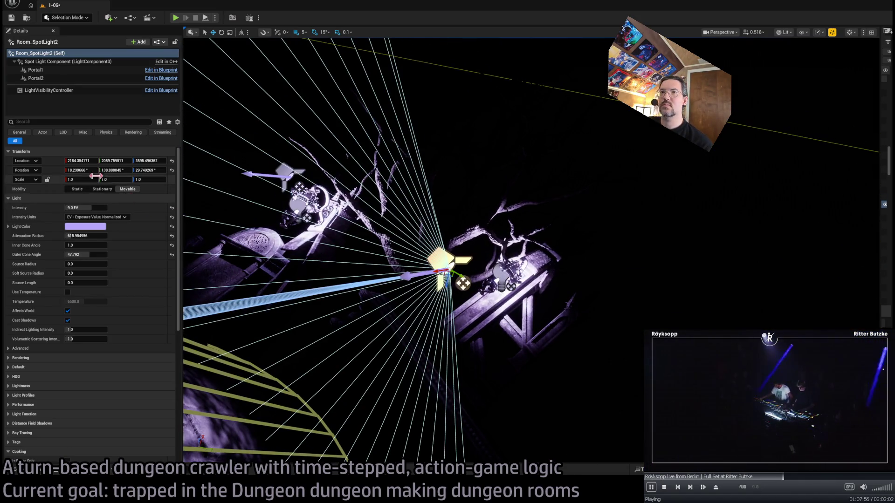
{"action": "type", "text": "0"}
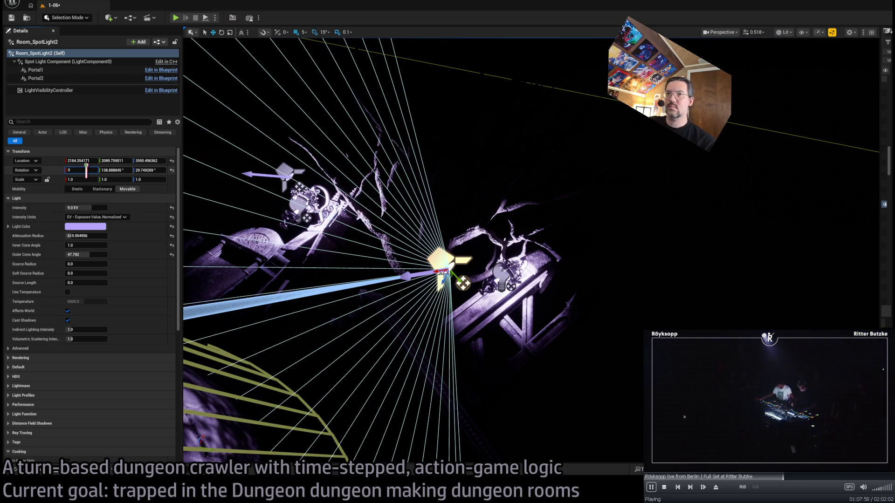
{"action": "key", "text": "Tab"}
{"action": "type", "text": "0"}
{"action": "key", "text": "Tab"}
{"action": "mouse_move", "coordinate": [463, 283]}
{"action": "left_mouse_down"}
{"action": "mouse_move", "coordinate": [469, 200]}
{"action": "mouse_move", "coordinate": [473, 220]}
{"action": "left_mouse_up"}
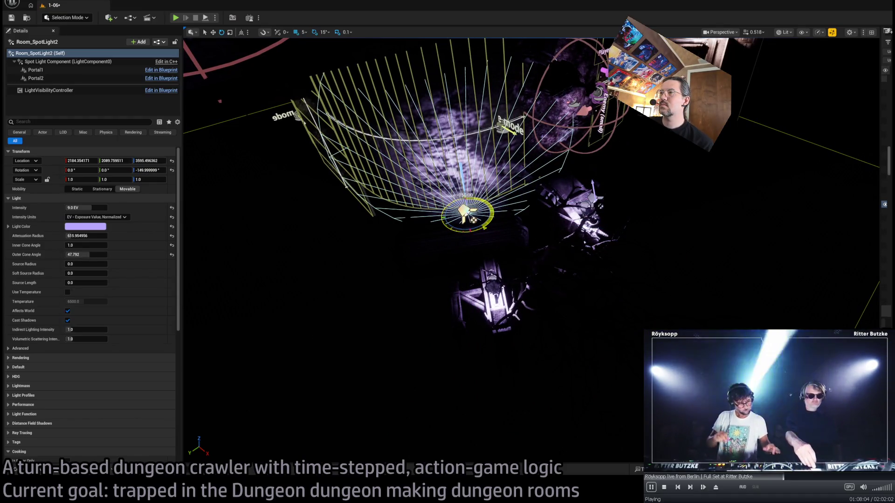
{"action": "left_click_drag", "start_coordinate": [464, 237], "coordinate": [456, 224]}
{"action": "left_click_drag", "start_coordinate": [429, 282], "coordinate": [428, 280]}
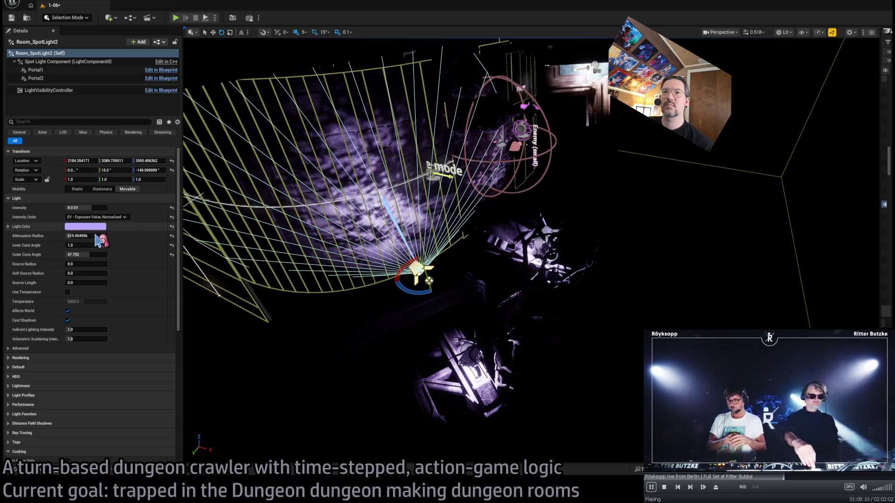
Lower the spotlight's Outer Cone Angle to 25.88 and Attenuation Radius to 803
{"action": "left_click_drag", "start_coordinate": [95, 255], "coordinate": [79, 254]}
{"action": "mouse_move", "coordinate": [431, 291]}
{"action": "left_mouse_down"}
{"action": "mouse_move", "coordinate": [420, 282]}
{"action": "mouse_move", "coordinate": [530, 343]}
{"action": "mouse_move", "coordinate": [549, 317]}
{"action": "left_mouse_up"}
{"action": "left_click_drag", "start_coordinate": [189, 251], "coordinate": [189, 251]}
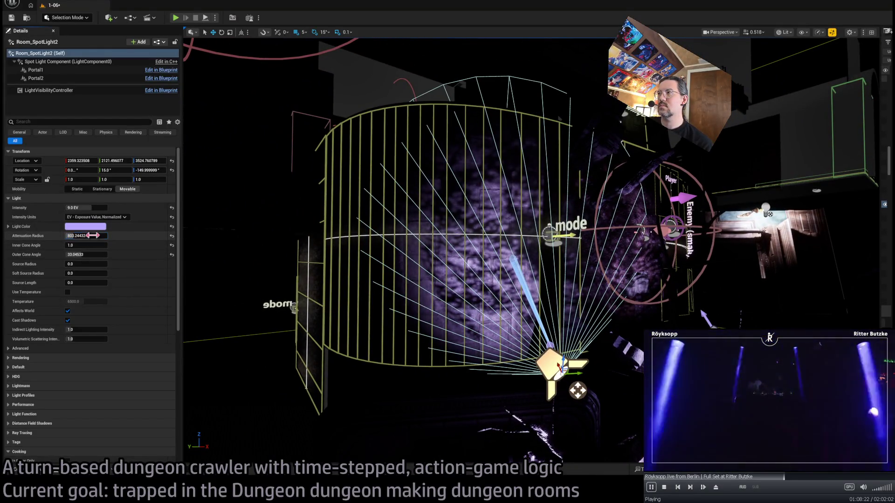
{"action": "mouse_move", "coordinate": [86, 236]}
{"action": "left_mouse_down"}
{"action": "mouse_move", "coordinate": [77, 236]}
{"action": "mouse_move", "coordinate": [77, 254]}
{"action": "left_mouse_up"}
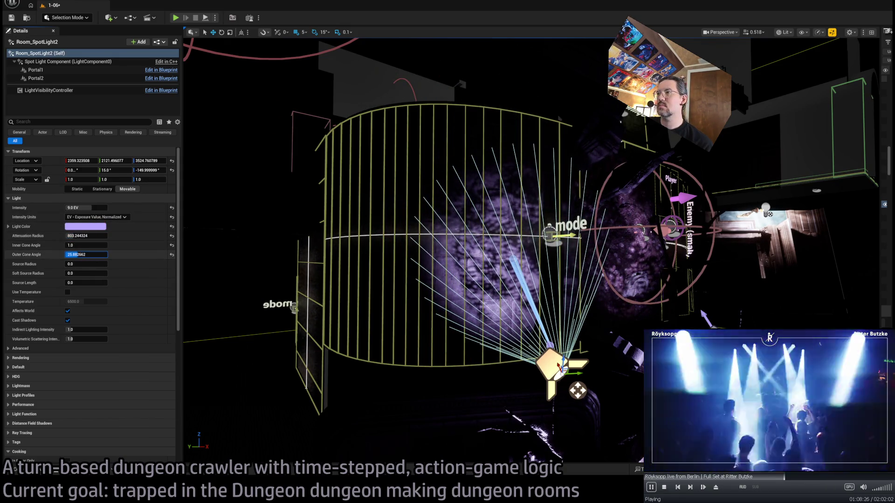
Re-aim the spotlight at the curved wall, rotation about -1.62, 14.91, -156.27
{"action": "key", "text": "e"}
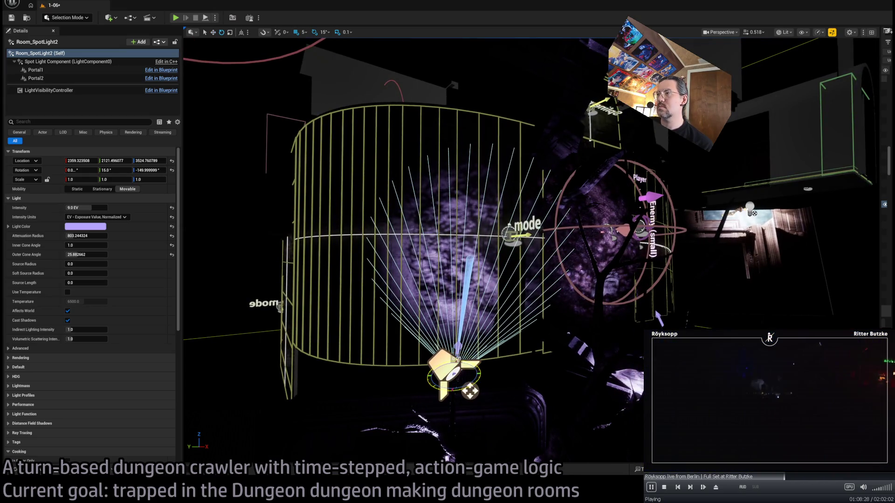
{"action": "left_click_drag", "start_coordinate": [468, 391], "coordinate": [470, 392]}
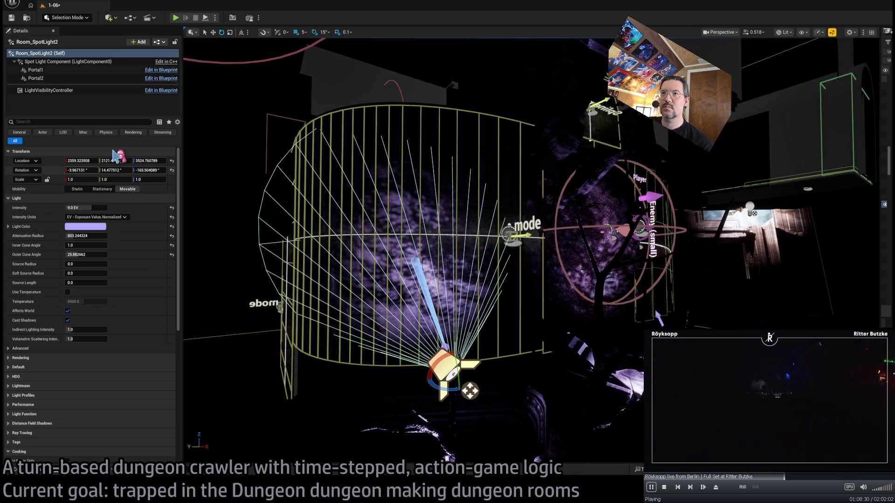
{"action": "mouse_move", "coordinate": [470, 391]}
{"action": "left_mouse_down"}
{"action": "mouse_move", "coordinate": [677, 291]}
{"action": "mouse_move", "coordinate": [513, 210]}
{"action": "mouse_move", "coordinate": [443, 163]}
{"action": "left_mouse_up"}
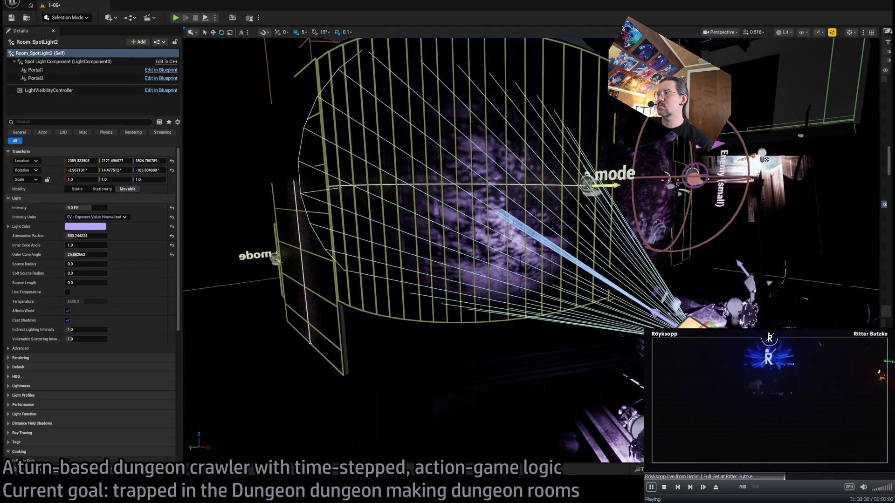
{"action": "left_click_drag", "start_coordinate": [326, 70], "coordinate": [324, 67]}
{"action": "left_click_drag", "start_coordinate": [355, 102], "coordinate": [355, 102]}
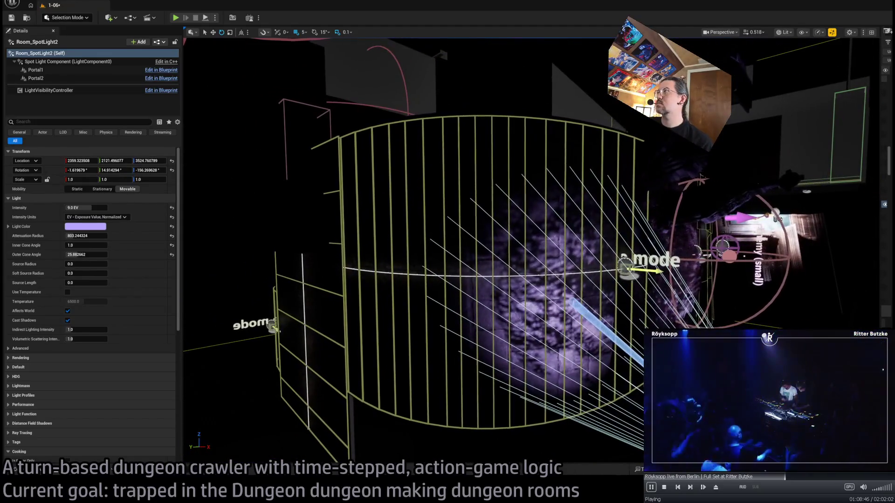
Switch to Unlit view and select the curved wall Room_SplineMesh6, comparing it with the ornamented wall
{"action": "key", "text": "alt+3"}
{"action": "left_click", "coordinate": [520, 164]}
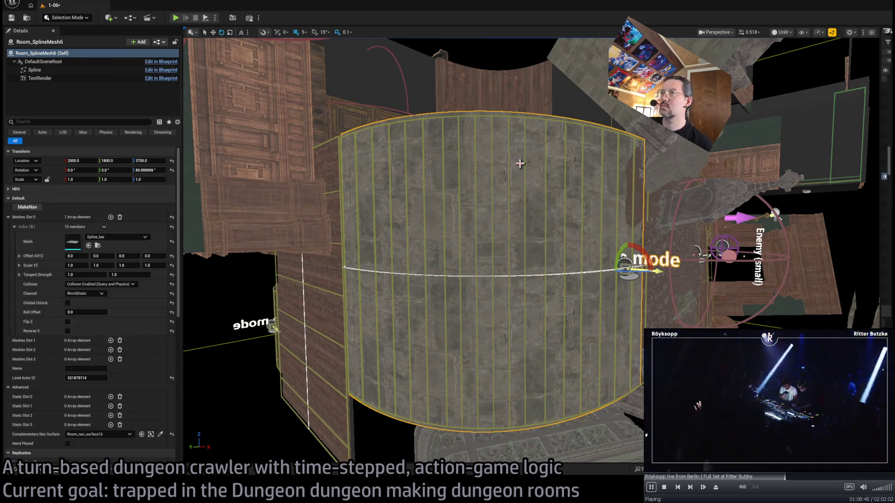
{"action": "left_click_drag", "start_coordinate": [326, 233], "coordinate": [326, 233]}
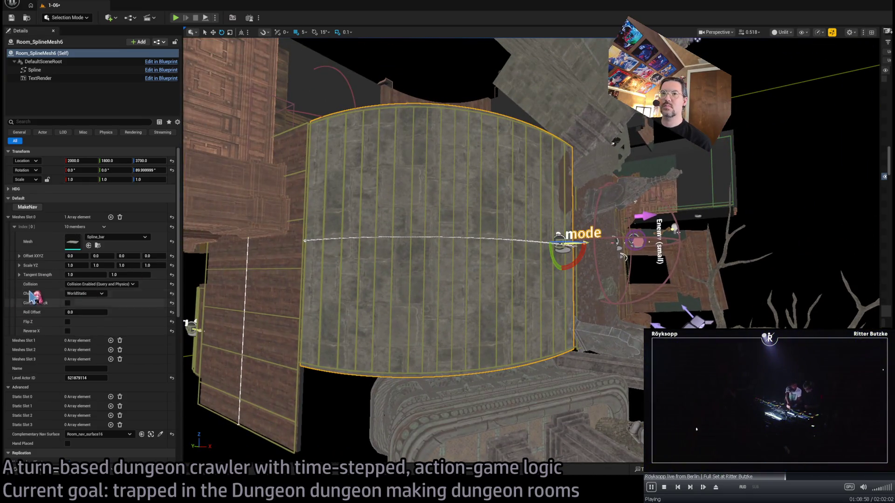
{"action": "left_click_drag", "start_coordinate": [211, 242], "coordinate": [192, 259]}
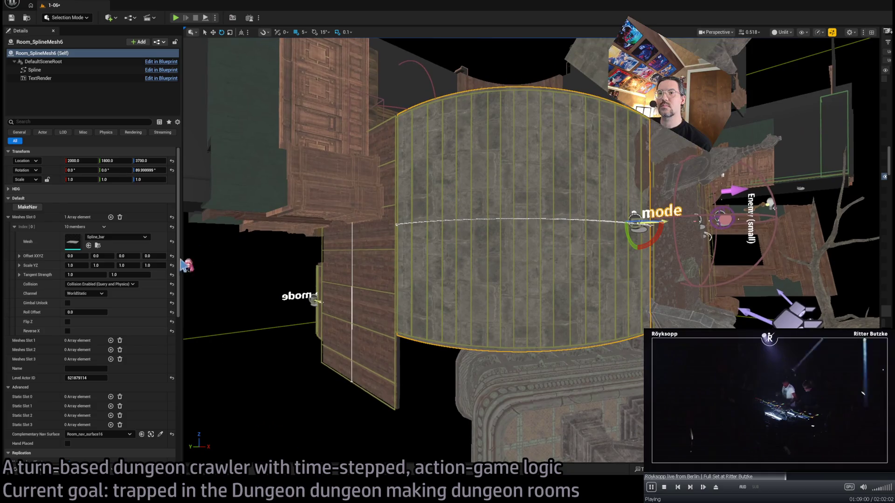
{"action": "left_click_drag", "start_coordinate": [508, 229], "coordinate": [508, 229]}
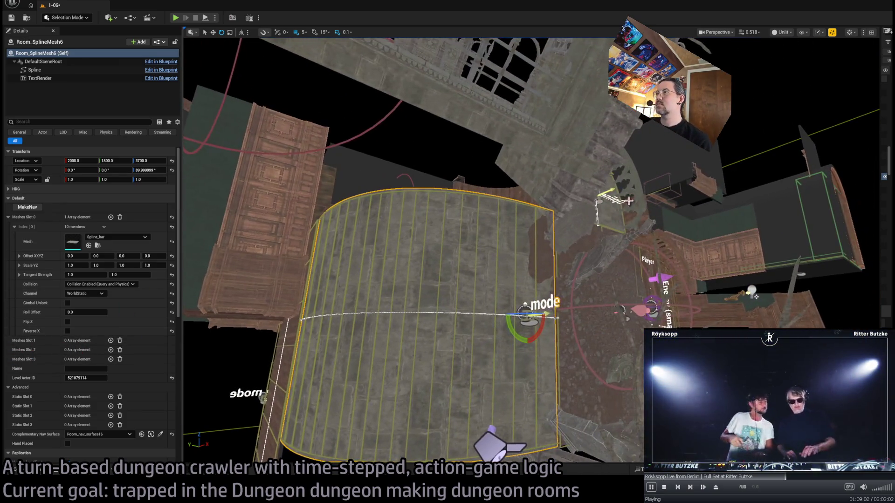
{"action": "left_click", "coordinate": [508, 228]}
{"action": "left_click", "coordinate": [14, 351]}
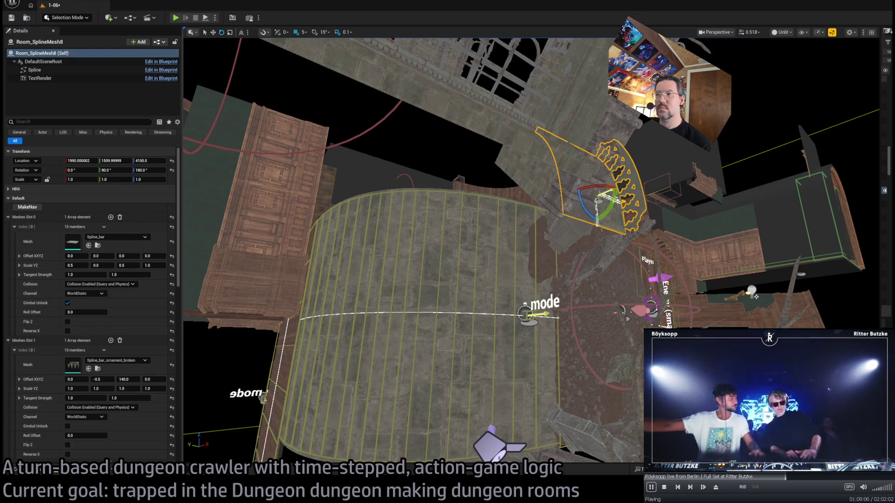
{"action": "key", "text": "ctrl+z"}
Add a Slot 1 mesh element with Spline_bar_ornament_broken and lower its Offset Z to about -10.86
{"action": "left_click", "coordinate": [110, 341]}
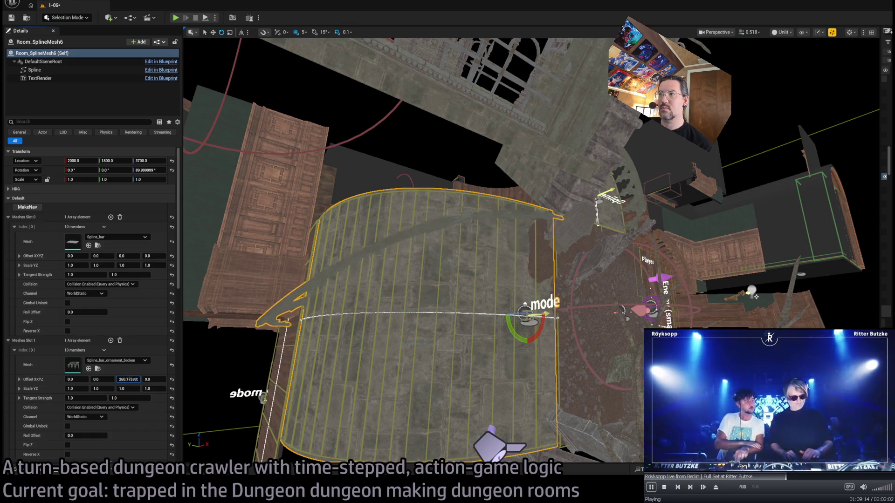
{"action": "left_click_drag", "start_coordinate": [127, 379], "coordinate": [112, 379]}
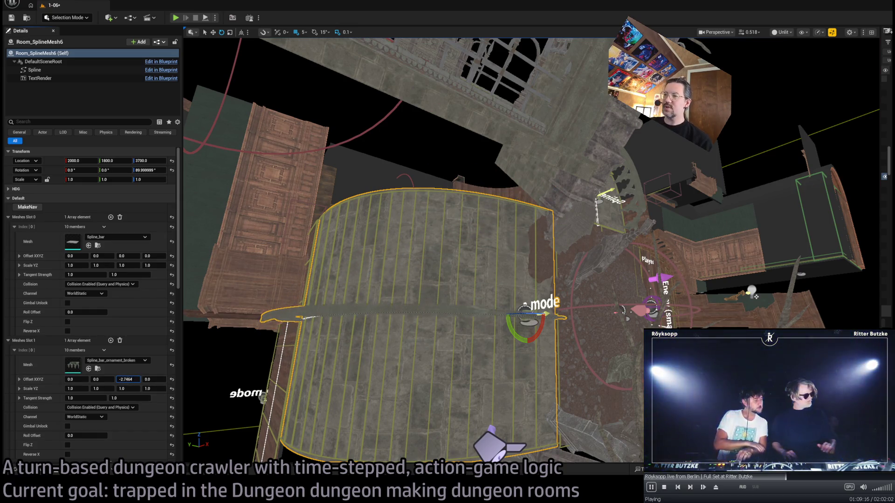
{"action": "left_click_drag", "start_coordinate": [552, 265], "coordinate": [527, 184]}
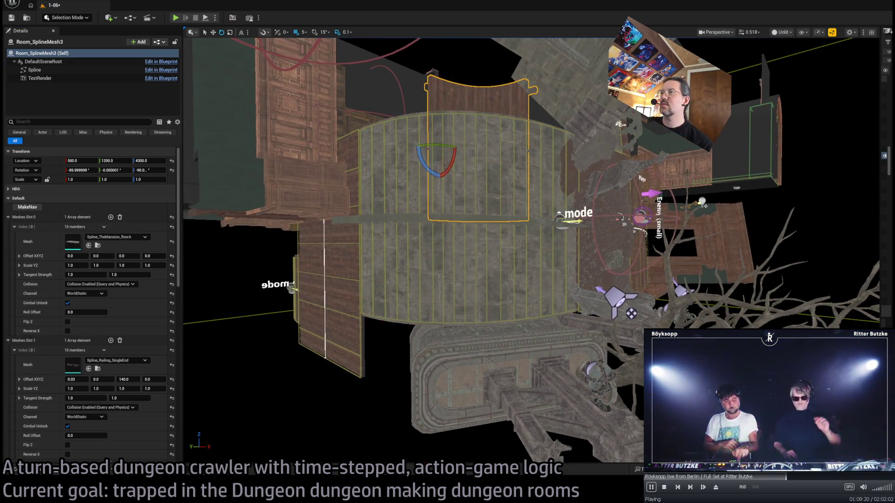
{"action": "left_click_drag", "start_coordinate": [509, 140], "coordinate": [522, 177]}
{"action": "scroll", "coordinate": [473, 210], "scroll_direction": "up", "scroll_amount": 2}
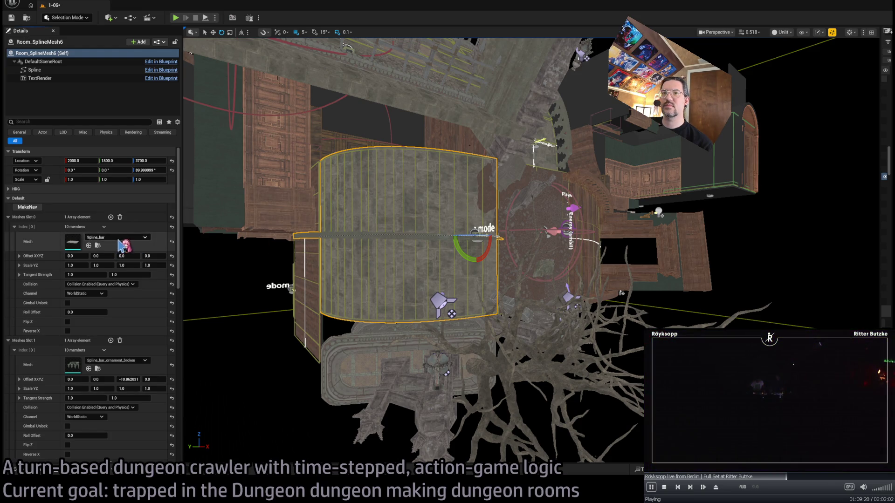
Select Room_nav_surface16 and hide it to reveal the walls and railings
{"action": "left_click", "coordinate": [438, 182]}
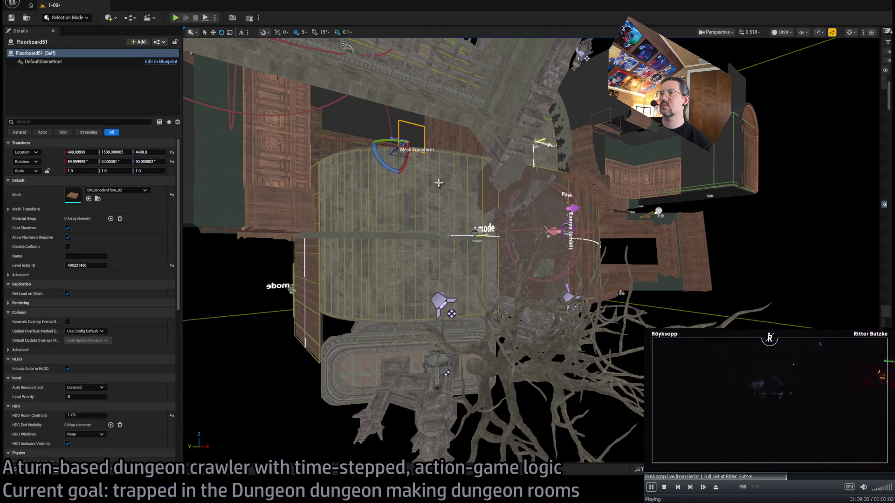
{"action": "left_click", "coordinate": [440, 178]}
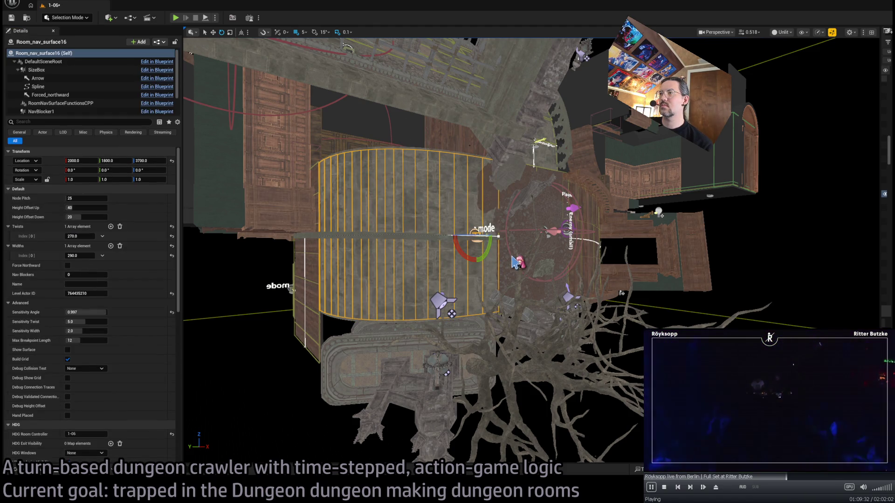
{"action": "key", "text": "Delete"}
{"action": "scroll", "coordinate": [461, 242], "scroll_direction": "up", "scroll_amount": 5}
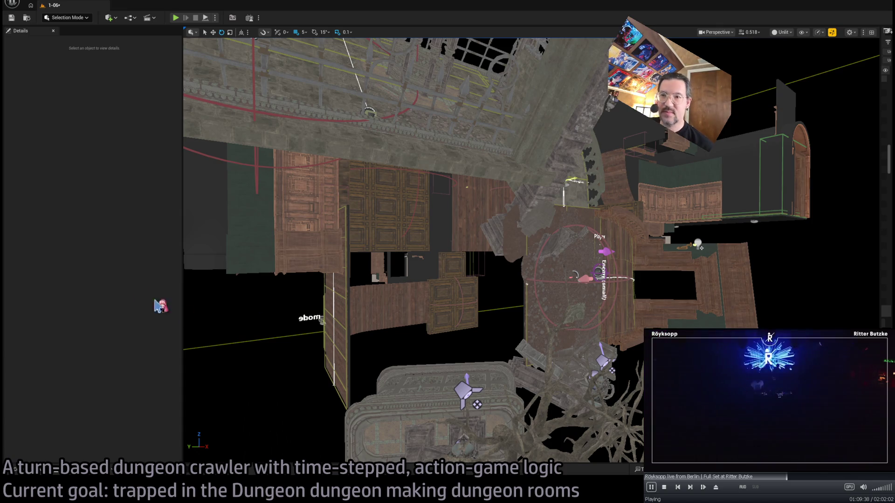
Select the ornamented spline wall Room_SplineMesh8 and close in on it
{"action": "mouse_move", "coordinate": [327, 294]}
{"action": "left_mouse_down"}
{"action": "mouse_move", "coordinate": [263, 184]}
{"action": "mouse_move", "coordinate": [412, 283]}
{"action": "left_mouse_up"}
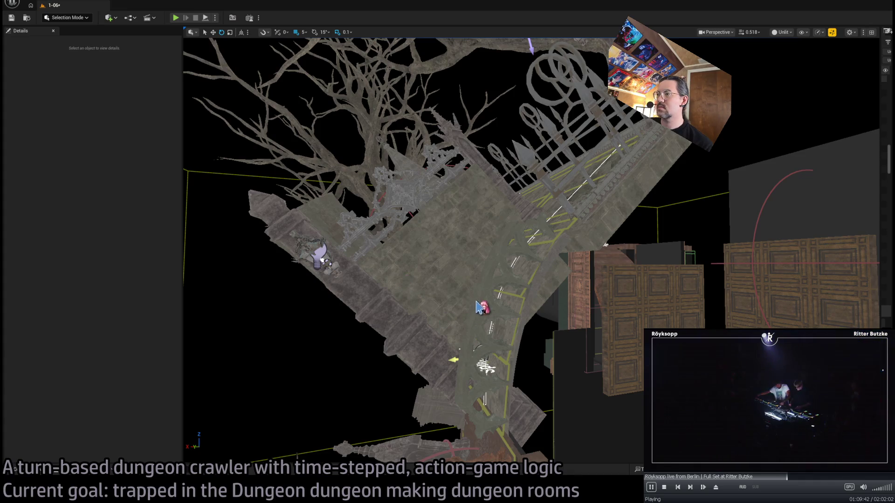
{"action": "left_click", "coordinate": [479, 300]}
{"action": "mouse_move", "coordinate": [482, 303]}
{"action": "left_mouse_down"}
{"action": "mouse_move", "coordinate": [526, 459]}
{"action": "mouse_move", "coordinate": [583, 422]}
{"action": "mouse_move", "coordinate": [379, 278]}
{"action": "left_mouse_up"}
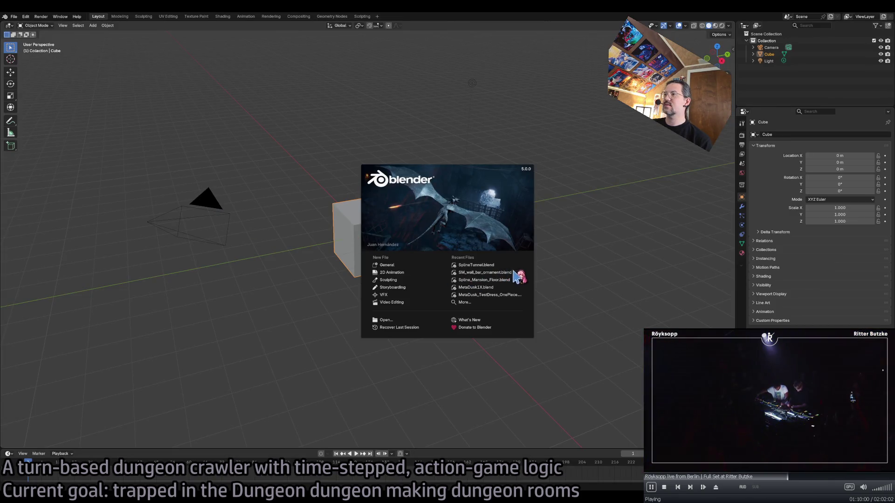
Open SM_wall_bar_ornament.blend in Blender and frame the ornament object
{"action": "left_click", "coordinate": [513, 272]}
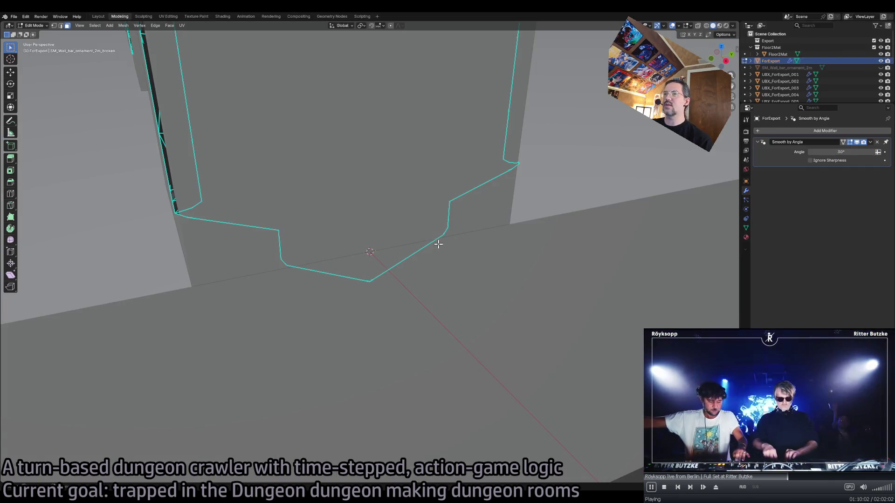
{"action": "scroll", "coordinate": [439, 262], "scroll_direction": "down", "scroll_amount": 15}
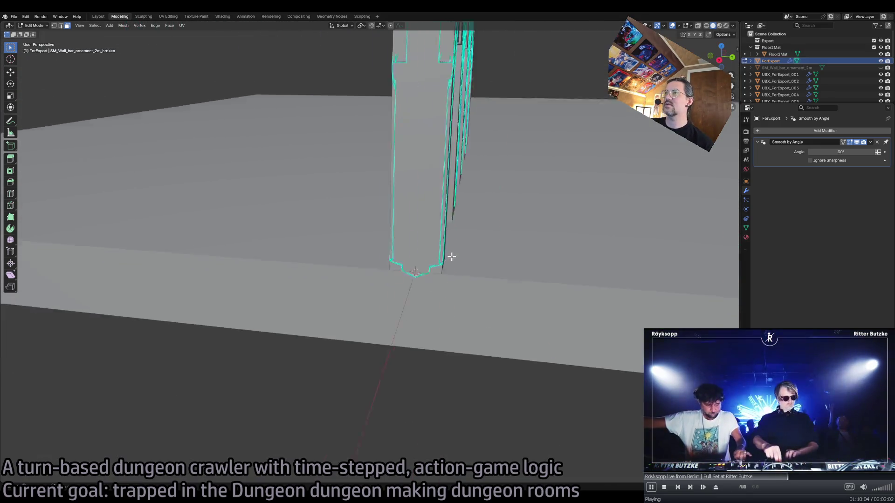
{"action": "scroll", "coordinate": [453, 251], "scroll_direction": "up", "scroll_amount": 10}
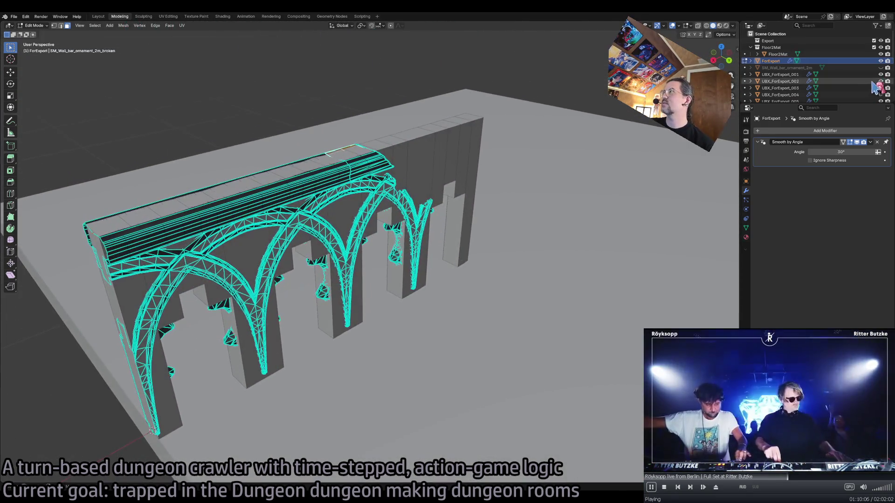
{"action": "left_click", "coordinate": [880, 61]}
{"action": "left_click", "coordinate": [881, 61]}
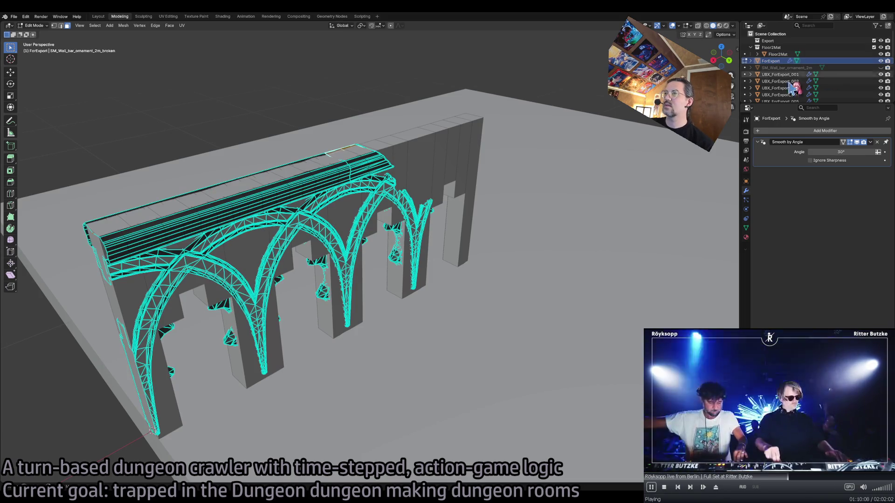
{"action": "key", "text": "KP_Decimal"}
Toggle the ForExport object's visibility off and on to check which mesh it is
{"action": "scroll", "coordinate": [493, 180], "scroll_direction": "down", "scroll_amount": 3}
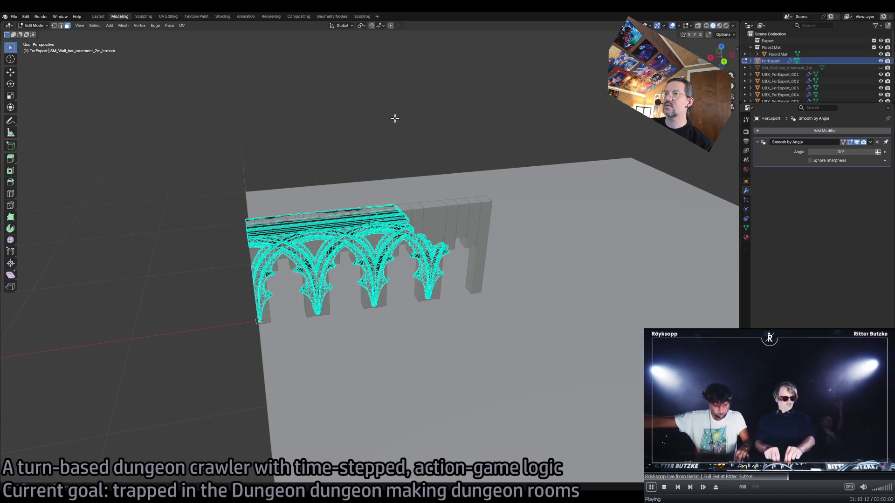
{"action": "left_click", "coordinate": [881, 61]}
{"action": "left_click", "coordinate": [881, 61]}
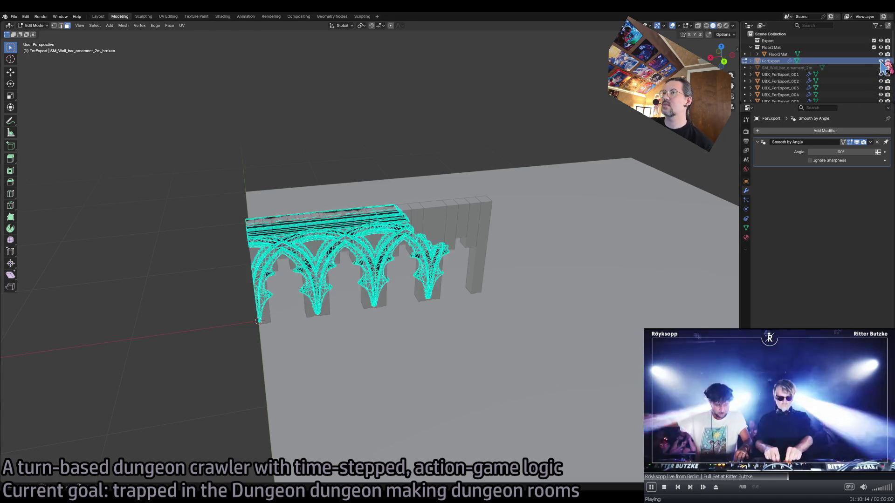
{"action": "left_click", "coordinate": [880, 61]}
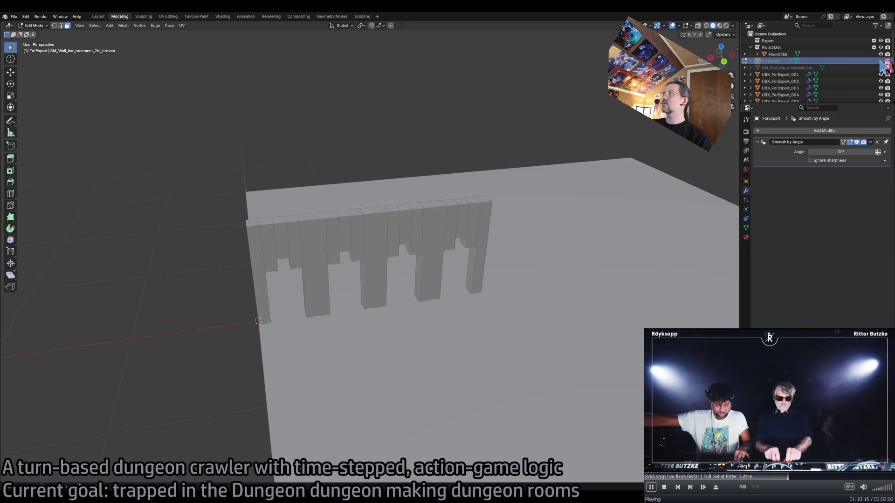
{"action": "left_click", "coordinate": [880, 62]}
{"action": "scroll", "coordinate": [839, 79], "scroll_direction": "down", "scroll_amount": 5}
{"action": "scroll", "coordinate": [838, 88], "scroll_direction": "up", "scroll_amount": 6}
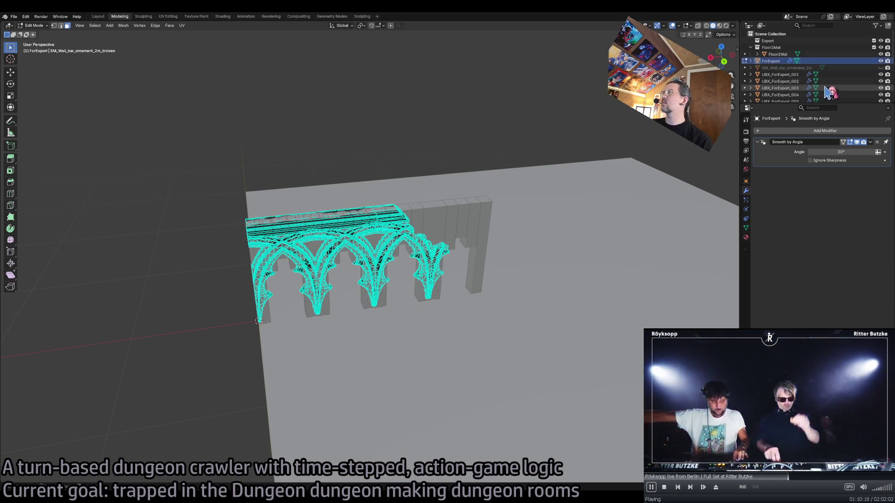
Rename ForExport to SM_Wall_bar_ornament_broken
{"action": "double_click", "coordinate": [811, 68]}
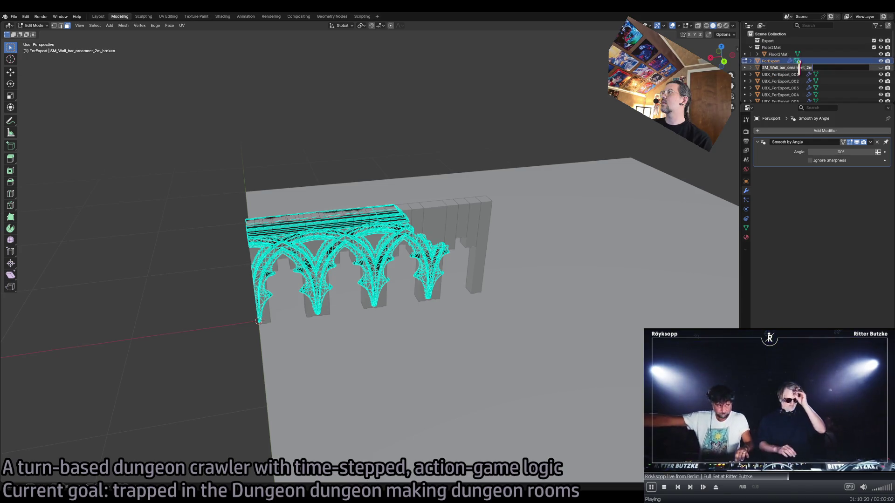
{"action": "key", "text": "BackSpace"}
{"action": "key", "text": "BackSpace"}
{"action": "left_click", "coordinate": [806, 60]}
{"action": "type", "text": "SM_Wall_bar_ornament_br"}
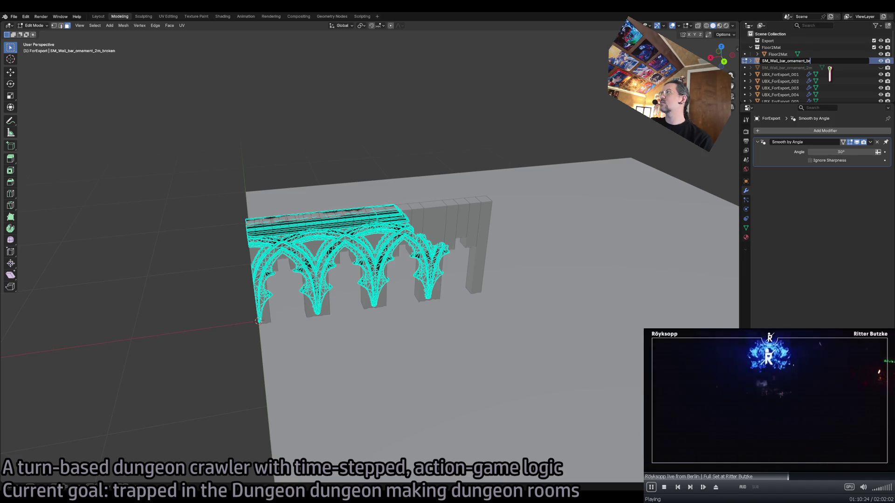
{"action": "type", "text": "oken"}
{"action": "key", "text": "Return"}
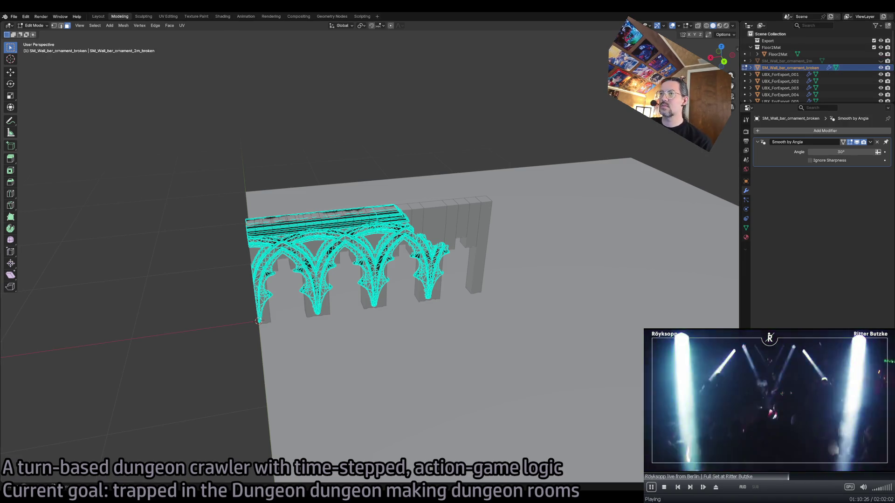
Hide the UBX collision boxes and grey wall meshes, then return to Object Mode
{"action": "left_click_drag", "start_coordinate": [881, 75], "coordinate": [881, 122]}
{"action": "scroll", "coordinate": [811, 96], "scroll_direction": "up", "scroll_amount": 10}
{"action": "key", "text": "h"}
{"action": "key", "text": "alt+h"}
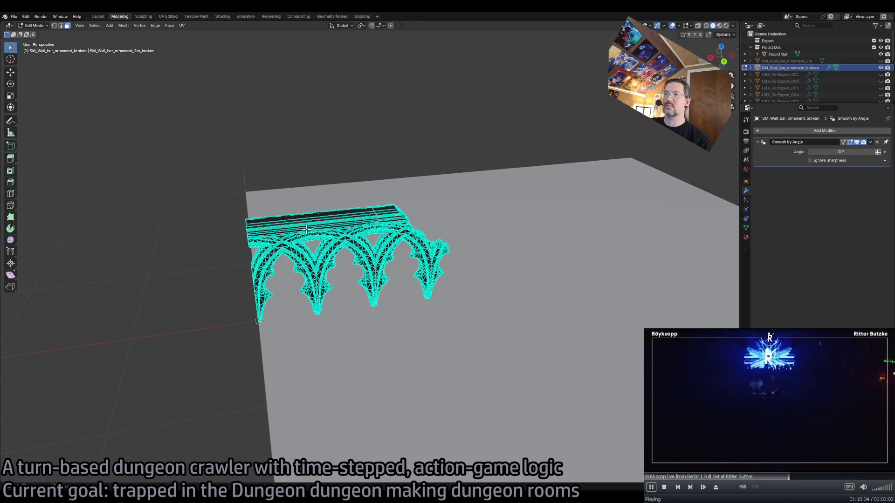
{"action": "key", "text": "Tab"}
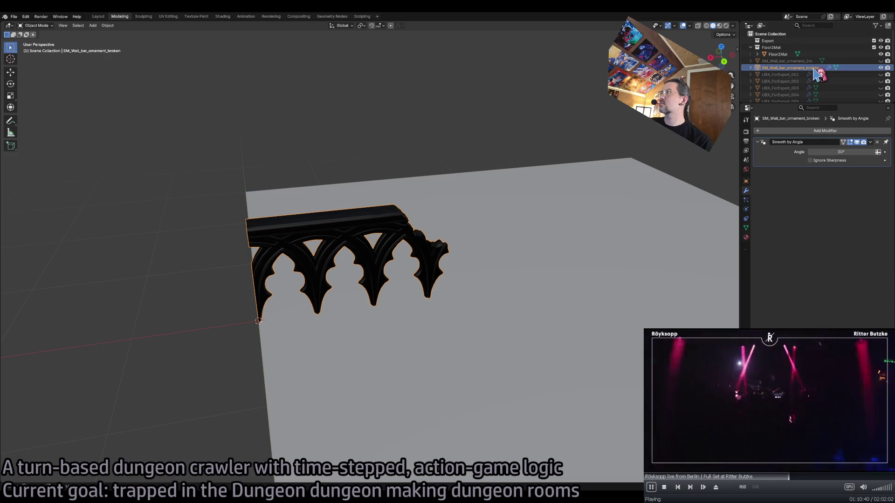
Duplicate the ornament in place and name the copy 2Xa
{"action": "key", "text": "shift+d"}
{"action": "right_click", "coordinate": [399, 256]}
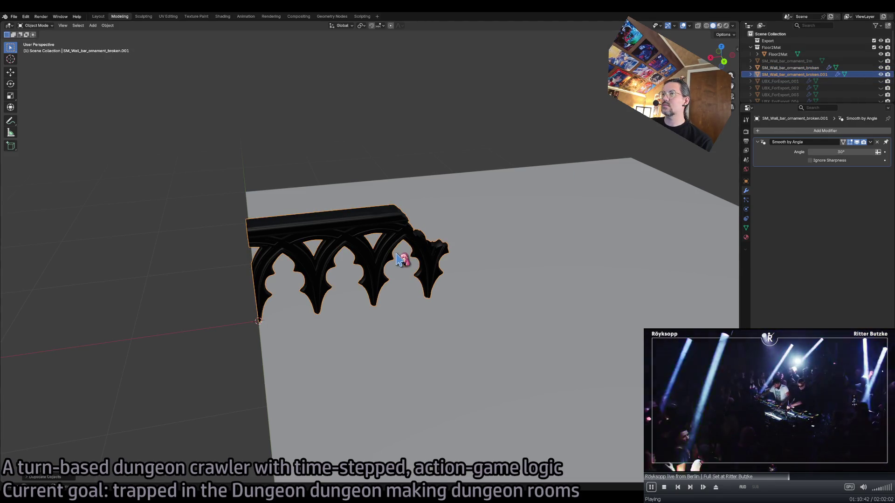
{"action": "scroll", "coordinate": [817, 74], "scroll_direction": "down", "scroll_amount": 1}
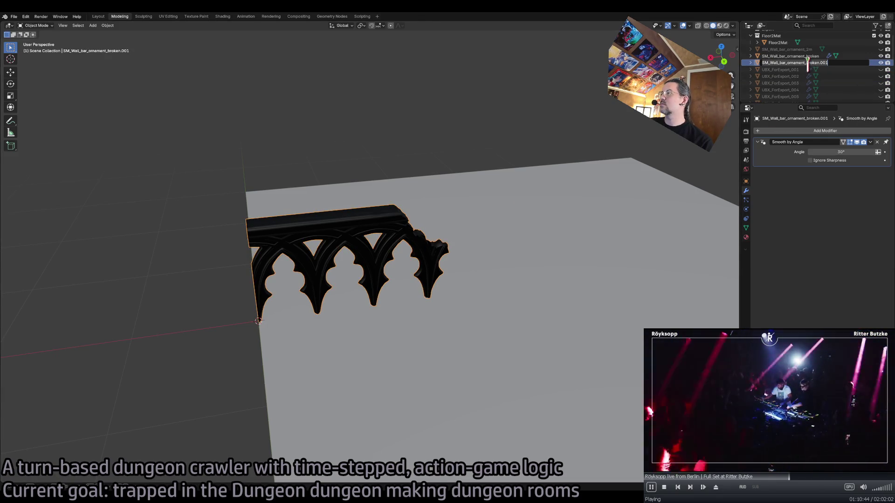
{"action": "type", "text": "2Xa"}
{"action": "key", "text": "Return"}
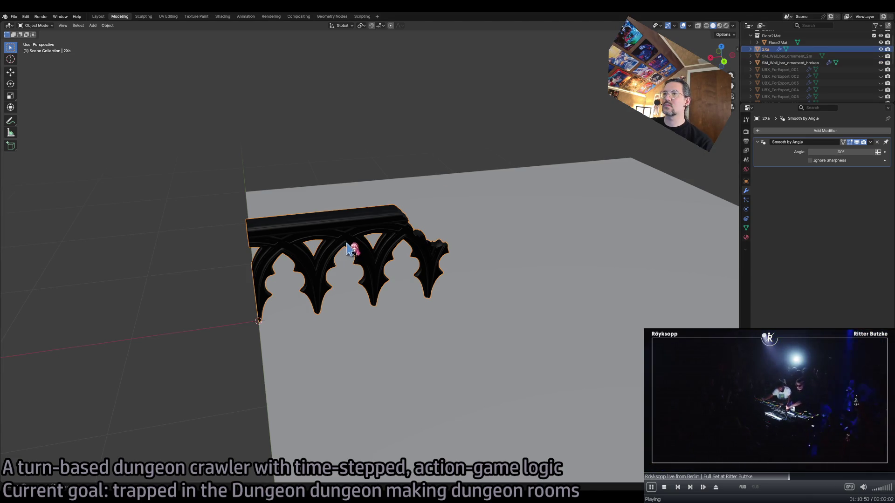
Rotate the 2Xa copy 90° around the Z axis
{"action": "key", "text": "shift+space"}
{"action": "key", "text": "r"}
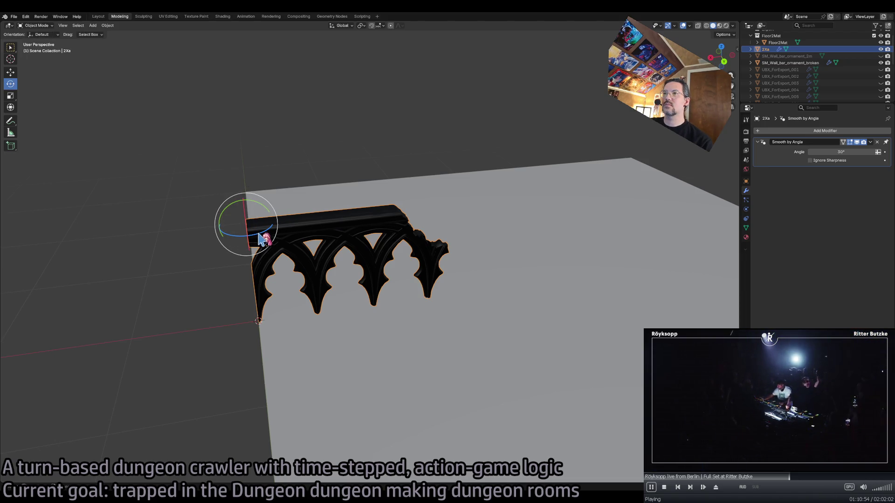
{"action": "mouse_move", "coordinate": [261, 239]}
{"action": "left_mouse_down"}
{"action": "mouse_move", "coordinate": [220, 60]}
{"action": "mouse_move", "coordinate": [234, 20]}
{"action": "left_mouse_up"}
{"action": "left_click", "coordinate": [736, 50]}
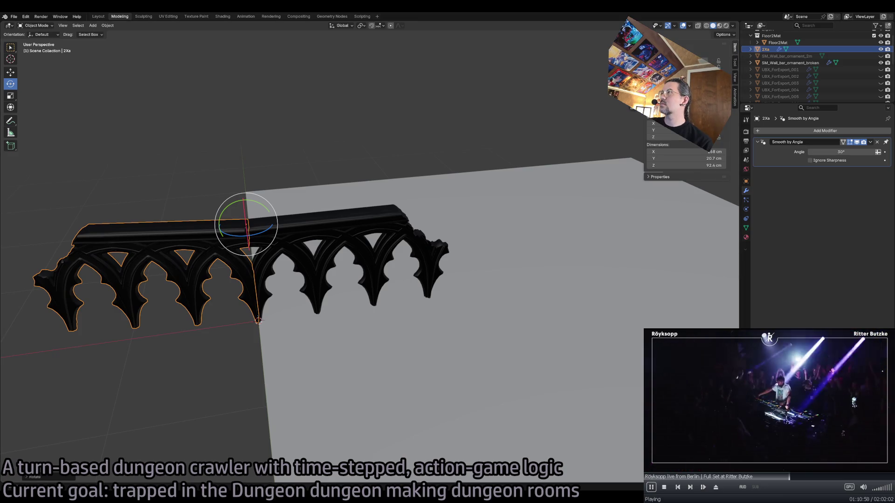
{"action": "key", "text": "ctrl+z"}
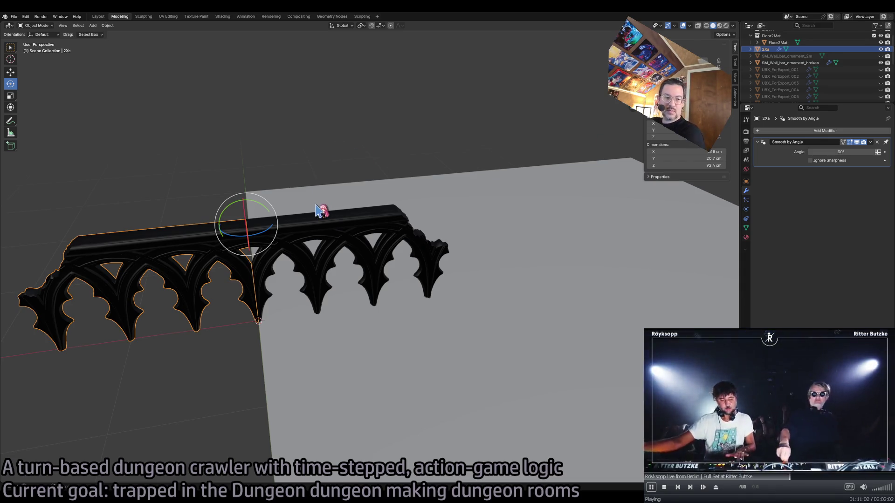
Duplicate the original ornament in place and name the new copy 2Xb
{"action": "left_click", "coordinate": [164, 247], "text": "shift"}
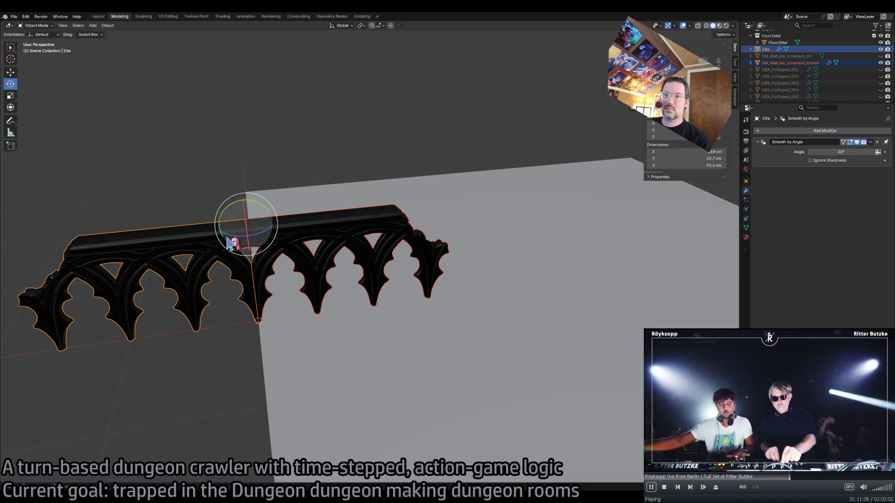
{"action": "left_click", "coordinate": [207, 240], "text": "shift"}
{"action": "left_click", "coordinate": [208, 240], "text": "shift"}
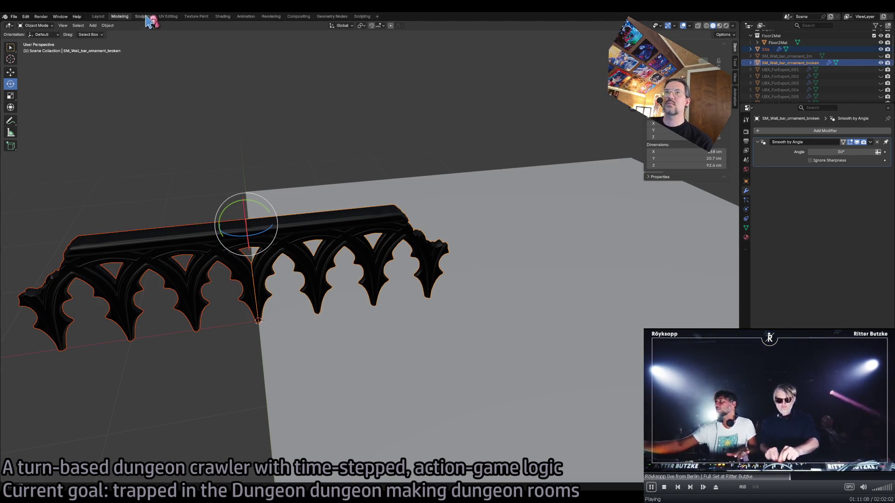
{"action": "key", "text": "shift+d"}
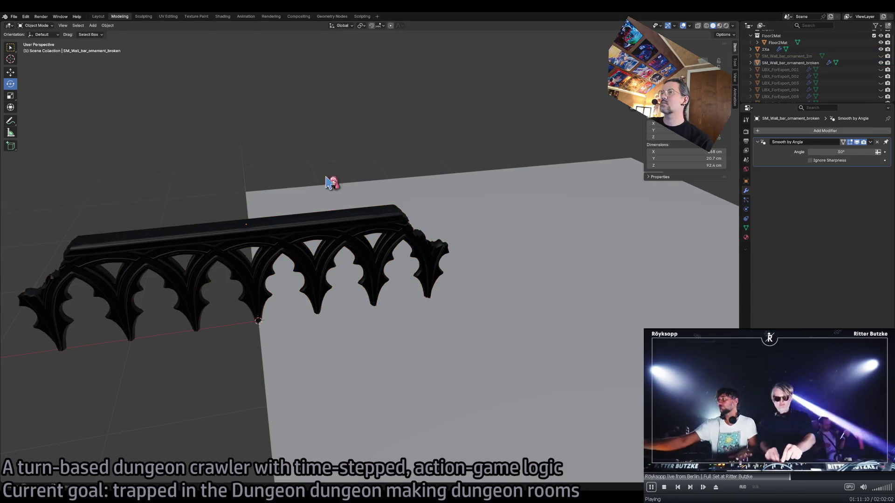
{"action": "right_click", "coordinate": [330, 228]}
{"action": "double_click", "coordinate": [811, 69]}
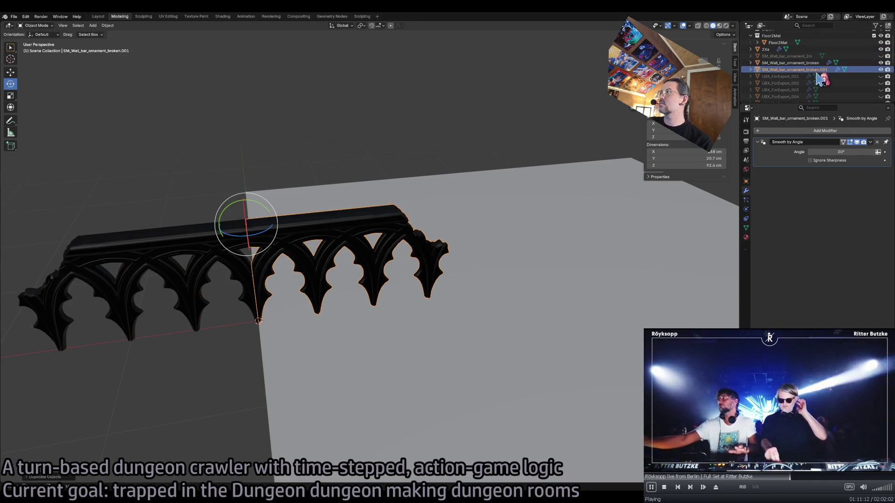
{"action": "type", "text": "2Xb"}
{"action": "key", "text": "Return"}
Hide the original ornament and join 2Xb into 2Xa as one object
{"action": "left_click", "coordinate": [881, 62]}
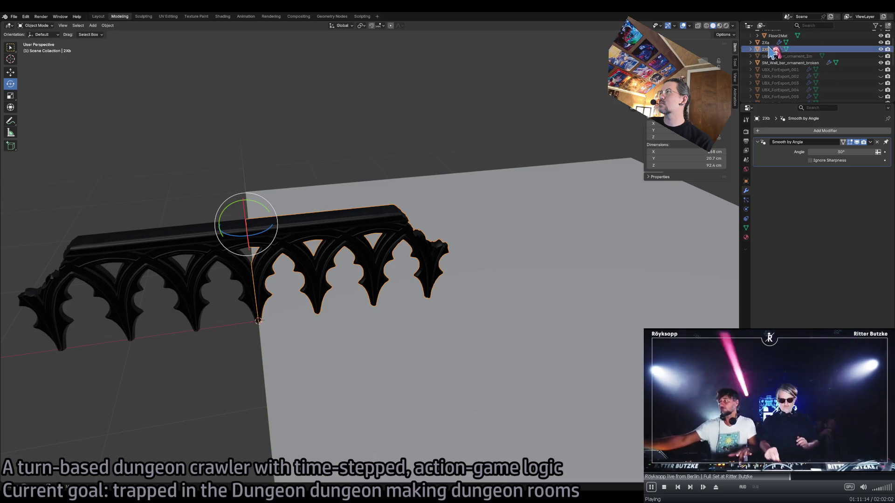
{"action": "left_click_drag", "start_coordinate": [313, 117], "coordinate": [236, 247]}
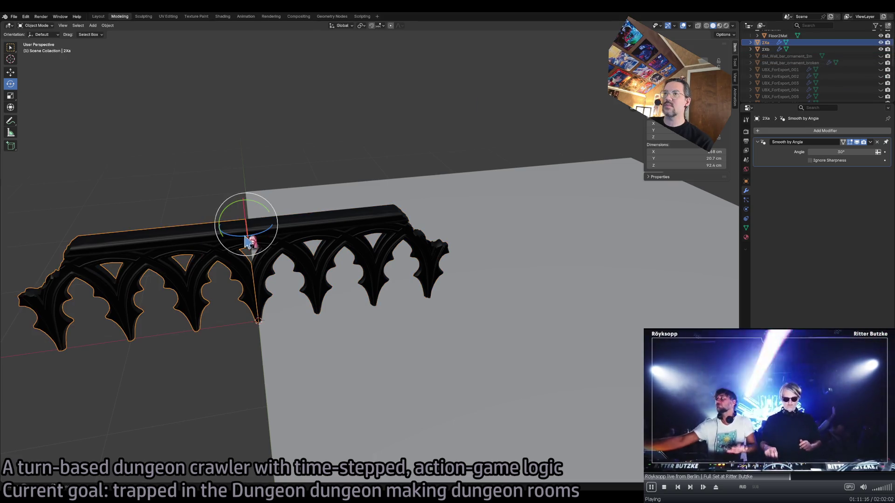
{"action": "key", "text": "alt+a"}
{"action": "left_click", "coordinate": [313, 239]}
{"action": "left_click", "coordinate": [200, 239], "text": "shift"}
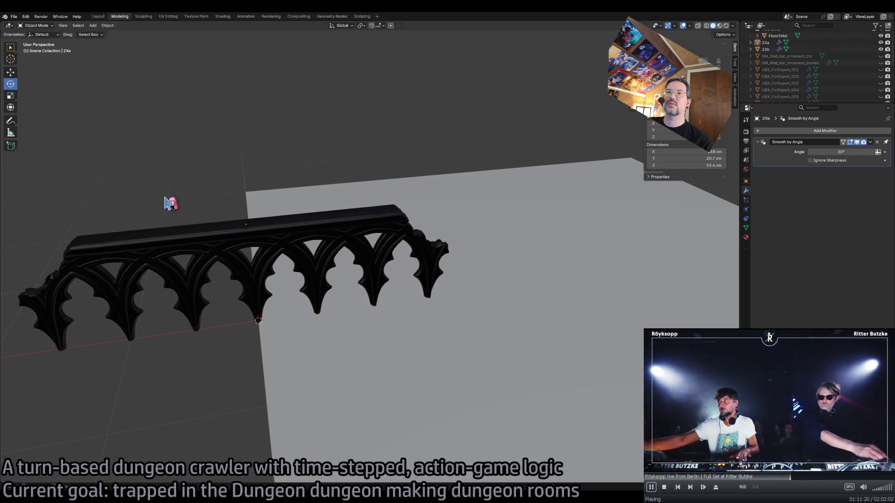
{"action": "left_click", "coordinate": [110, 26]}
{"action": "left_click", "coordinate": [135, 119]}
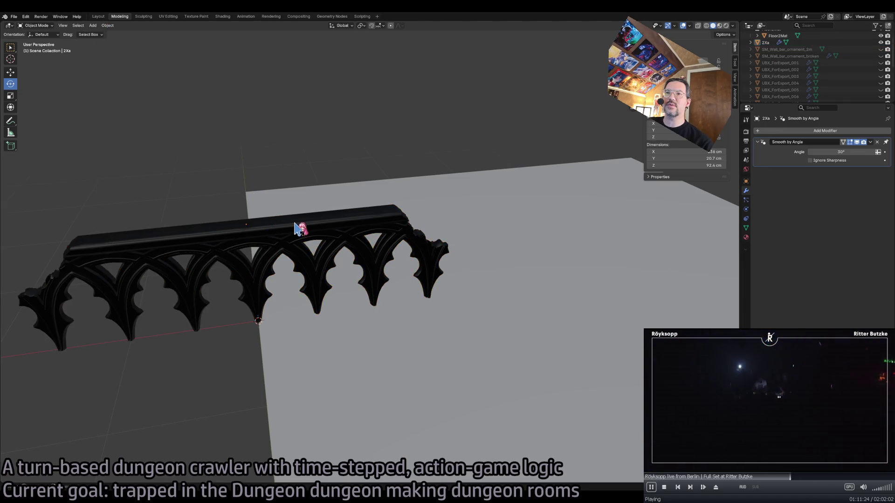
{"action": "key", "text": "Tab"}
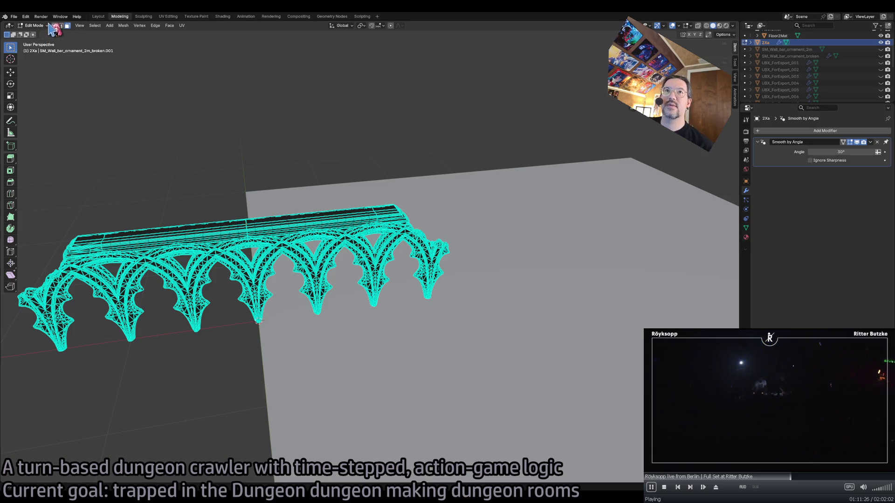
Merge the doubled vertices at 2Xa's middle arch by distance (0.001 cm), then return to Object Mode
{"action": "left_click", "coordinate": [706, 25]}
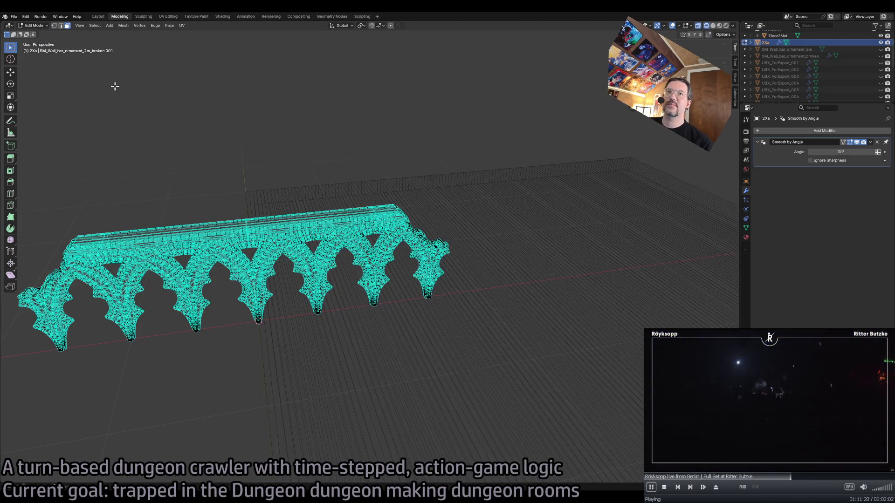
{"action": "left_click", "coordinate": [60, 25]}
{"action": "mouse_move", "coordinate": [244, 195]}
{"action": "left_mouse_down"}
{"action": "mouse_move", "coordinate": [270, 326]}
{"action": "mouse_move", "coordinate": [263, 344]}
{"action": "left_mouse_up"}
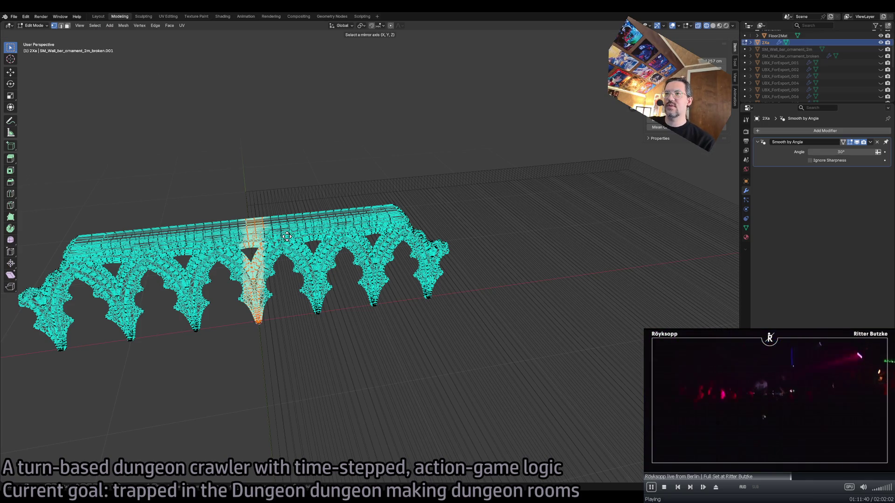
{"action": "key", "text": "Escape"}
{"action": "key", "text": "m"}
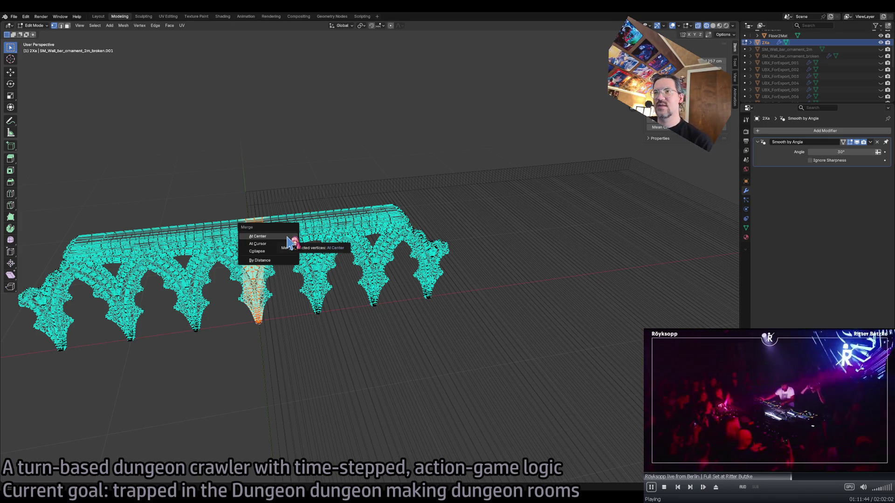
{"action": "left_click", "coordinate": [270, 262]}
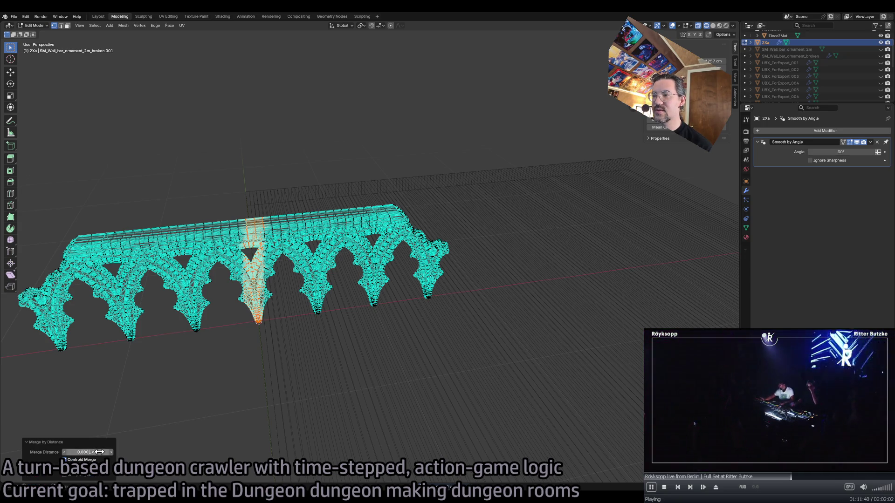
{"action": "mouse_move", "coordinate": [96, 451]}
{"action": "left_mouse_down"}
{"action": "mouse_move", "coordinate": [116, 450]}
{"action": "mouse_move", "coordinate": [87, 452]}
{"action": "mouse_move", "coordinate": [112, 448]}
{"action": "left_mouse_up"}
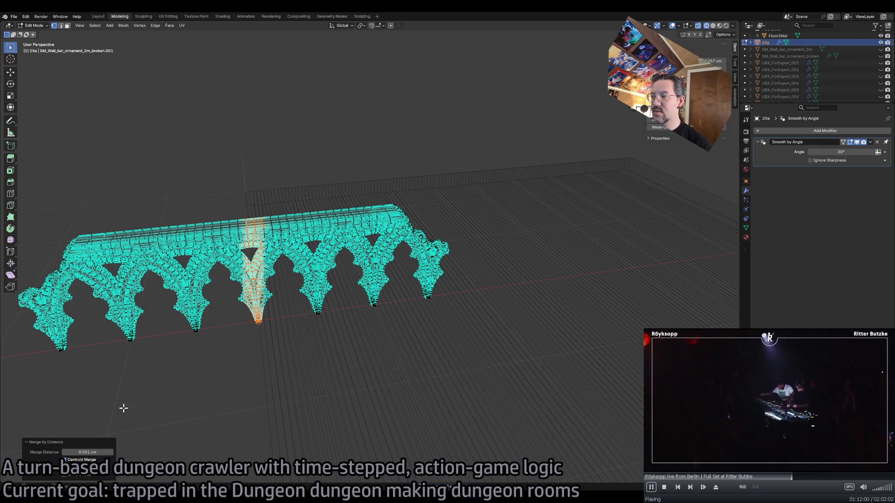
{"action": "key", "text": "Tab"}
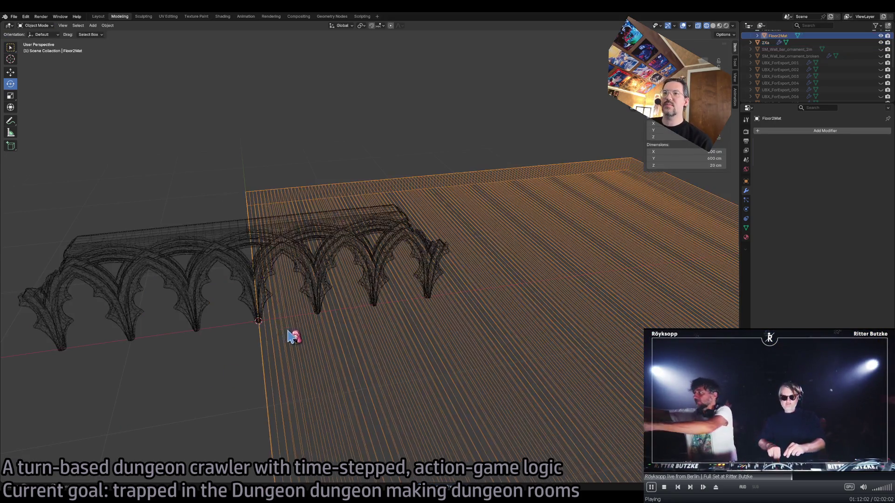
{"action": "key", "text": "shift+space"}
{"action": "key", "text": "g"}
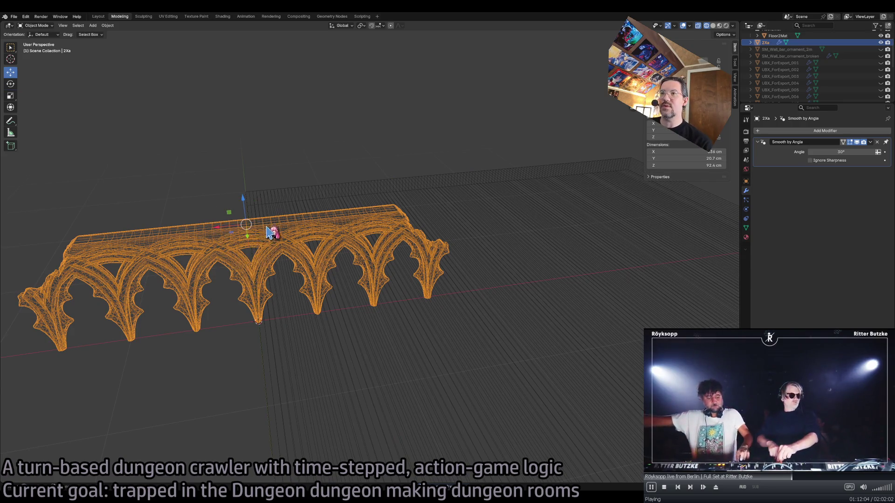
Shift the 2Xa arch railing -15.358 cm along X beside the wall pieces
{"action": "mouse_move", "coordinate": [223, 233]}
{"action": "left_mouse_down"}
{"action": "mouse_move", "coordinate": [279, 212]}
{"action": "mouse_move", "coordinate": [405, 195]}
{"action": "mouse_move", "coordinate": [484, 201]}
{"action": "mouse_move", "coordinate": [401, 207]}
{"action": "mouse_move", "coordinate": [454, 204]}
{"action": "left_mouse_up"}
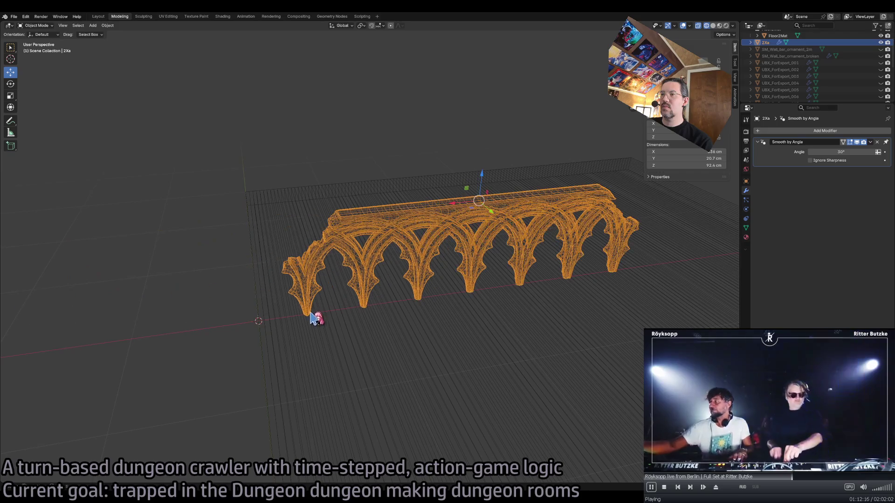
{"action": "key", "text": "ctrl+z"}
{"action": "key", "text": "ctrl+shift+z"}
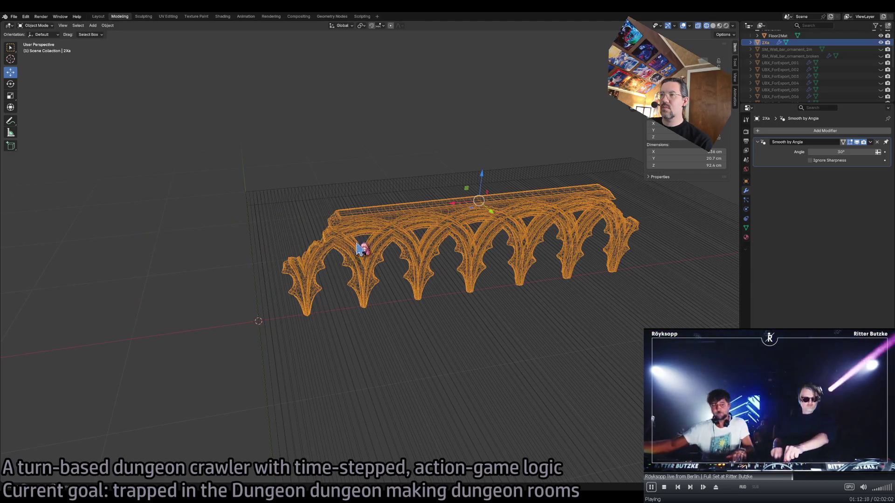
{"action": "left_click_drag", "start_coordinate": [457, 210], "coordinate": [474, 210]}
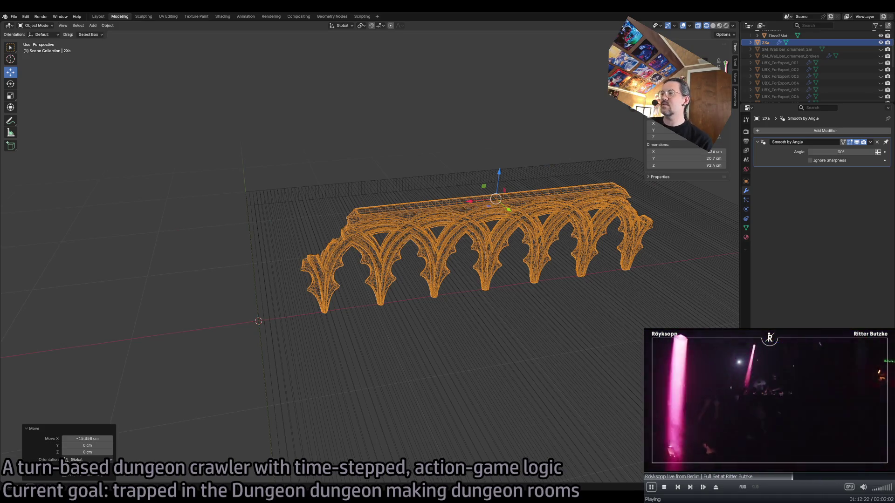
{"action": "key", "text": "ctrl+z"}
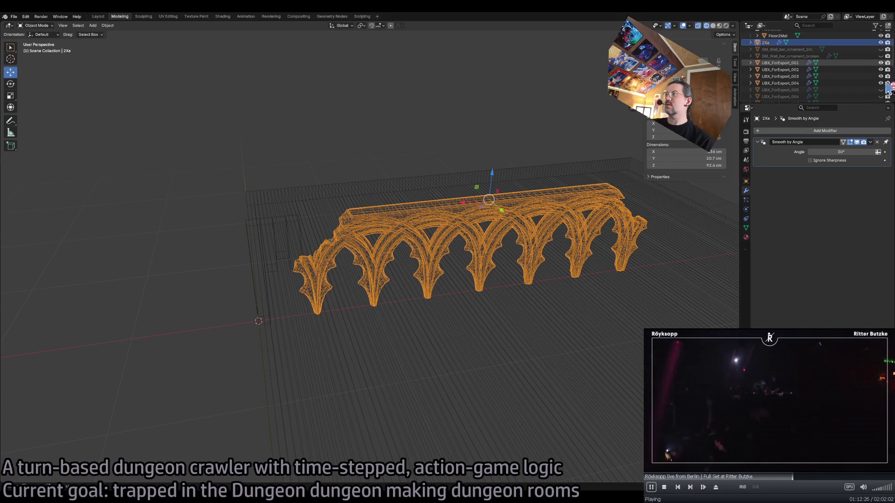
Put 2Xa into Edit Mode with the viewport in Solid shading
{"action": "scroll", "coordinate": [886, 98], "scroll_direction": "down", "scroll_amount": 4}
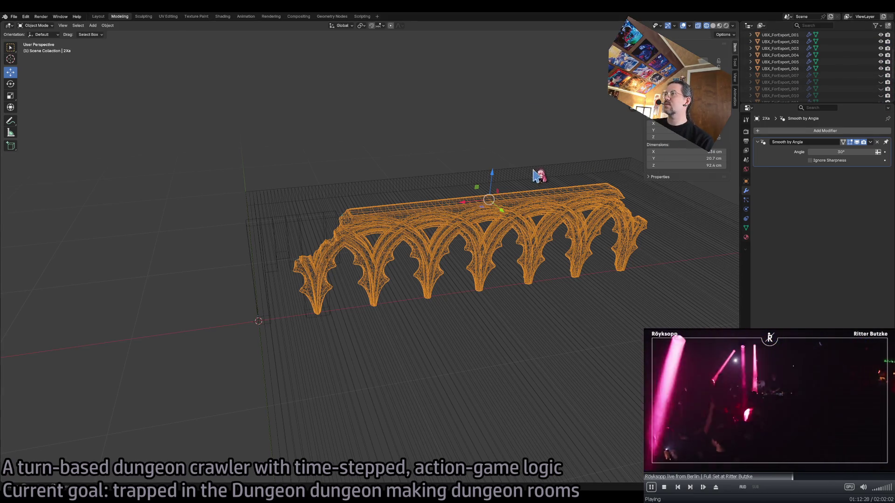
{"action": "key", "text": "Tab"}
{"action": "left_click", "coordinate": [713, 26]}
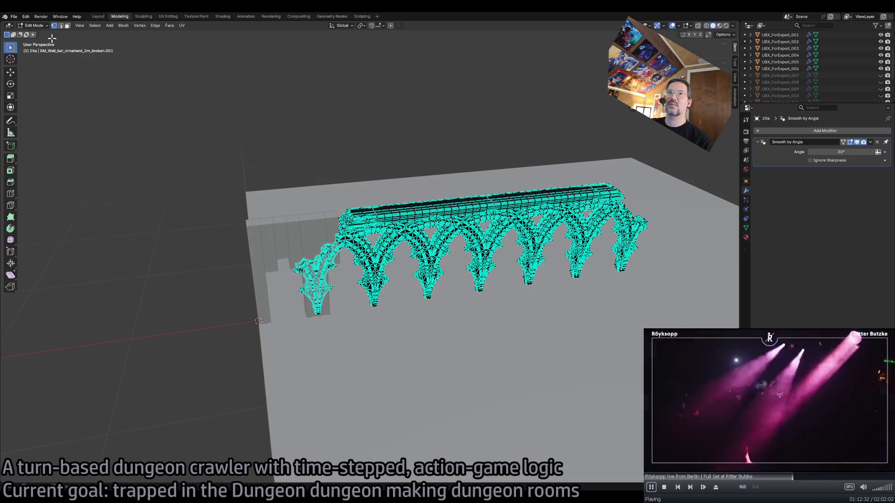
Show collision blocks UBX_ForExport_008–016, hide _001–_003, and select pillar block UBX_ForExport_017
{"action": "key", "text": "Tab"}
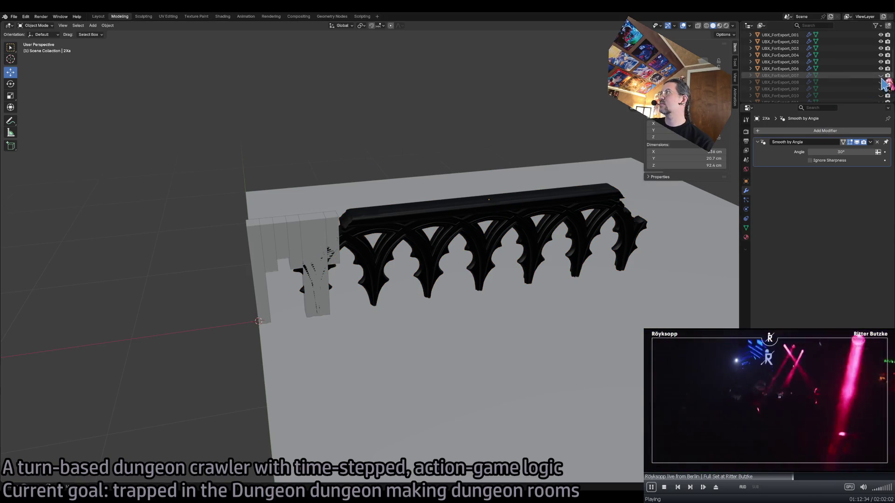
{"action": "left_click_drag", "start_coordinate": [883, 79], "coordinate": [887, 89]}
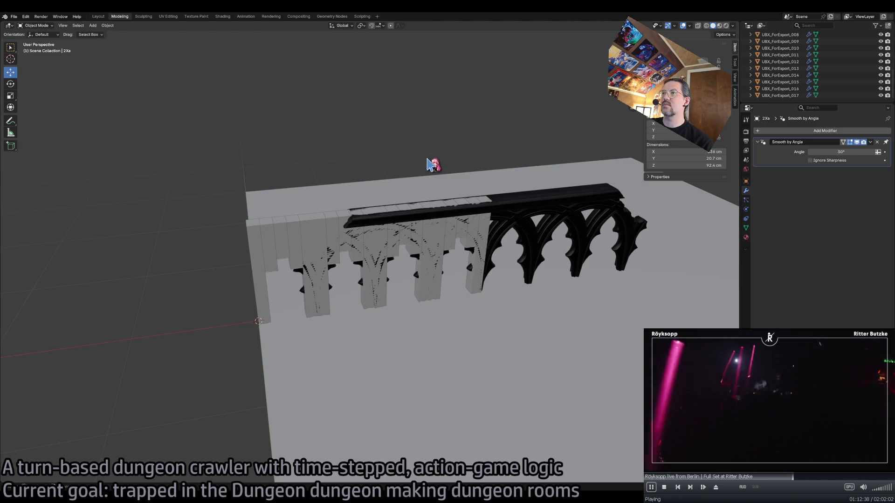
{"action": "scroll", "coordinate": [881, 70], "scroll_direction": "up", "scroll_amount": 5}
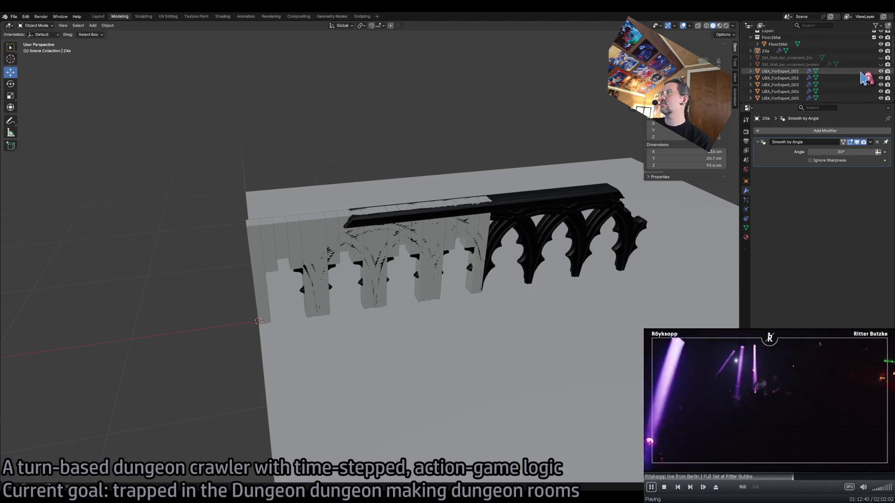
{"action": "left_click_drag", "start_coordinate": [881, 54], "coordinate": [884, 74]}
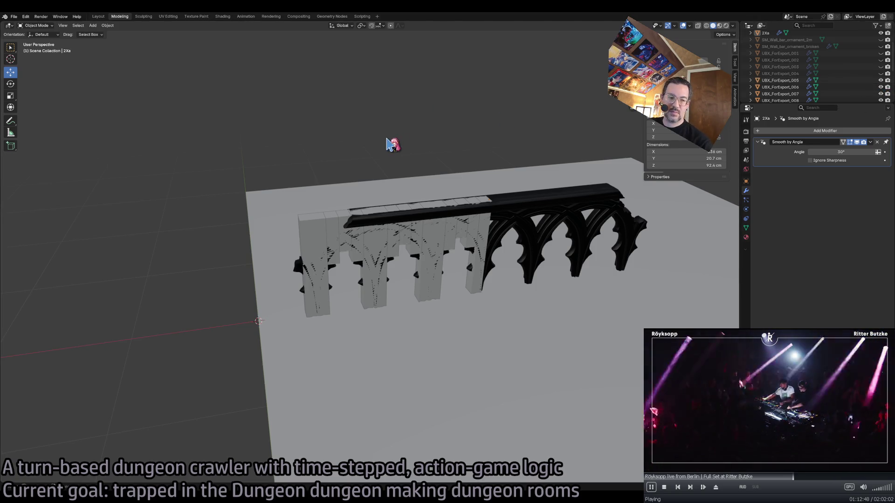
{"action": "left_click", "coordinate": [486, 235]}
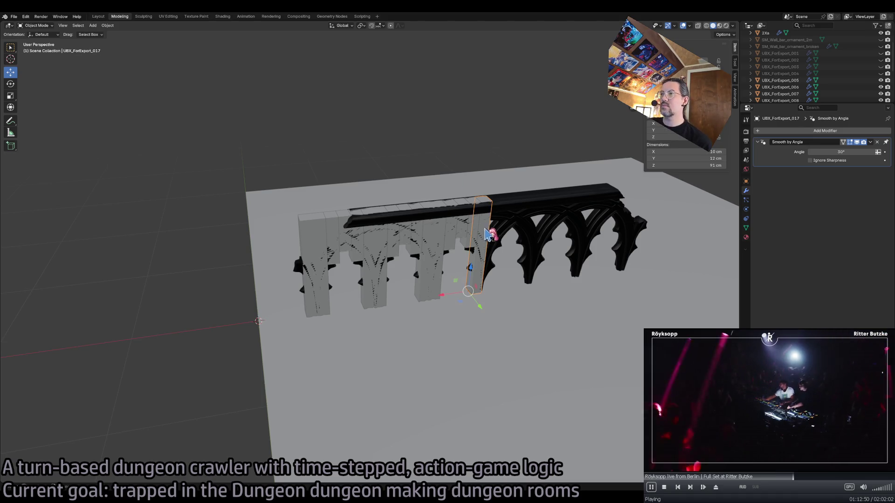
From a front view, select the collision blocks with the thin pillar block active
{"action": "left_click_drag", "start_coordinate": [433, 234], "coordinate": [421, 225]}
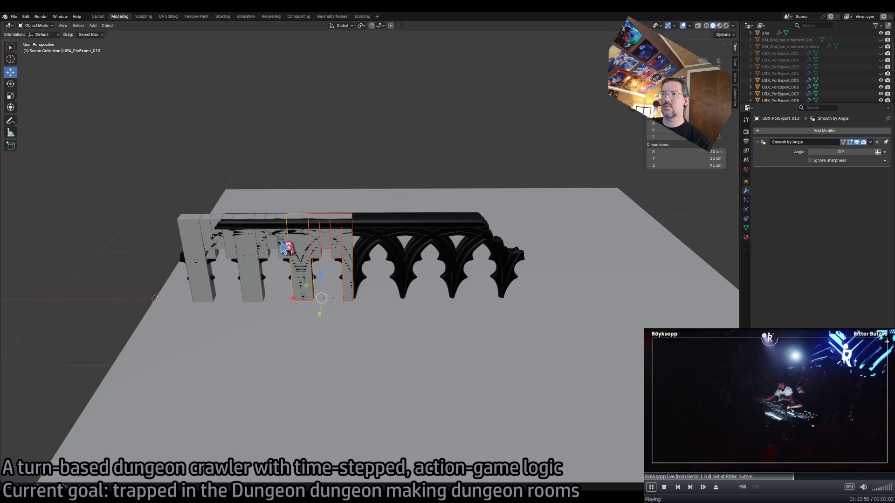
{"action": "left_click", "coordinate": [258, 268], "text": "shift"}
{"action": "left_click", "coordinate": [230, 265], "text": "shift"}
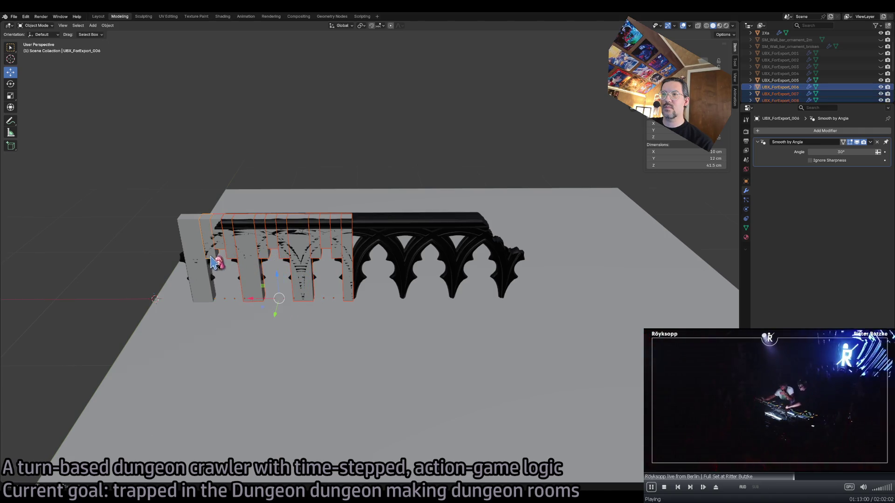
{"action": "left_click", "coordinate": [348, 300]}
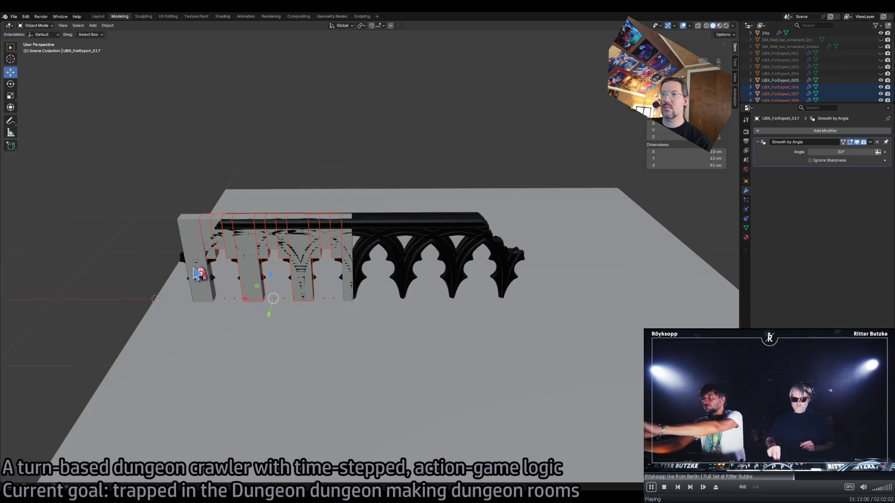
Duplicate the collision block set and move the copy -150.25 cm along X
{"action": "key", "text": "shift+d"}
{"action": "key", "text": "Escape"}
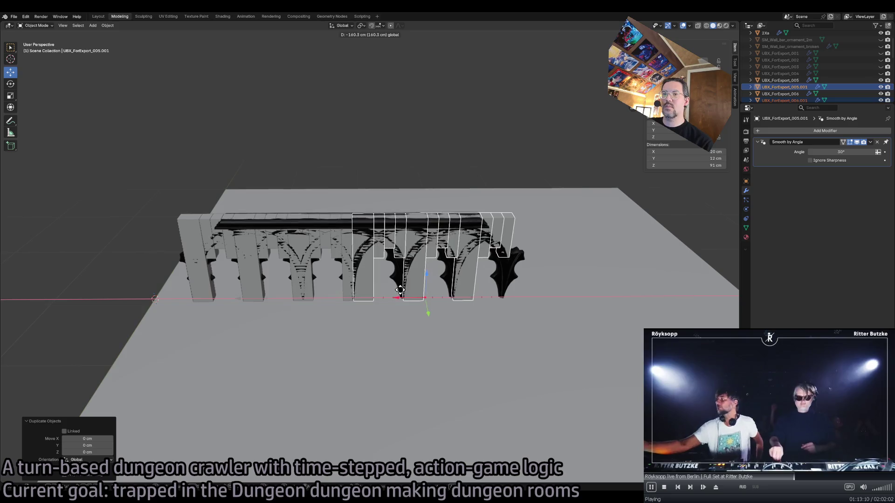
{"action": "key", "text": "Escape"}
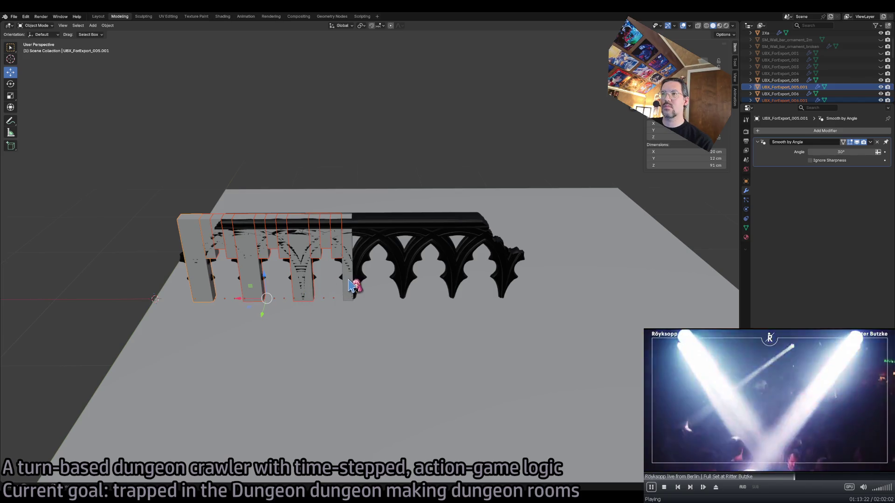
{"action": "key", "text": "shift+d"}
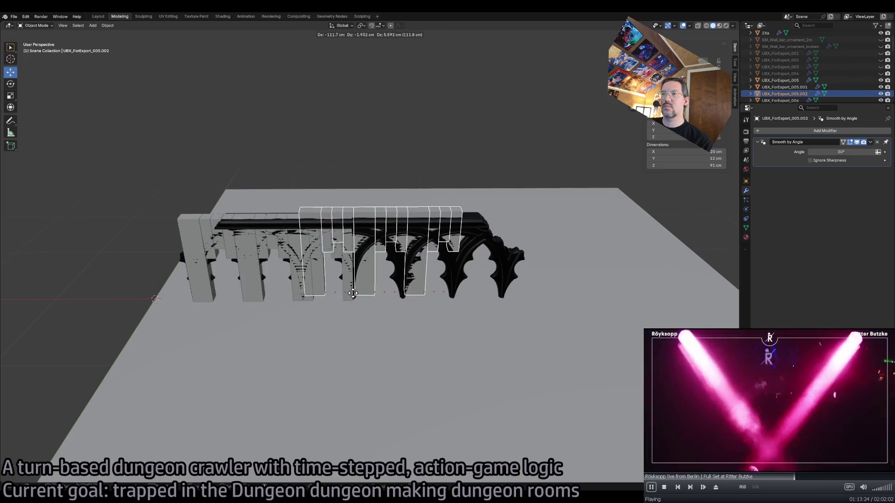
{"action": "key", "text": "Escape"}
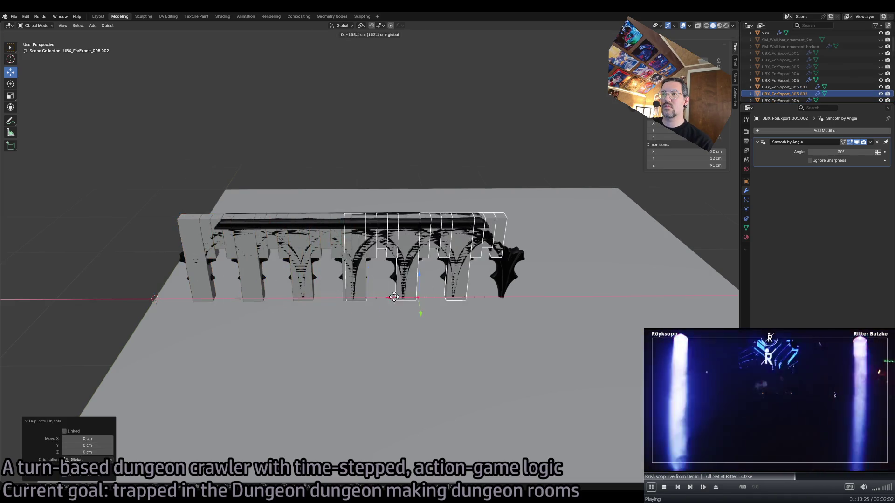
{"action": "key", "text": "g"}
{"action": "key", "text": "x"}
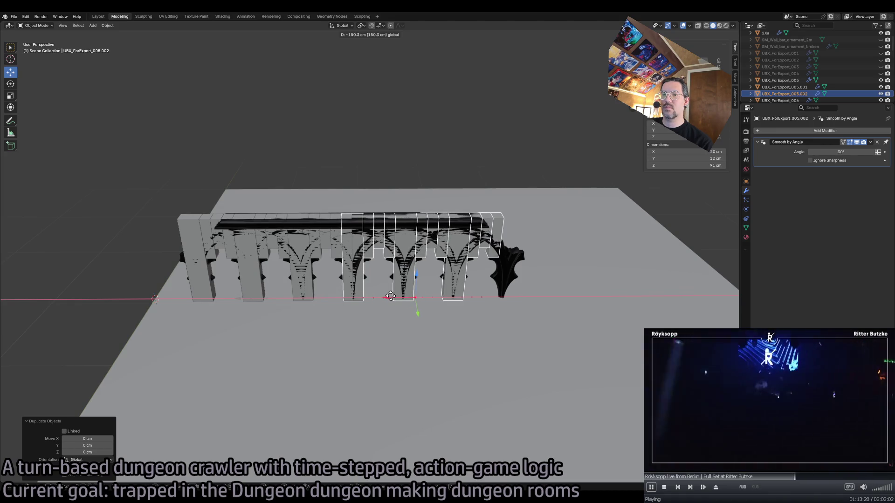
{"action": "left_click", "coordinate": [390, 297]}
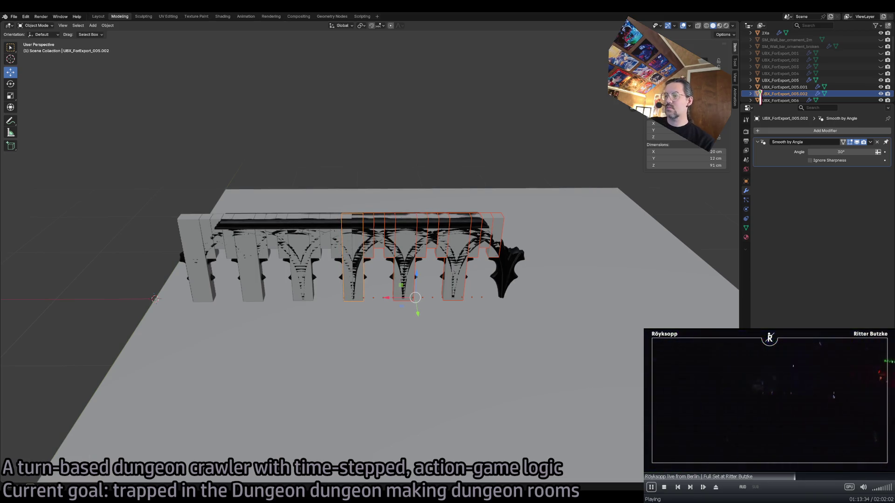
{"action": "left_click", "coordinate": [373, 236]}
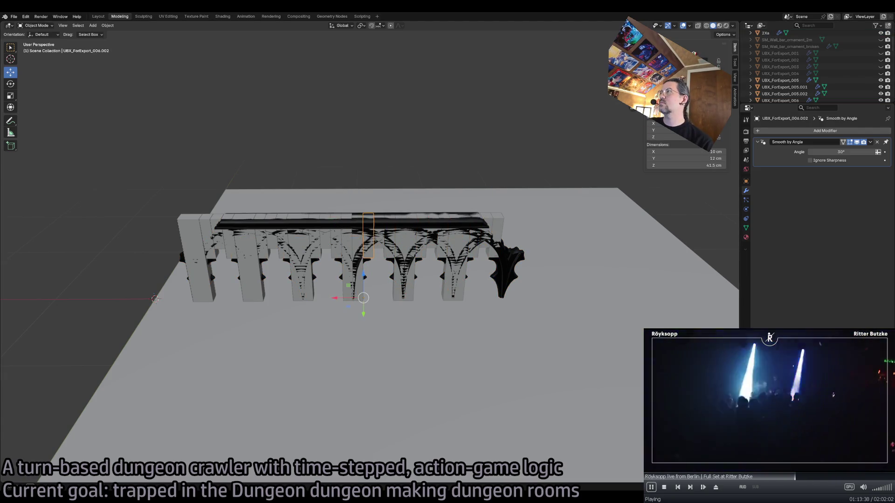
{"action": "left_click", "coordinate": [382, 249]}
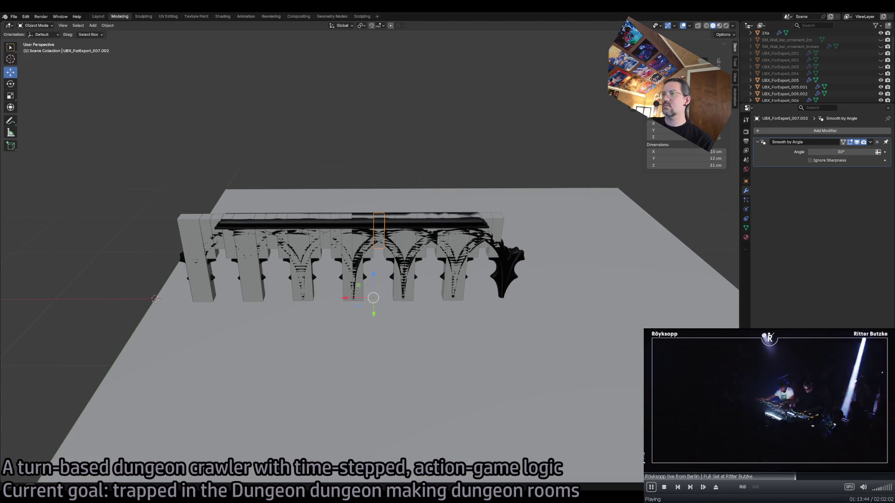
{"action": "left_click", "coordinate": [389, 247]}
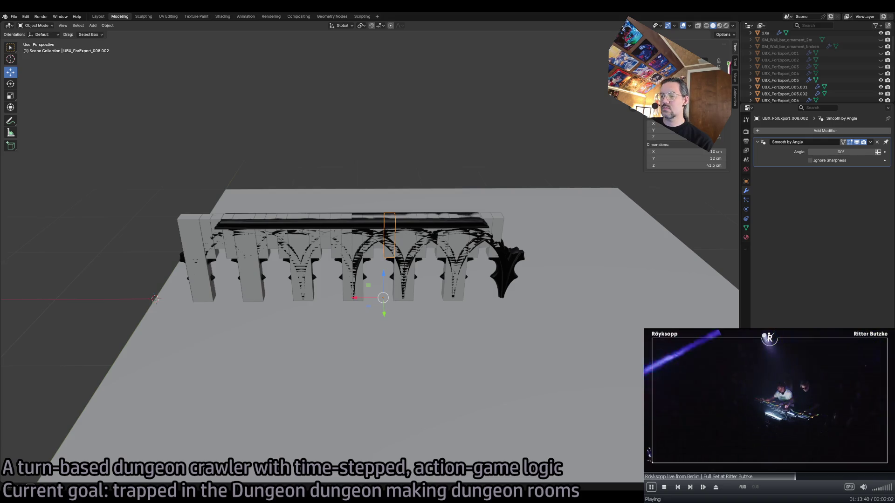
{"action": "left_click", "coordinate": [410, 295]}
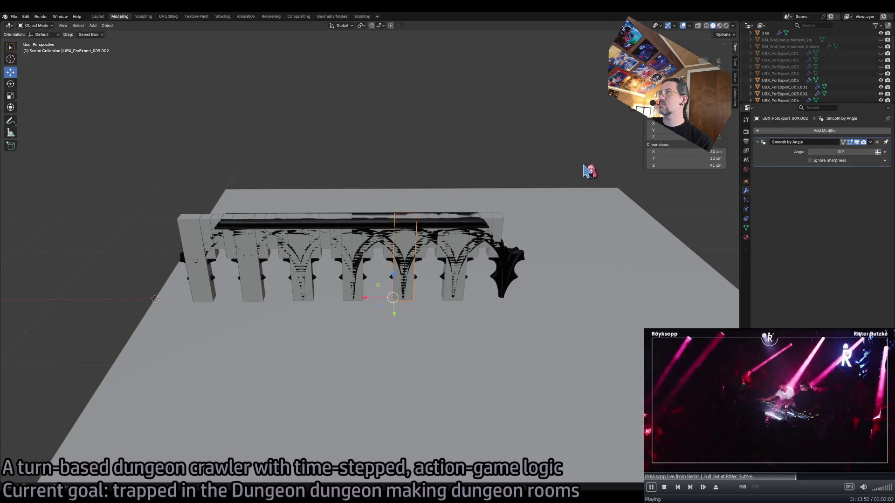
{"action": "left_click", "coordinate": [422, 256]}
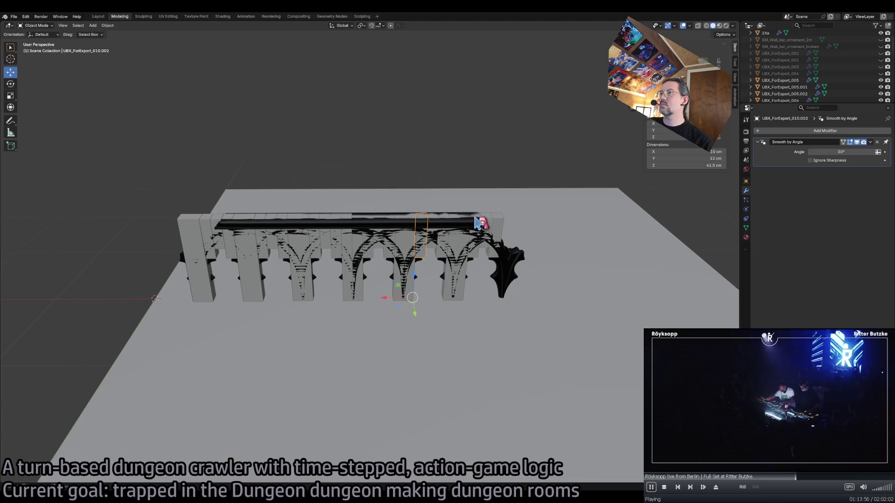
{"action": "left_click", "coordinate": [435, 248]}
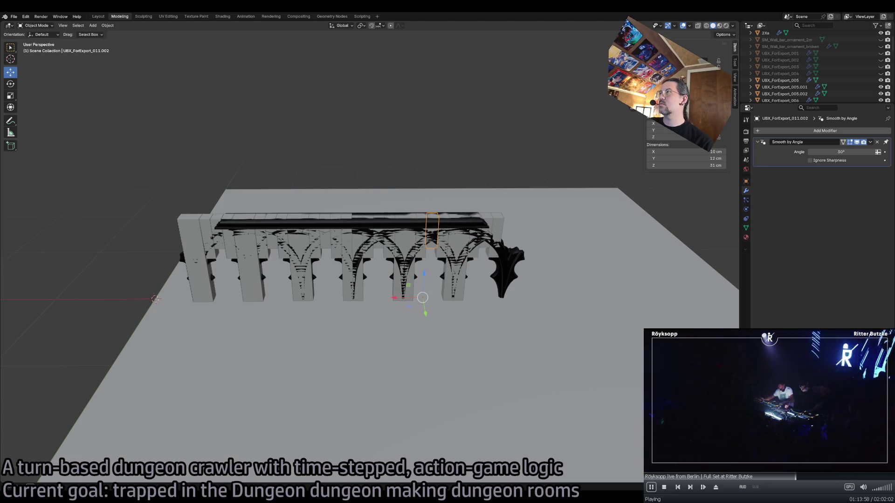
{"action": "left_click", "coordinate": [442, 255]}
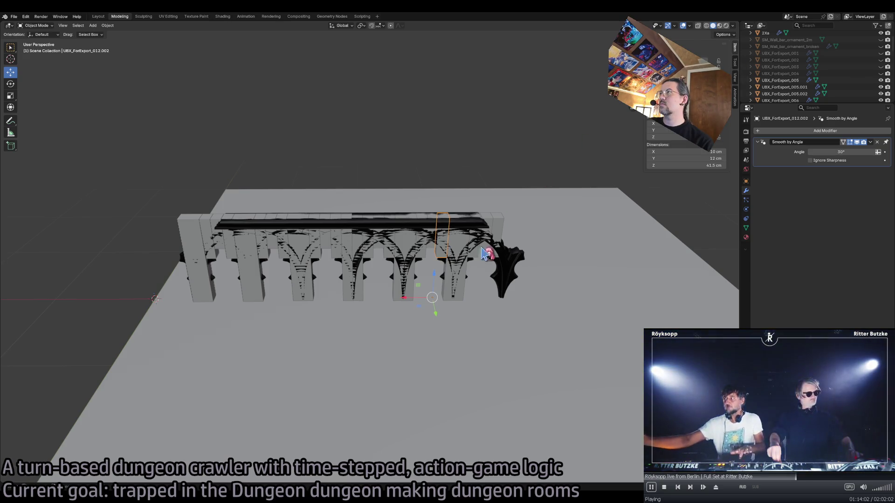
{"action": "left_click", "coordinate": [445, 297]}
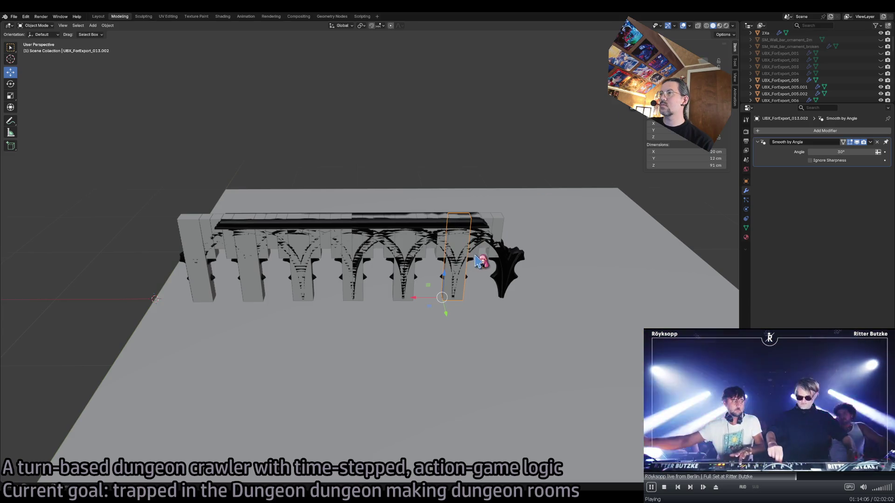
{"action": "left_click", "coordinate": [476, 256]}
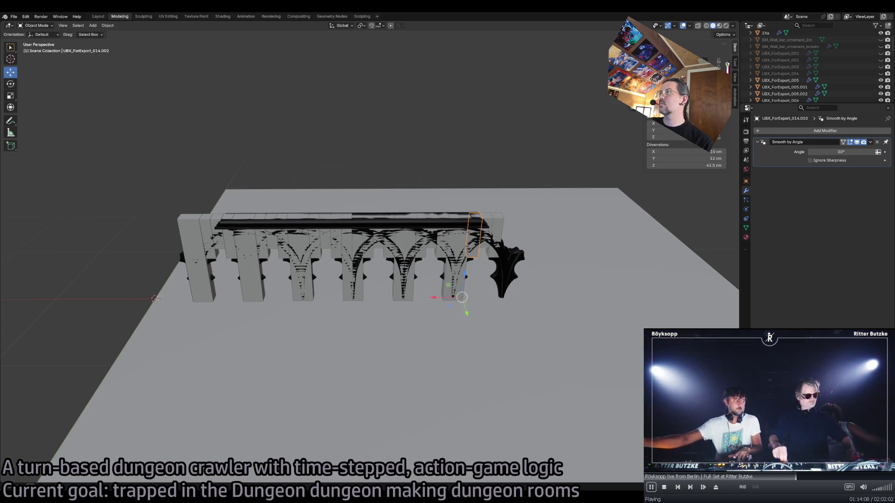
{"action": "left_click", "coordinate": [488, 218]}
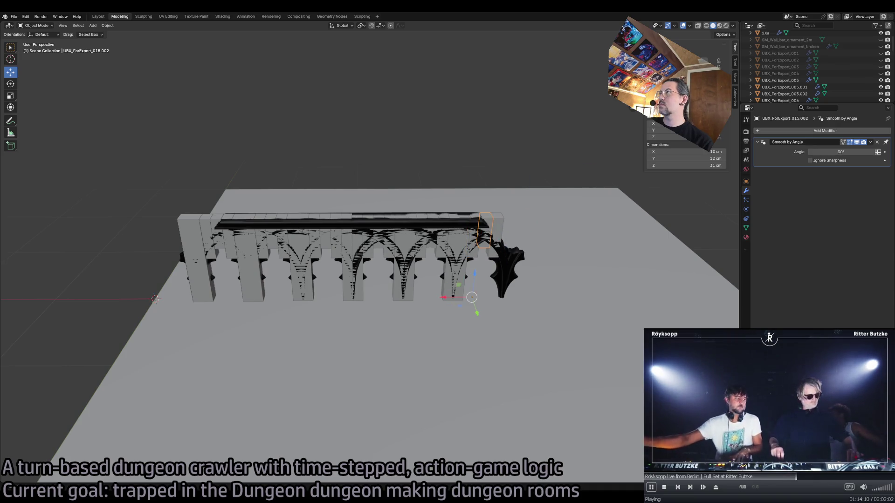
{"action": "left_click", "coordinate": [499, 218]}
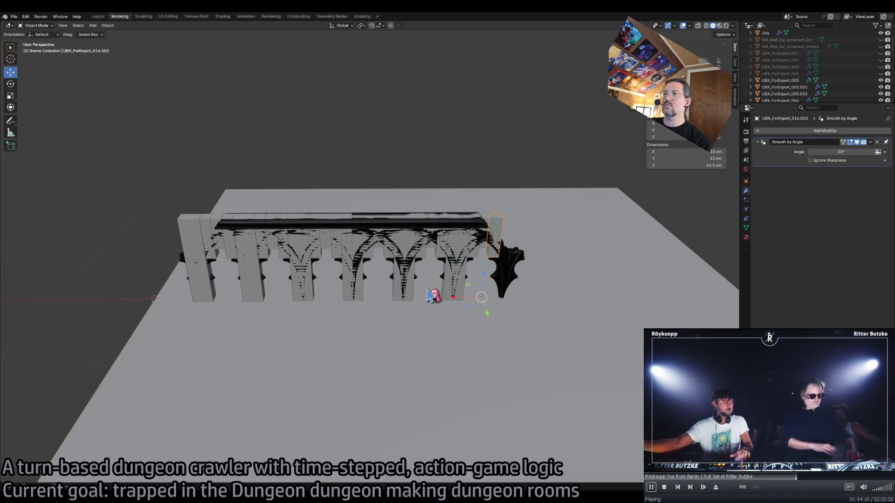
{"action": "left_click", "coordinate": [403, 298]}
Copy a column to the right end of the railing row and save
{"action": "key", "text": "shift+d"}
{"action": "right_click", "coordinate": [398, 311]}
{"action": "left_click_drag", "start_coordinate": [370, 303], "coordinate": [471, 304]}
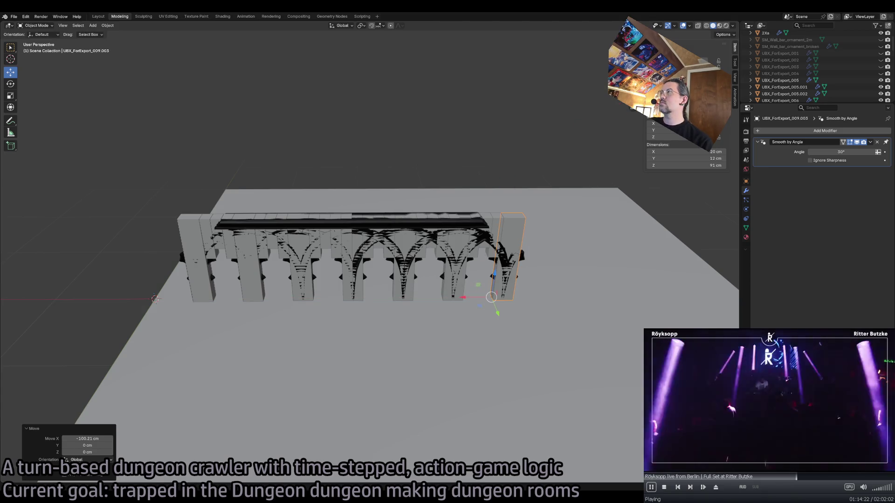
{"action": "key", "text": "ctrl+s"}
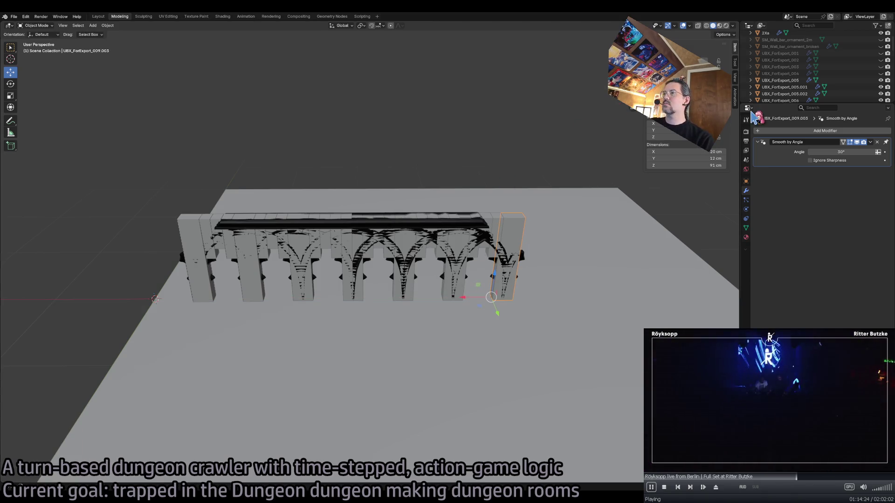
Delete the middle column of the row
{"action": "left_click", "coordinate": [360, 289]}
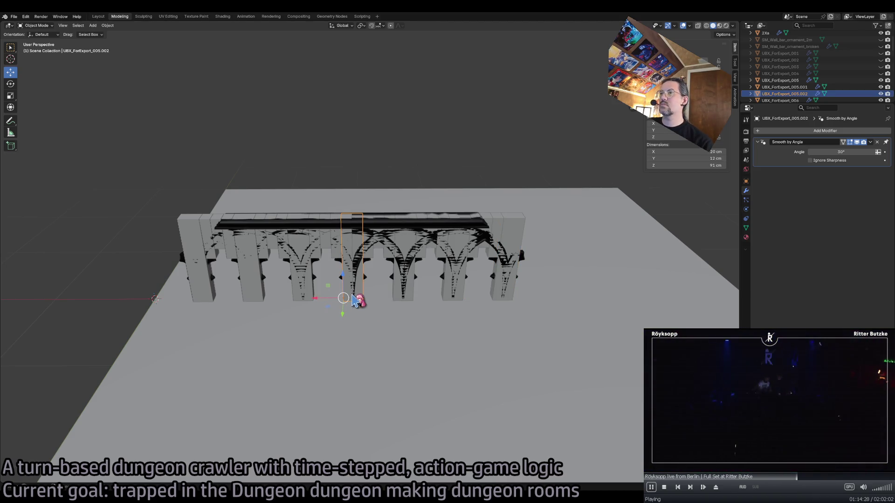
{"action": "mouse_move", "coordinate": [317, 299]}
{"action": "left_mouse_down"}
{"action": "mouse_move", "coordinate": [350, 305]}
{"action": "mouse_move", "coordinate": [338, 299]}
{"action": "left_mouse_up"}
{"action": "key", "text": "Delete"}
Duplicate another column as UBX_ForExport_017.001, moved -10.157 cm along X, and save
{"action": "left_click", "coordinate": [349, 306]}
{"action": "key", "text": "shift+d"}
{"action": "right_click", "coordinate": [349, 306]}
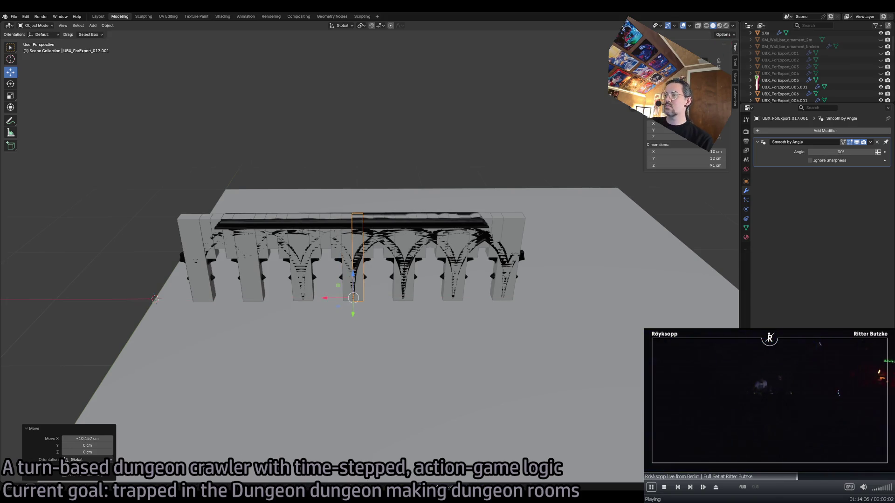
{"action": "key", "text": "ctrl+s"}
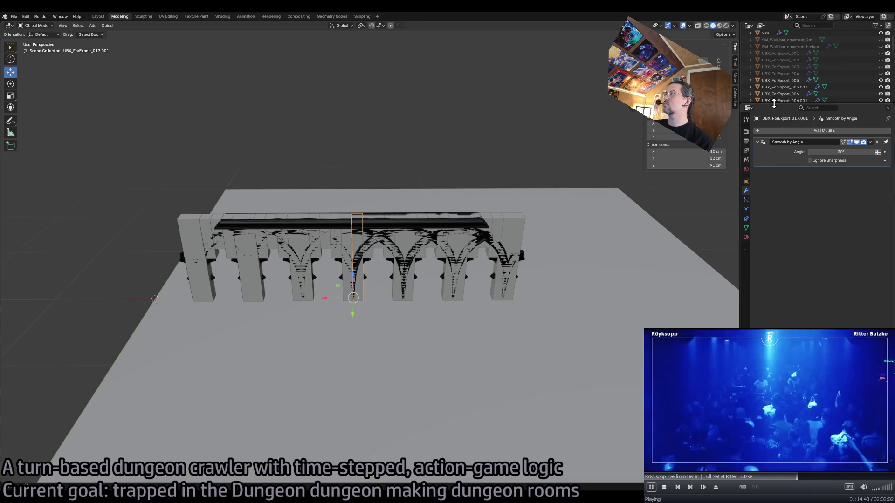
Enlarge the outliner and begin renaming copied pillar blocks from UBX_ForExport_006.001 to 008.001
{"action": "left_click_drag", "start_coordinate": [760, 104], "coordinate": [760, 329]}
{"action": "scroll", "coordinate": [801, 224], "scroll_direction": "down", "scroll_amount": 2}
{"action": "scroll", "coordinate": [793, 186], "scroll_direction": "up", "scroll_amount": 2}
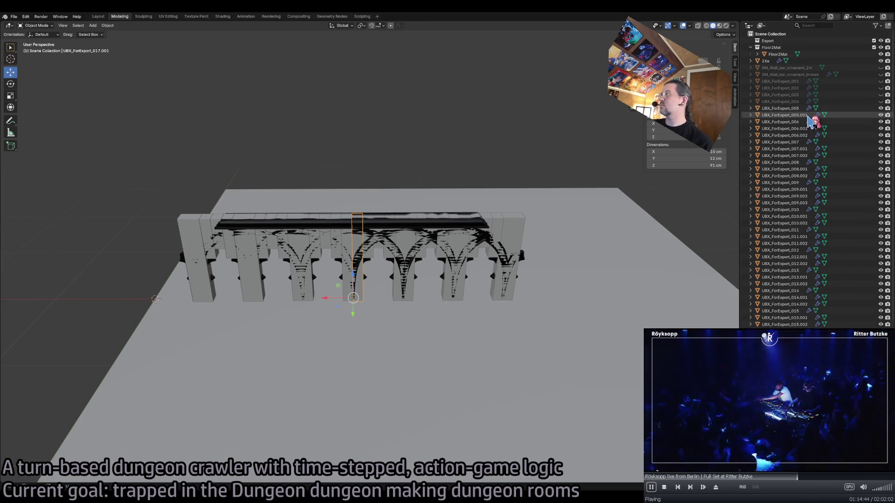
{"action": "double_click", "coordinate": [785, 114]}
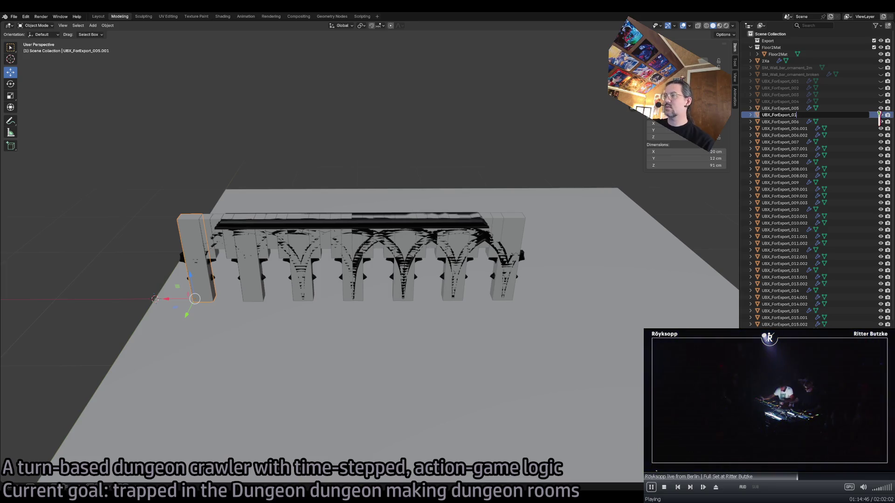
{"action": "type", "text": "8"}
{"action": "key", "text": "Delete"}
{"action": "left_click", "coordinate": [794, 121]}
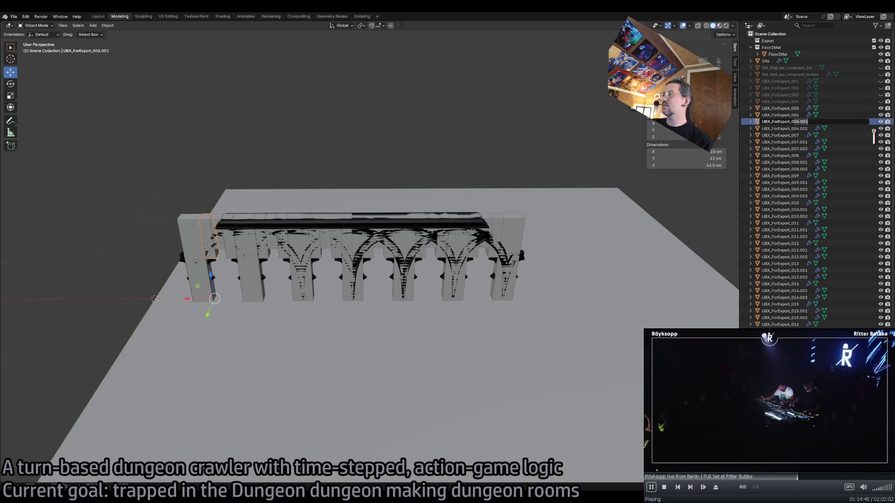
{"action": "key", "text": "Delete"}
{"action": "left_click", "coordinate": [792, 121]}
{"action": "key", "text": "Delete"}
{"action": "left_click", "coordinate": [793, 128]}
{"action": "key", "text": "Delete"}
{"action": "left_click", "coordinate": [792, 128]}
{"action": "key", "text": "Delete"}
{"action": "double_click", "coordinate": [784, 135]}
{"action": "key", "text": "Delete"}
Rename blocks UBX_ForExport_008.002 through 011.002 to UBX_ForExport_024 through 031
{"action": "double_click", "coordinate": [795, 136]}
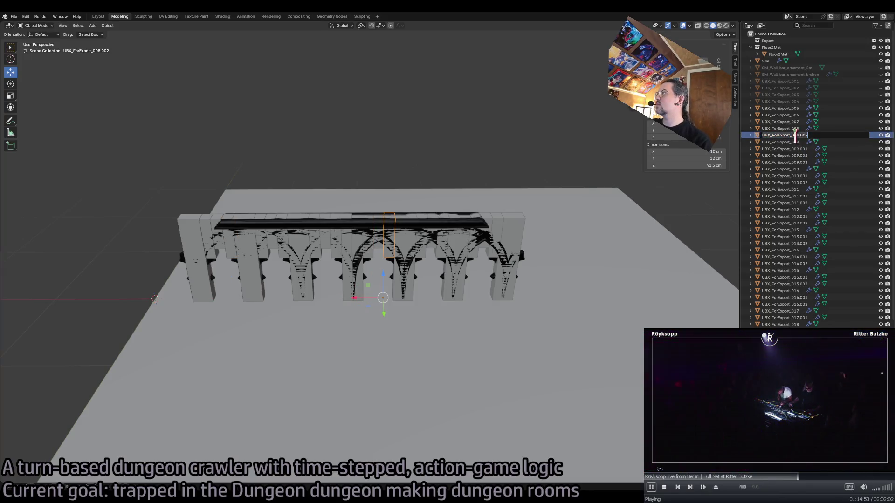
{"action": "type", "text": "4"}
{"action": "key", "text": "Return"}
{"action": "double_click", "coordinate": [795, 141]}
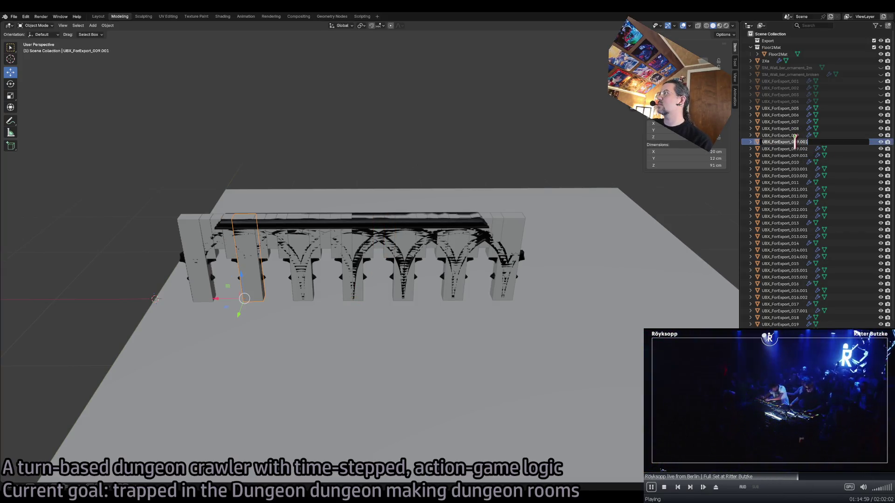
{"action": "key", "text": "Return"}
{"action": "double_click", "coordinate": [869, 142]}
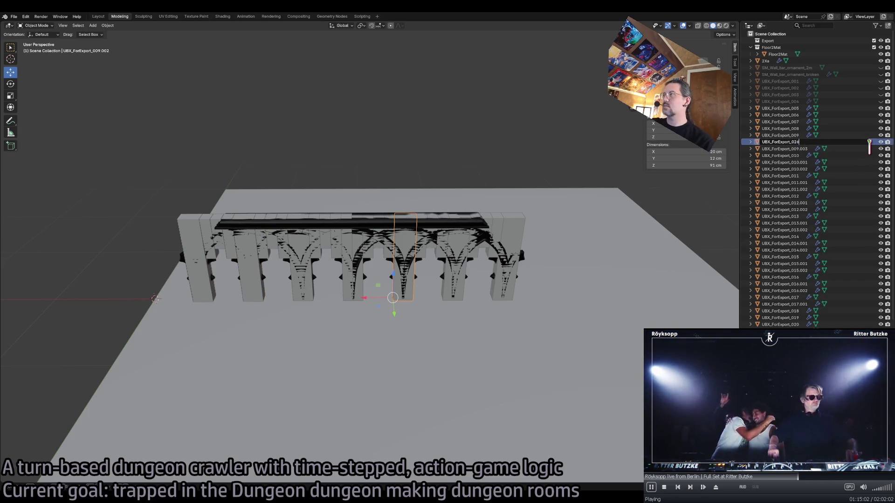
{"action": "key", "text": "Return"}
{"action": "double_click", "coordinate": [795, 142]}
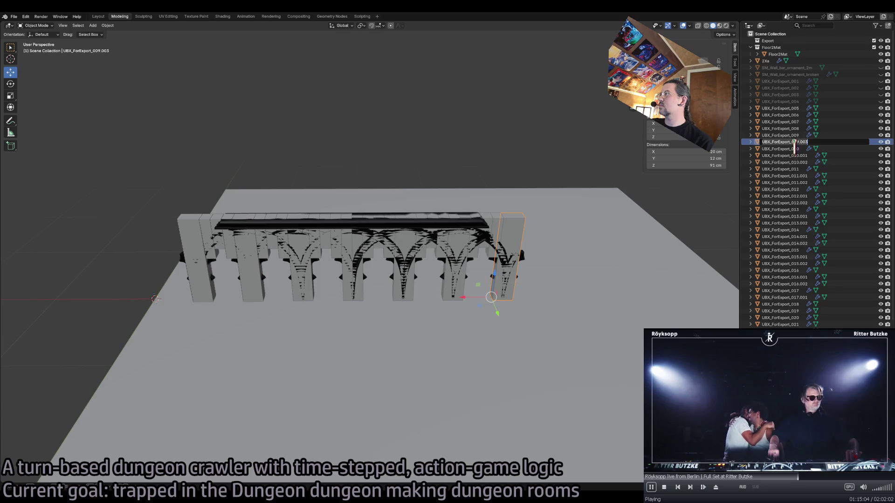
{"action": "type", "text": "UBX_ForExport_027"}
{"action": "key", "text": "Return"}
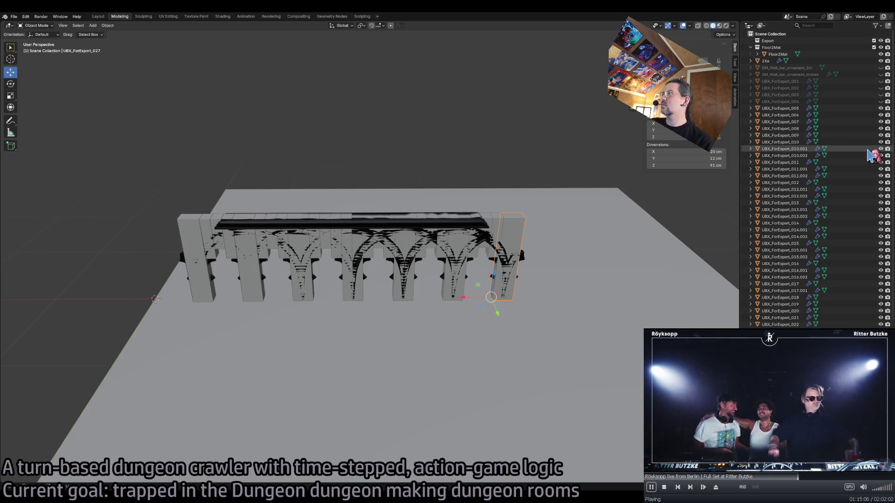
{"action": "double_click", "coordinate": [796, 148]}
{"action": "key", "text": "Return"}
{"action": "double_click", "coordinate": [796, 149]}
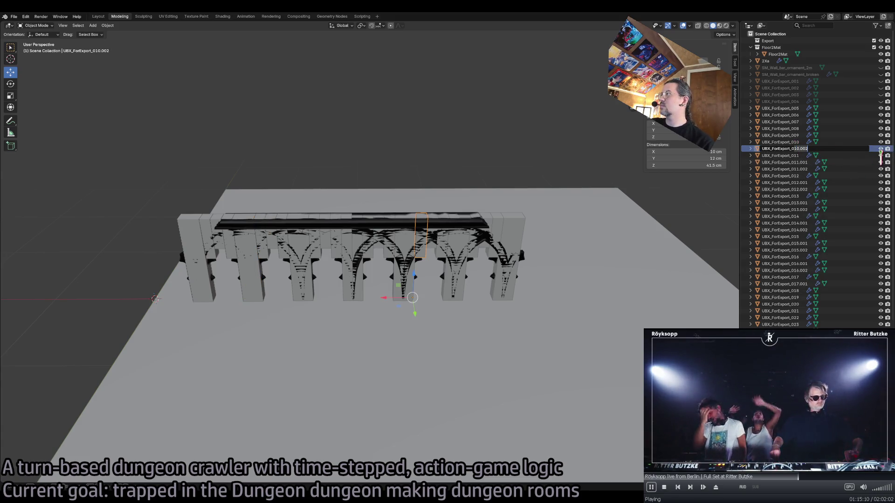
{"action": "type", "text": "UBX_ForExport_029"}
{"action": "key", "text": "Return"}
{"action": "double_click", "coordinate": [794, 155]}
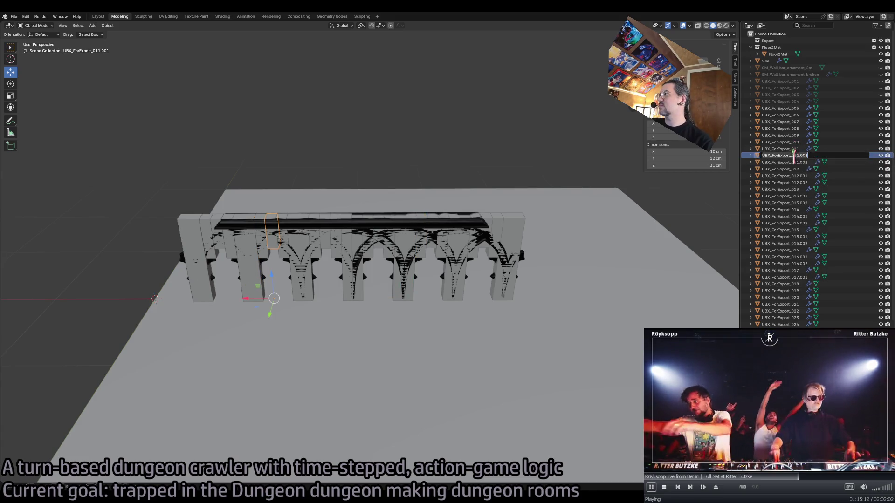
{"action": "type", "text": "30"}
{"action": "key", "text": "Return"}
{"action": "double_click", "coordinate": [794, 155]}
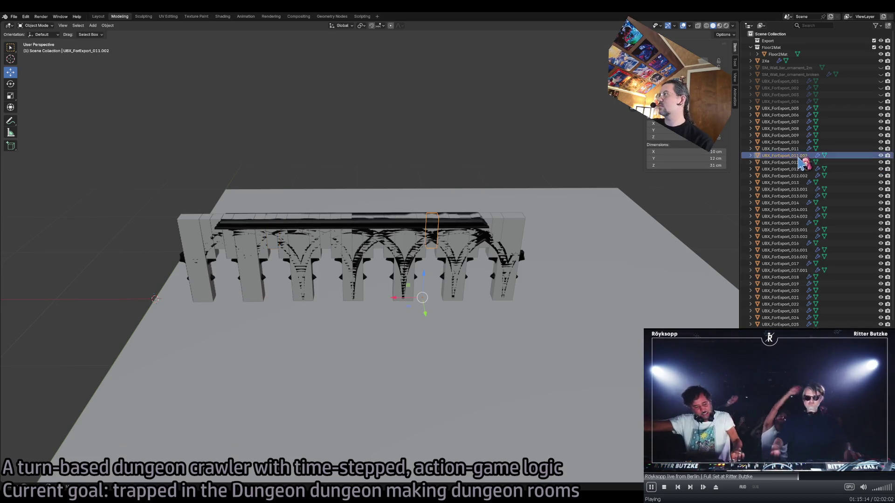
{"action": "type", "text": "UBX_ForExport_031"}
{"action": "key", "text": "Return"}
Rename blocks UBX_ForExport_012.001 through 014.002 to UBX_ForExport_032 through 037
{"action": "double_click", "coordinate": [800, 162]}
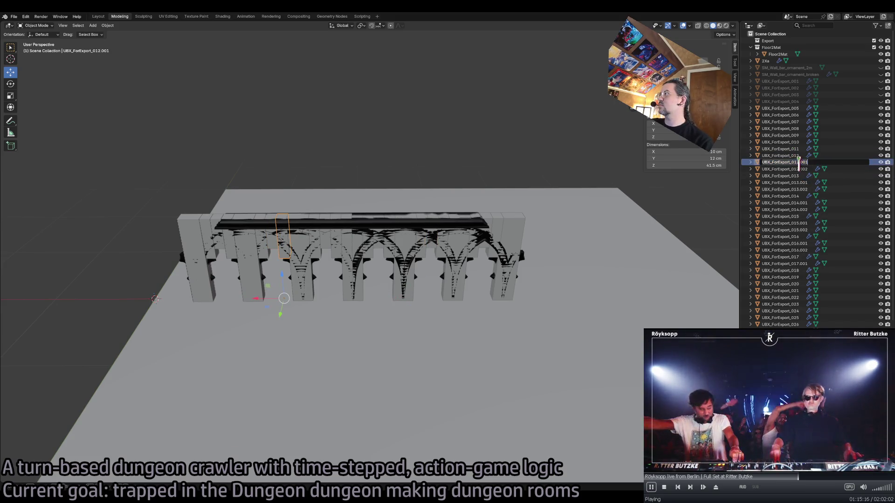
{"action": "key", "text": "Return"}
{"action": "double_click", "coordinate": [798, 162]}
{"action": "key", "text": "Return"}
{"action": "double_click", "coordinate": [796, 169]}
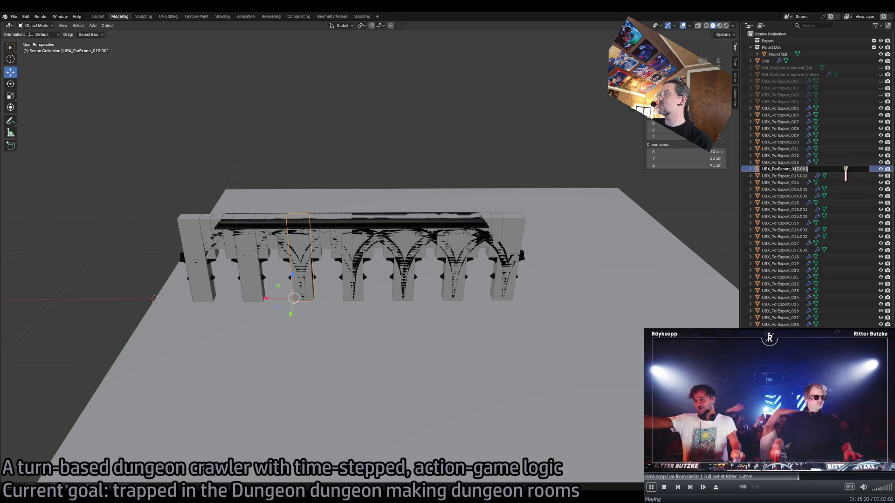
{"action": "type", "text": "UBX_ForExport_034"}
{"action": "key", "text": "Return"}
{"action": "double_click", "coordinate": [834, 169]}
{"action": "type", "text": "UBX_ForExport_035"}
{"action": "key", "text": "Return"}
{"action": "double_click", "coordinate": [845, 177]}
{"action": "type", "text": "UBX_ForExport_0"}
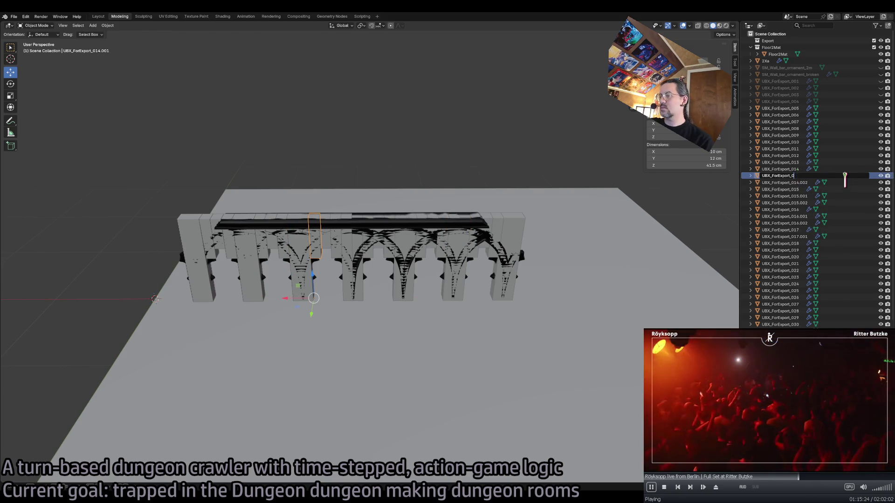
{"action": "type", "text": "36"}
{"action": "key", "text": "Return"}
{"action": "double_click", "coordinate": [795, 176]}
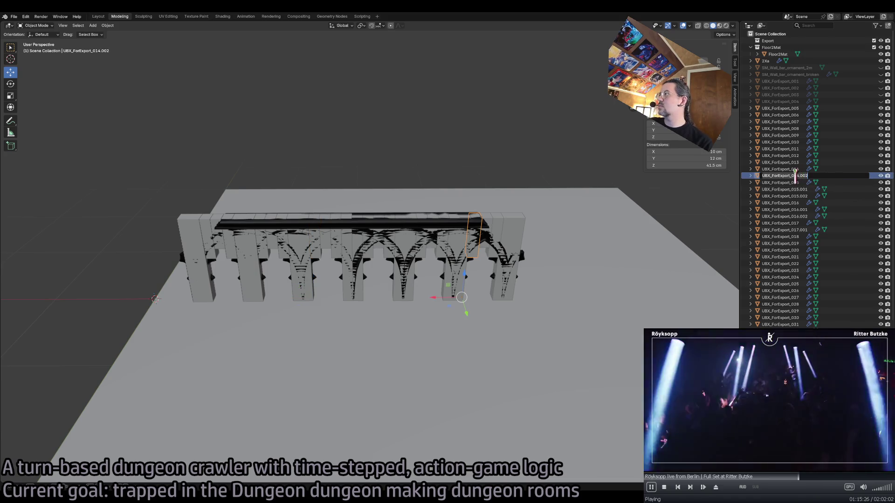
{"action": "key", "text": "BackSpace"}
{"action": "key", "text": "BackSpace"}
{"action": "key", "text": "BackSpace"}
{"action": "type", "text": "37"}
{"action": "key", "text": "Return"}
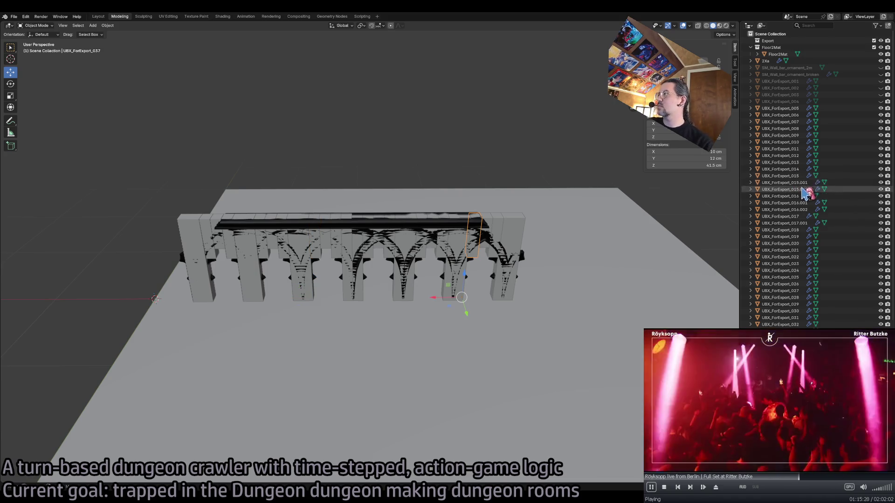
Rename blocks UBX_ForExport_015.001 through 017.001 to UBX_ForExport_038 through 042
{"action": "double_click", "coordinate": [801, 182]}
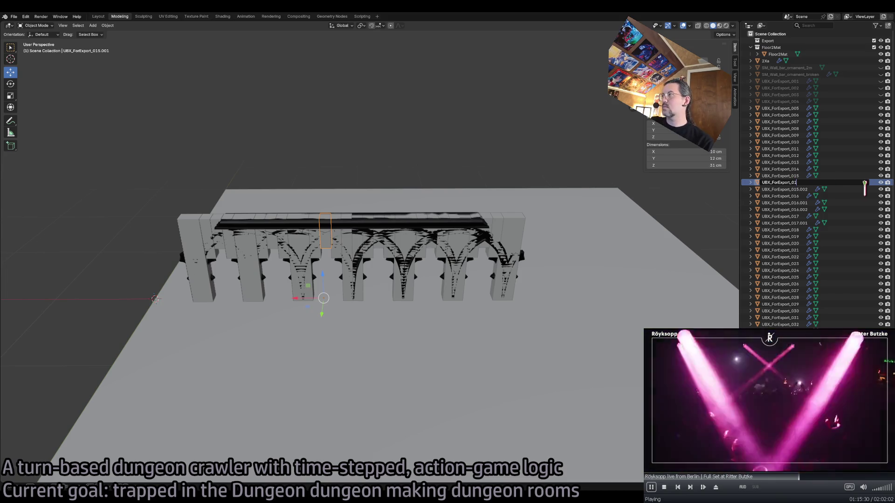
{"action": "type", "text": "38"}
{"action": "key", "text": "Return"}
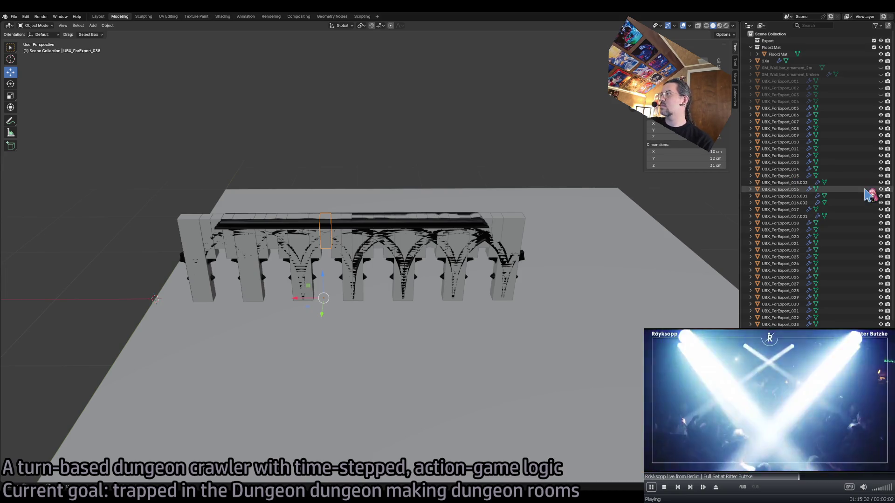
{"action": "double_click", "coordinate": [839, 183]}
{"action": "key", "text": "BackSpace"}
{"action": "key", "text": "BackSpace"}
{"action": "key", "text": "BackSpace"}
{"action": "type", "text": "39"}
{"action": "key", "text": "Return"}
{"action": "double_click", "coordinate": [796, 188]}
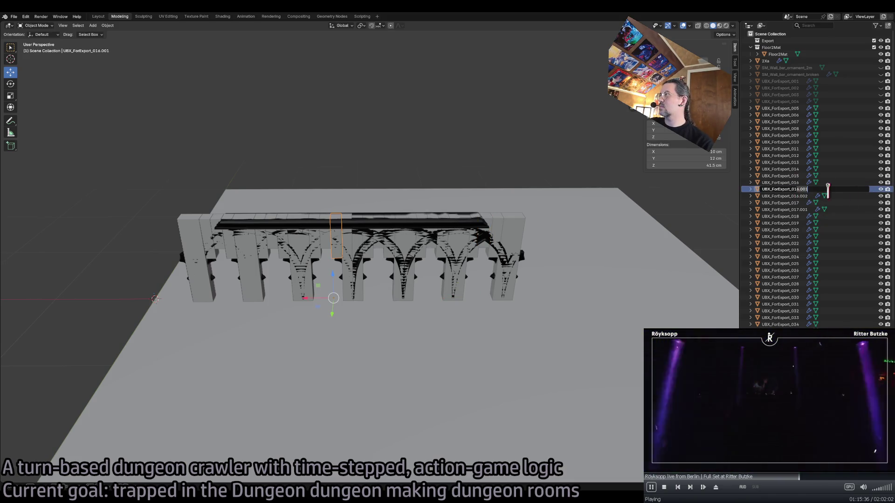
{"action": "type", "text": "0"}
{"action": "key", "text": "Return"}
{"action": "double_click", "coordinate": [796, 189]}
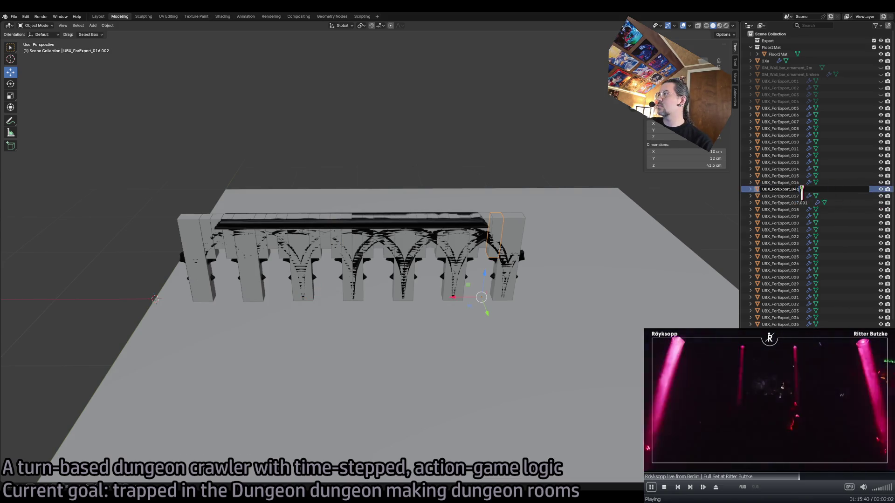
{"action": "key", "text": "Return"}
{"action": "scroll", "coordinate": [795, 186], "scroll_direction": "down", "scroll_amount": 1}
{"action": "double_click", "coordinate": [795, 185]}
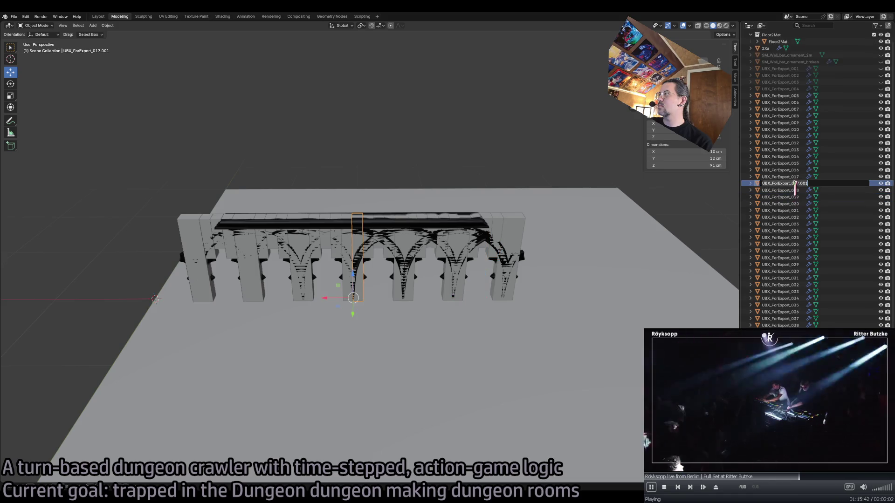
{"action": "type", "text": "42"}
{"action": "key", "text": "Return"}
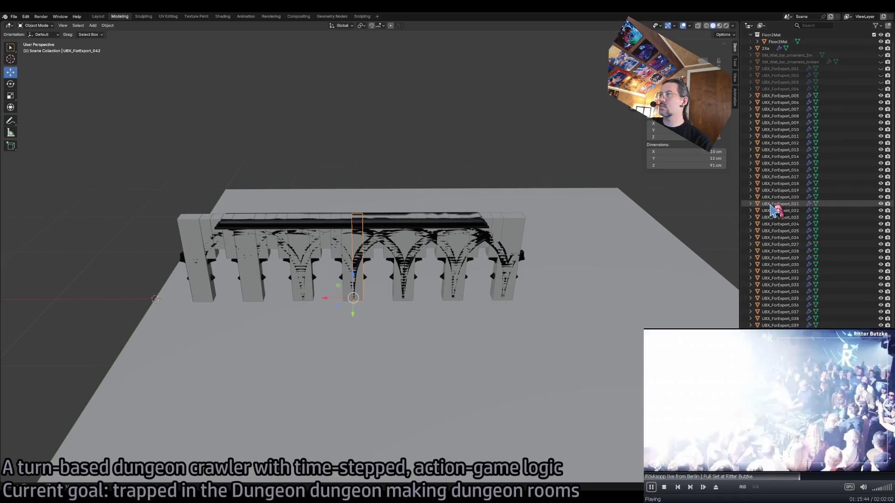
{"action": "scroll", "coordinate": [792, 203], "scroll_direction": "down", "scroll_amount": 1}
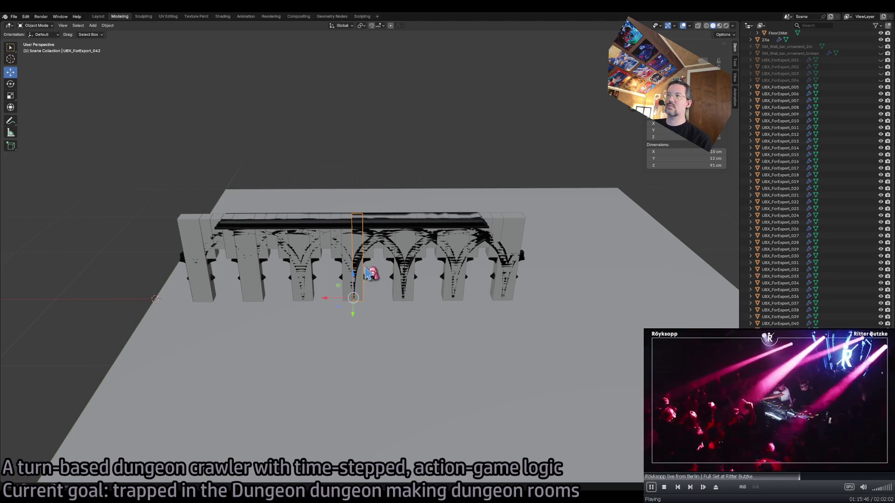
{"action": "scroll", "coordinate": [782, 113], "scroll_direction": "up", "scroll_amount": 3}
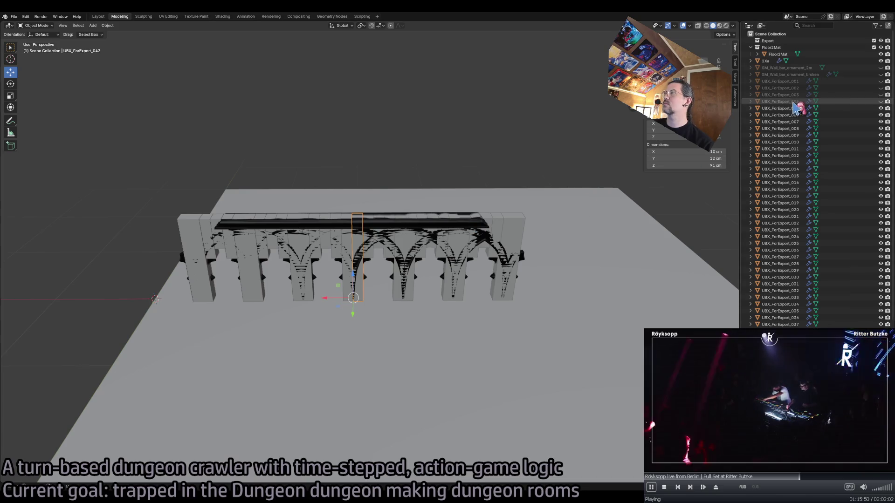
Rename the 2Xa arch mesh to ForExport
{"action": "left_click", "coordinate": [769, 61]}
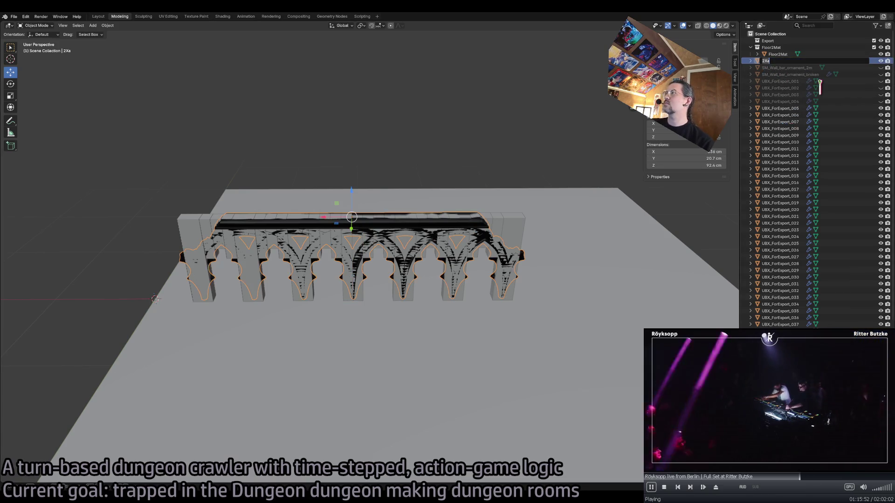
{"action": "type", "text": "ForExport"}
{"action": "key", "text": "Return"}
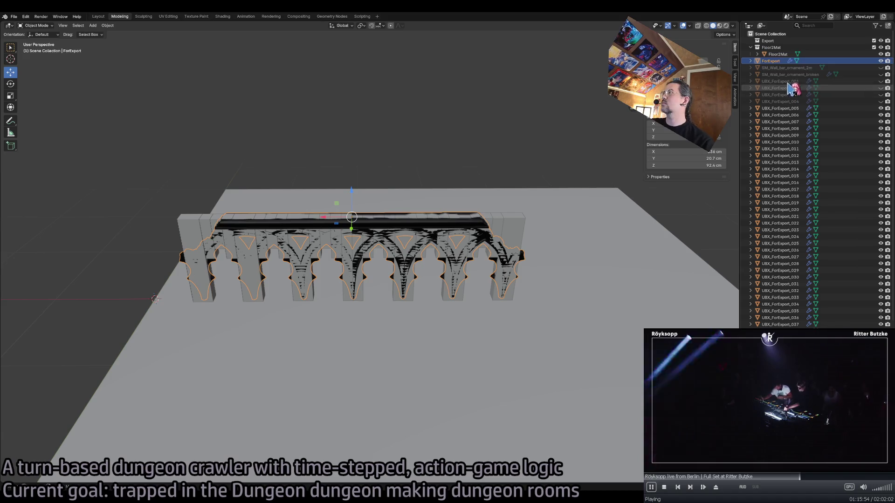
Add UBX_ForExport_005 through _040 to the selection and choose FBX export
{"action": "left_click", "coordinate": [788, 108], "text": "ctrl"}
{"action": "scroll", "coordinate": [788, 187], "scroll_direction": "down", "scroll_amount": 2}
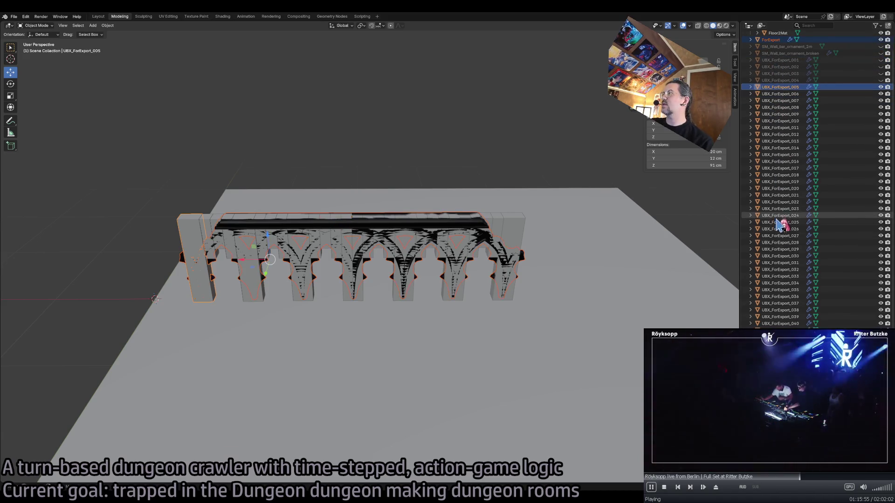
{"action": "left_click", "coordinate": [787, 324], "text": "shift"}
{"action": "left_click", "coordinate": [14, 16]}
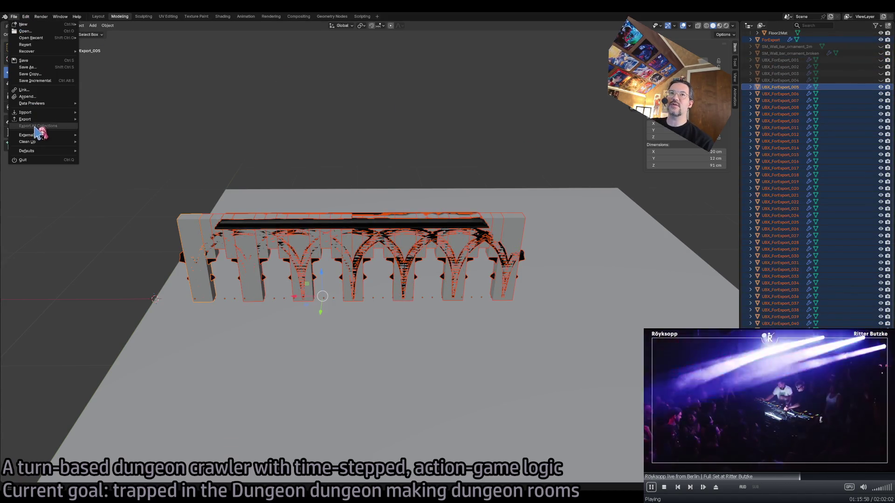
{"action": "mouse_move", "coordinate": [54, 120]}
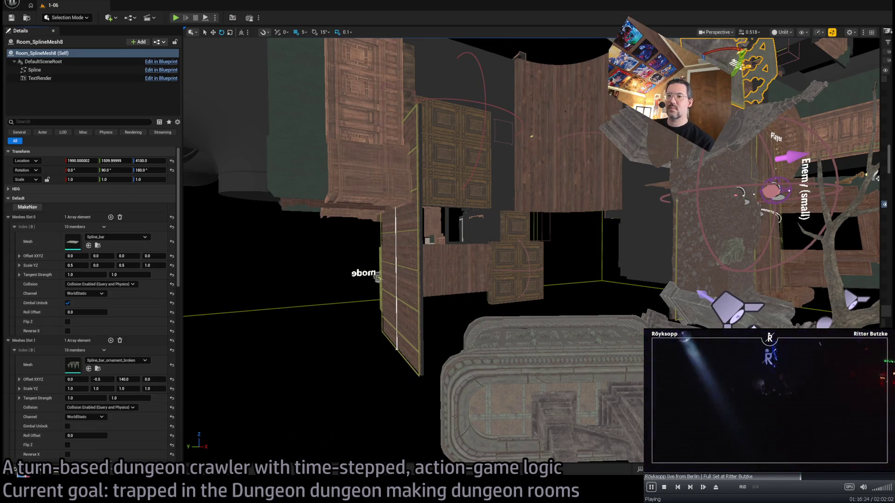
Locate the imported railing mesh in the Spline folder and rename it Spline_bar_ornament_DoubleEnds
{"action": "left_click", "coordinate": [98, 369]}
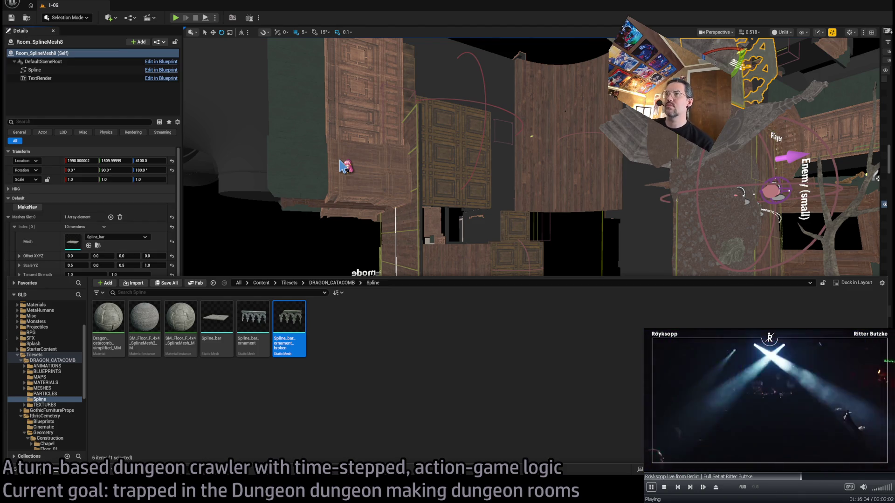
{"action": "key", "text": "End"}
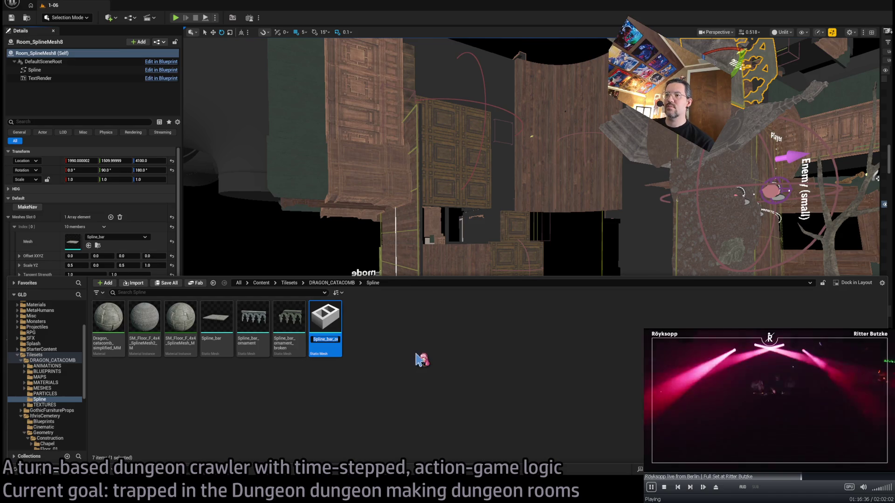
{"action": "type", "text": "_broke"}
{"action": "key", "text": "BackSpace"}
{"action": "key", "text": "BackSpace"}
{"action": "type", "text": "DOubl"}
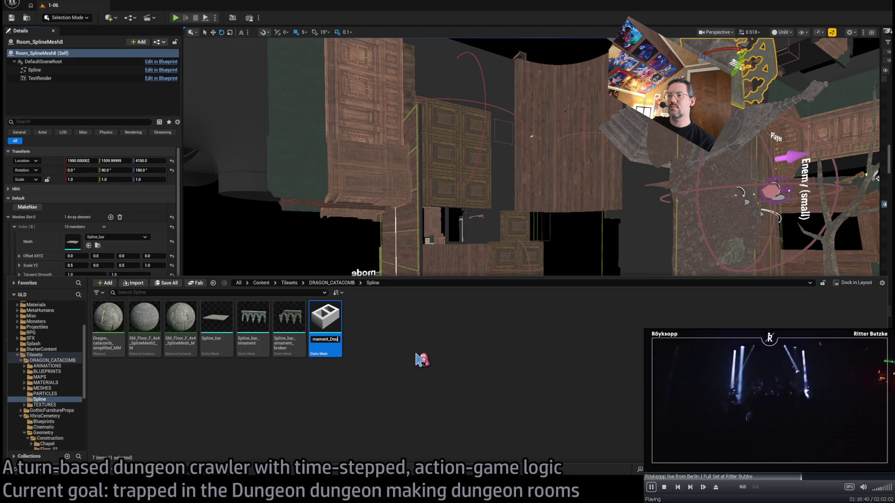
{"action": "type", "text": "ble"}
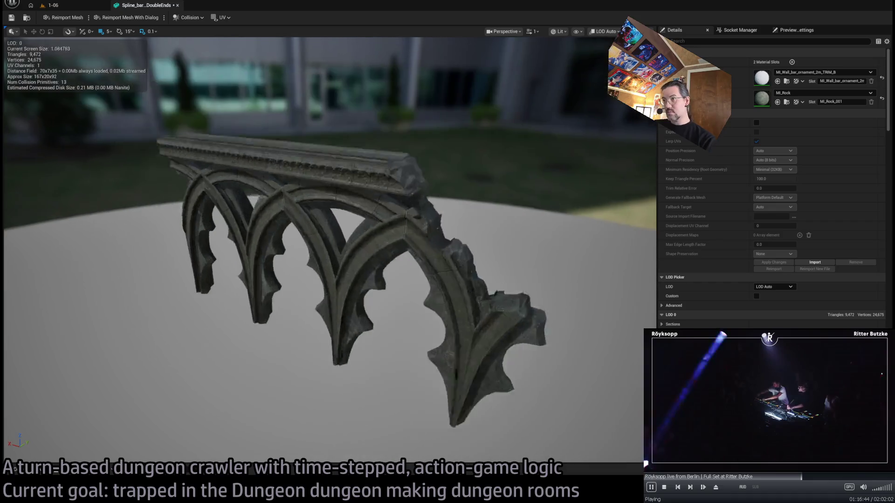
Reimport the DoubleEnds railing mesh from the new FBX as a longer arched bar
{"action": "mouse_move", "coordinate": [373, 299]}
{"action": "left_mouse_down"}
{"action": "mouse_move", "coordinate": [336, 299]}
{"action": "mouse_move", "coordinate": [373, 300]}
{"action": "left_mouse_up"}
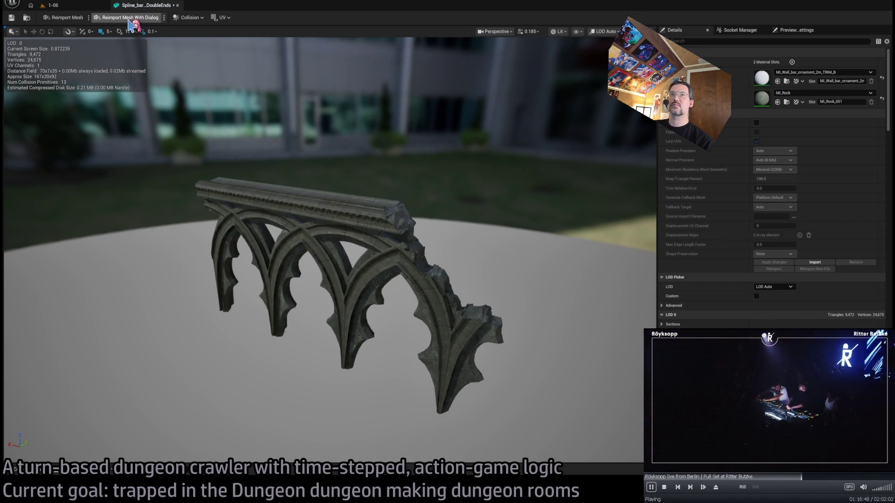
{"action": "left_click", "coordinate": [72, 19]}
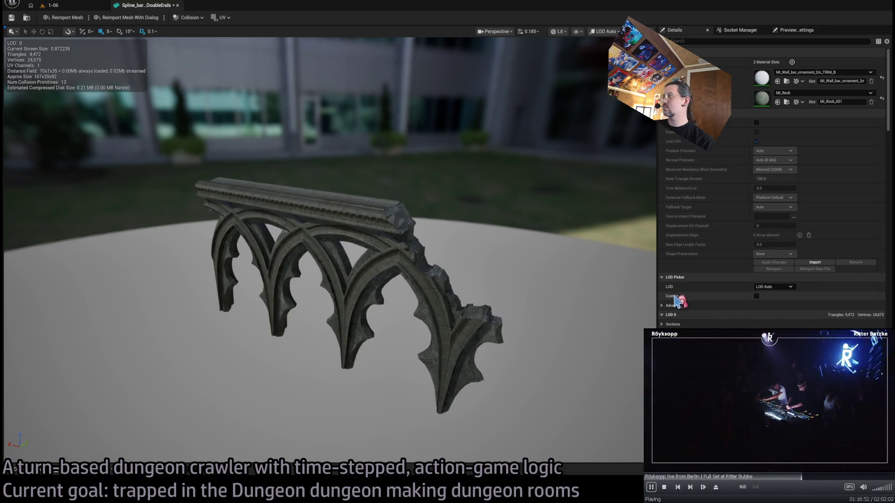
{"action": "scroll", "coordinate": [721, 308], "scroll_direction": "down", "scroll_amount": 5}
{"action": "scroll", "coordinate": [722, 313], "scroll_direction": "down", "scroll_amount": 5}
{"action": "scroll", "coordinate": [746, 270], "scroll_direction": "down", "scroll_amount": 5}
{"action": "scroll", "coordinate": [775, 275], "scroll_direction": "down", "scroll_amount": 5}
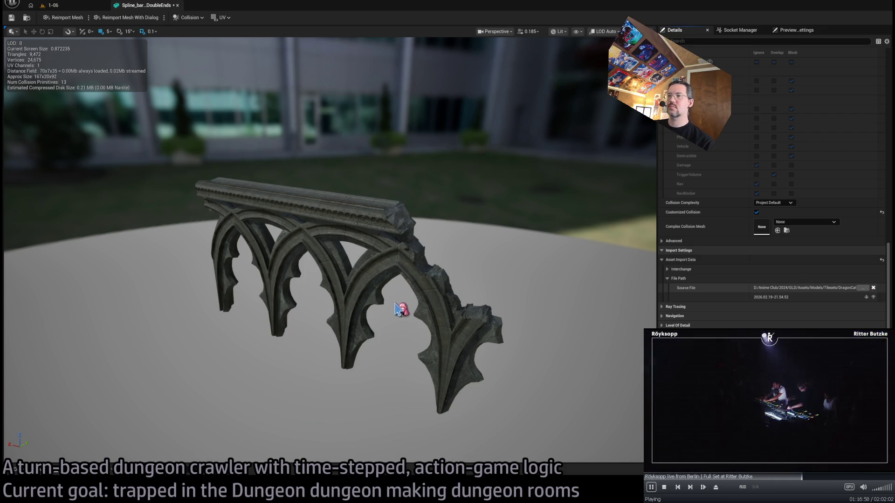
{"action": "left_click", "coordinate": [65, 18]}
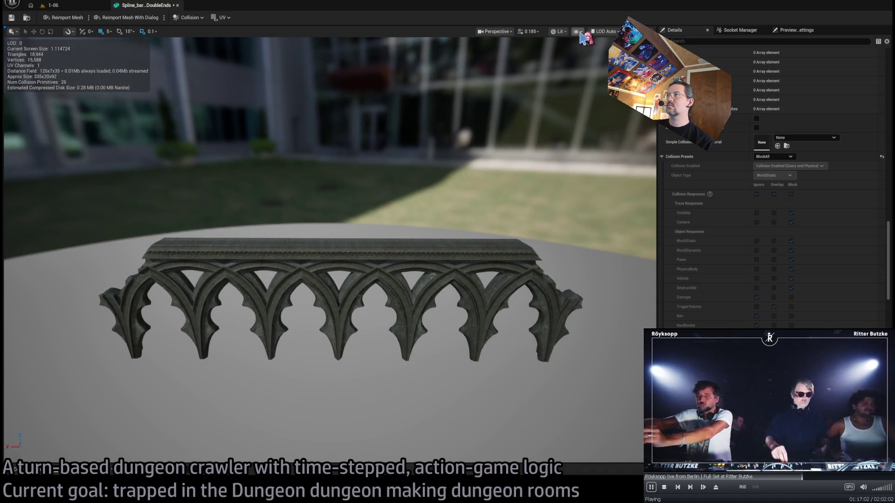
Delete the extra collision box at the railing's left end
{"action": "left_click_drag", "start_coordinate": [580, 169], "coordinate": [490, 233]}
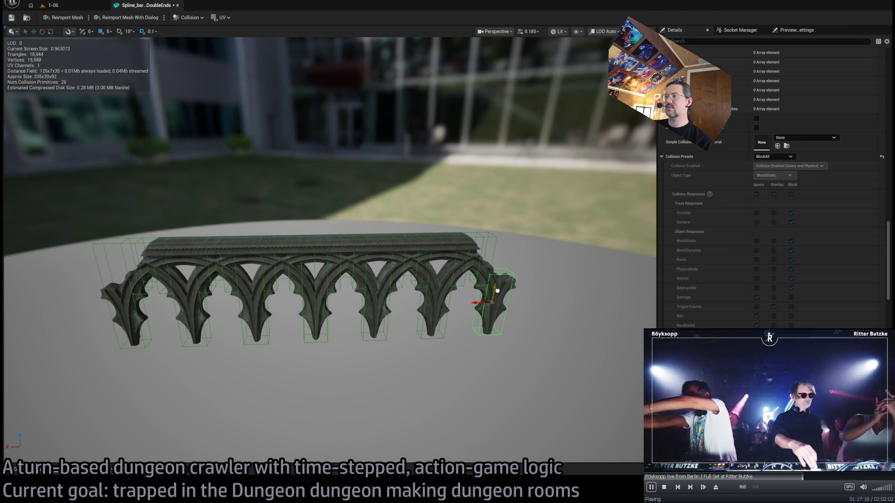
{"action": "mouse_move", "coordinate": [515, 248]}
{"action": "left_mouse_down"}
{"action": "mouse_move", "coordinate": [515, 229]}
{"action": "mouse_move", "coordinate": [515, 248]}
{"action": "left_mouse_up"}
{"action": "left_click_drag", "start_coordinate": [535, 187], "coordinate": [242, 102]}
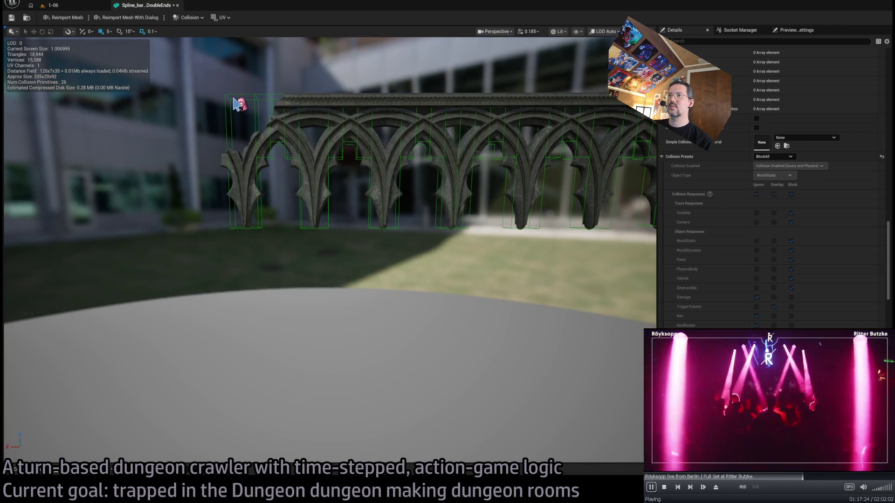
{"action": "key", "text": "Delete"}
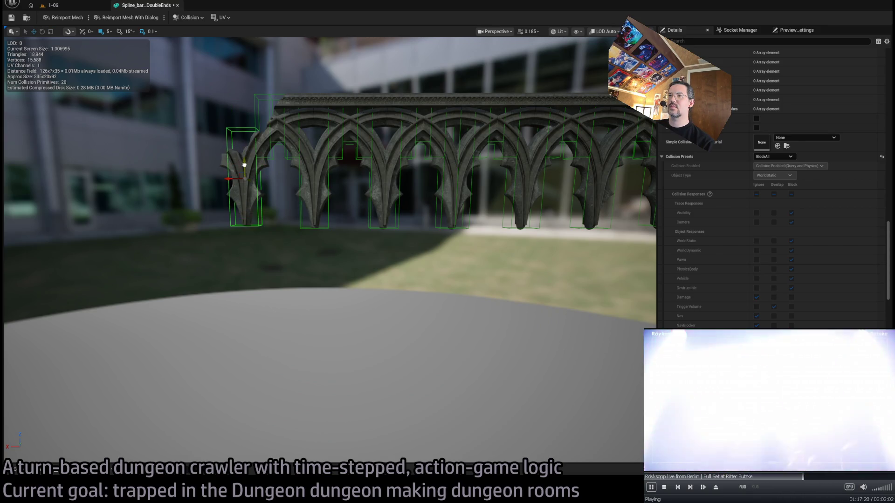
{"action": "left_click_drag", "start_coordinate": [247, 167], "coordinate": [89, 89]}
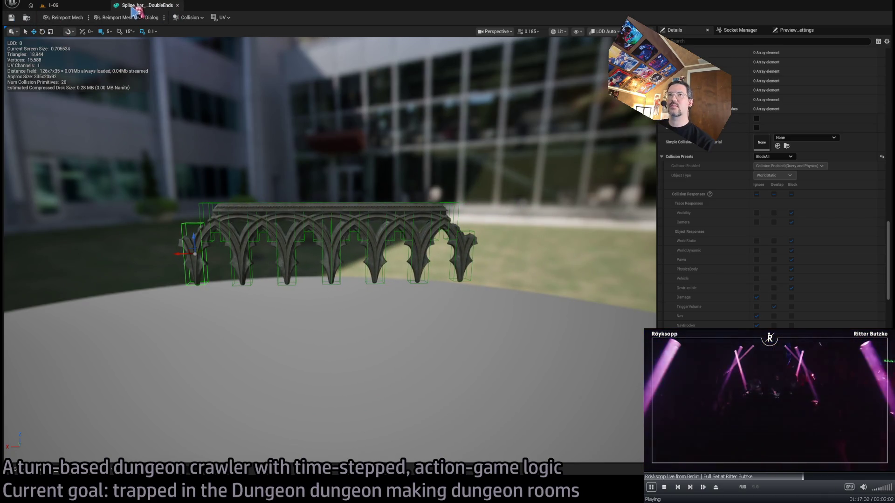
Disable Nanite on the railing mesh, save and close it, then select Room_SplineMesh5
{"action": "left_click", "coordinate": [51, 5]}
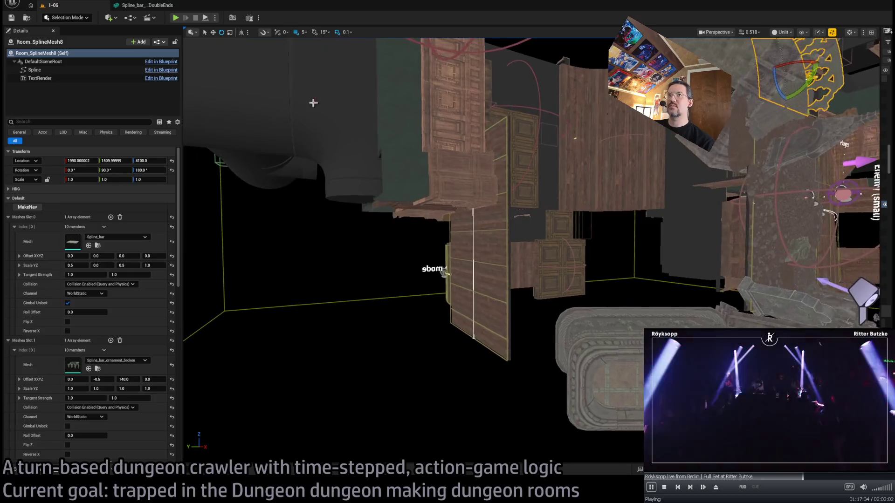
{"action": "left_click", "coordinate": [161, 7]}
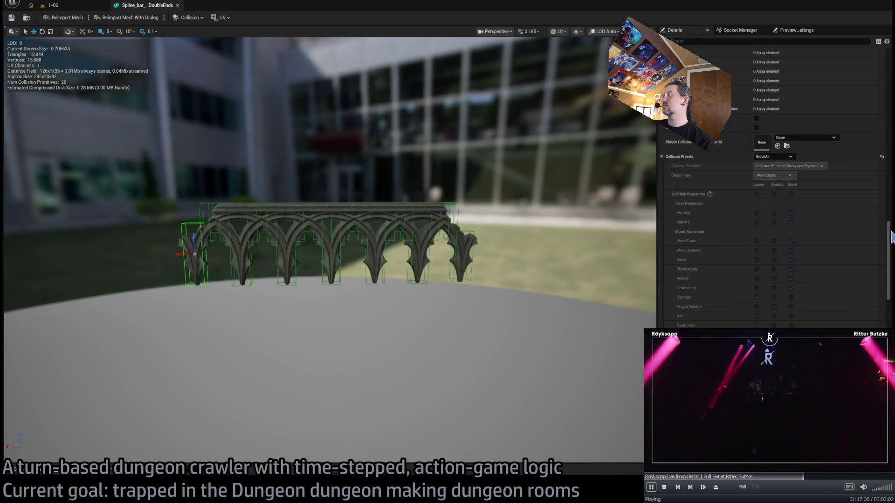
{"action": "left_click_drag", "start_coordinate": [890, 238], "coordinate": [889, 65]}
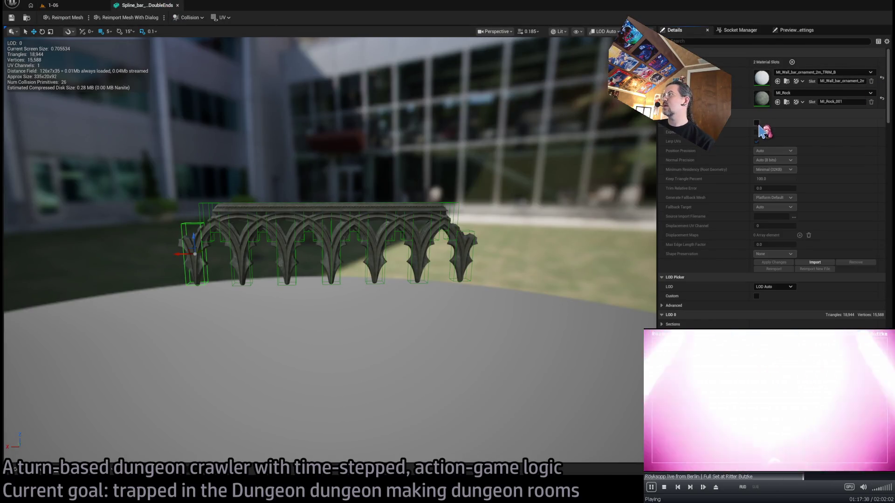
{"action": "left_click", "coordinate": [757, 123]}
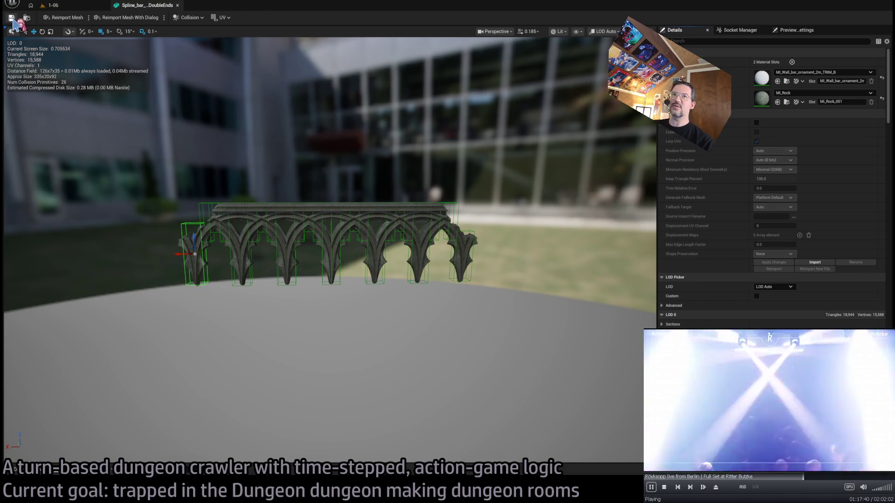
{"action": "left_click", "coordinate": [12, 18]}
{"action": "left_click", "coordinate": [177, 5]}
{"action": "left_click_drag", "start_coordinate": [456, 199], "coordinate": [389, 266]}
{"action": "left_click", "coordinate": [527, 270]}
Rotate the curved room wall 90 degrees around its vertical axis
{"action": "left_click_drag", "start_coordinate": [596, 250], "coordinate": [639, 208]}
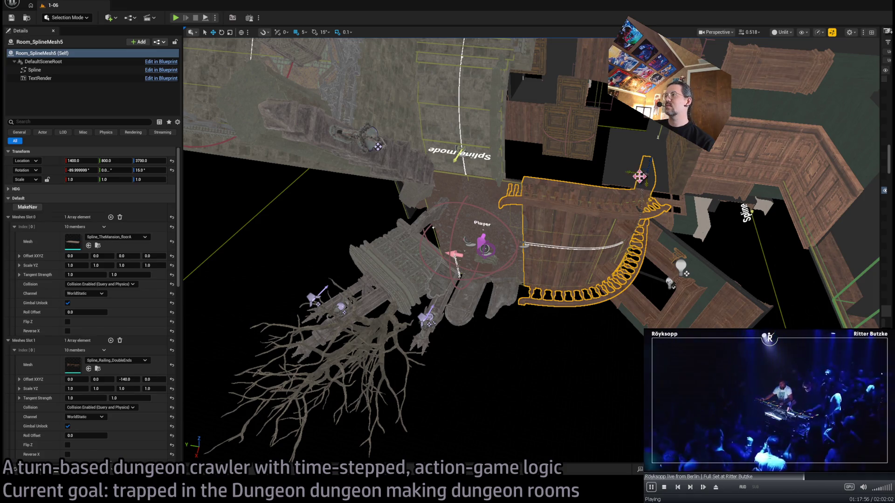
{"action": "left_click_drag", "start_coordinate": [447, 252], "coordinate": [434, 266]}
{"action": "key", "text": "e"}
{"action": "mouse_move", "coordinate": [415, 187]}
{"action": "left_mouse_down"}
{"action": "mouse_move", "coordinate": [415, 167]}
{"action": "mouse_move", "coordinate": [437, 165]}
{"action": "left_mouse_up"}
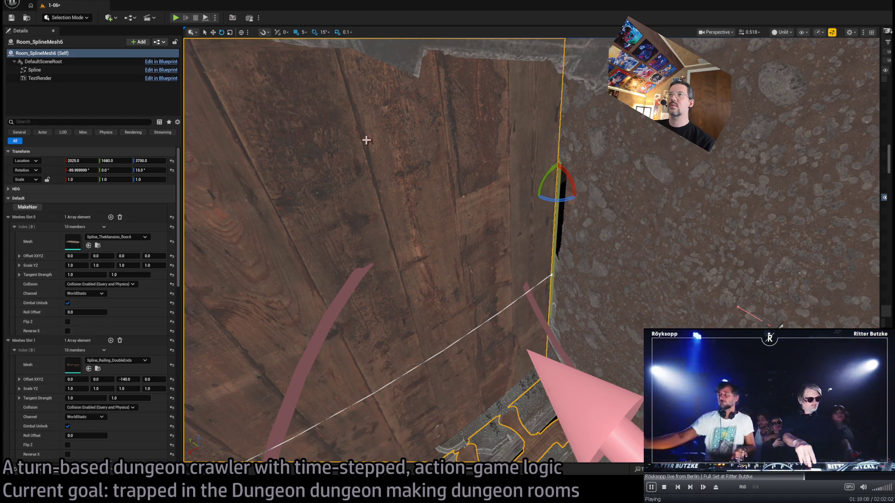
{"action": "mouse_move", "coordinate": [561, 202]}
{"action": "left_mouse_down"}
{"action": "mouse_move", "coordinate": [557, 191]}
{"action": "mouse_move", "coordinate": [573, 396]}
{"action": "left_mouse_up"}
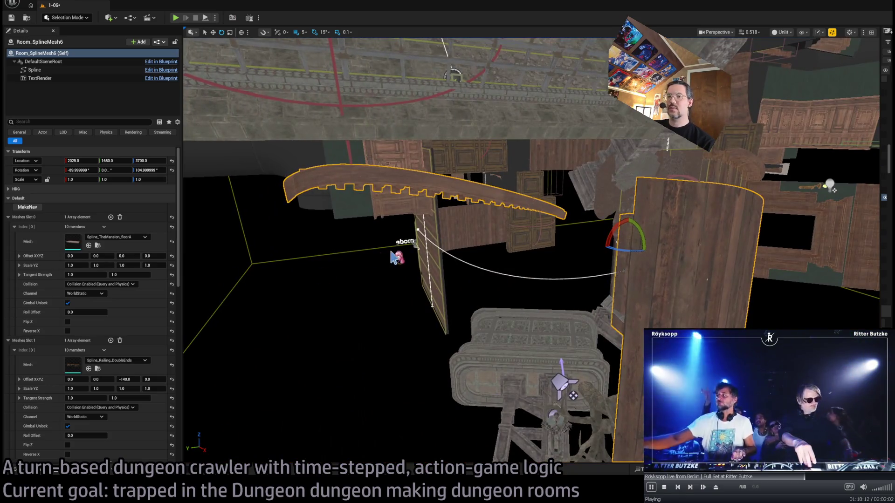
Clear the nav surface and empty Static Slots 2, 1 and 0
{"action": "scroll", "coordinate": [119, 386], "scroll_direction": "down", "scroll_amount": 10}
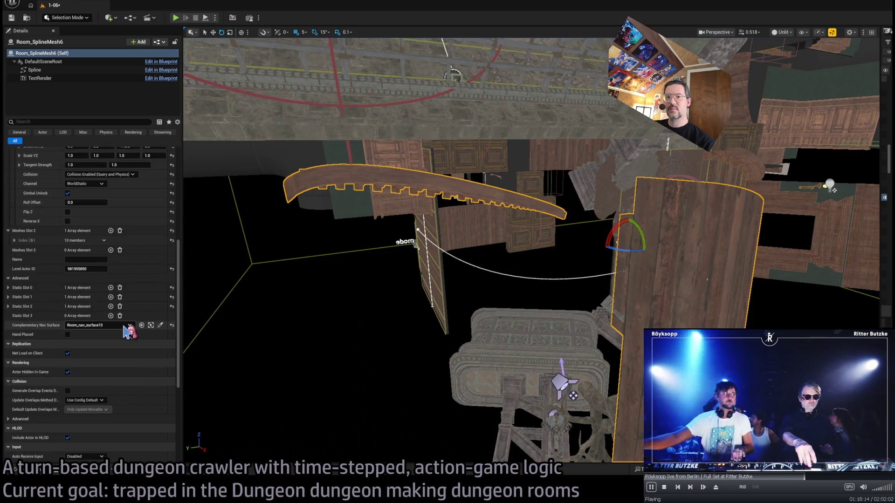
{"action": "left_click", "coordinate": [172, 325]}
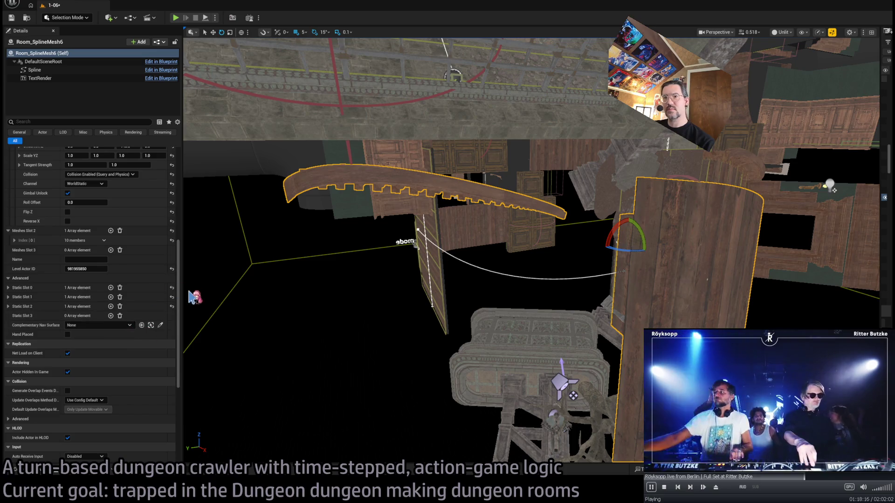
{"action": "left_click", "coordinate": [120, 306]}
{"action": "left_click", "coordinate": [120, 297]}
{"action": "left_click", "coordinate": [119, 288]}
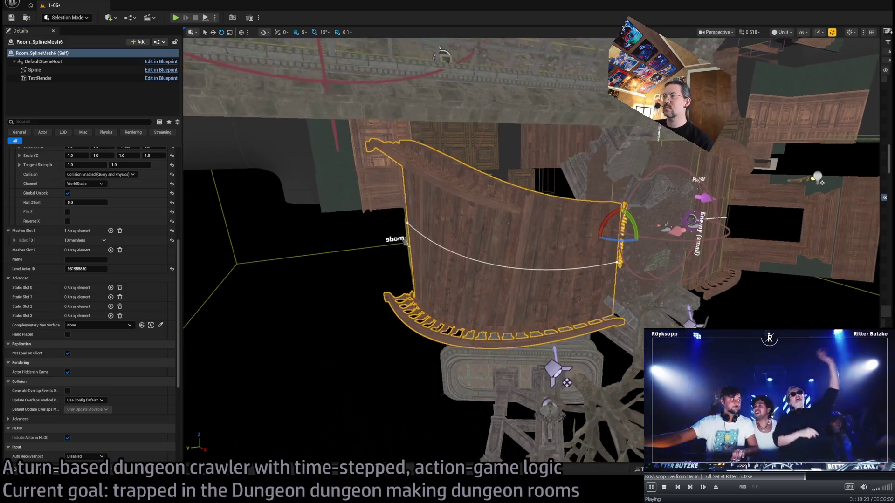
Set the first spline point's Location Y to 0
{"action": "key", "text": "f"}
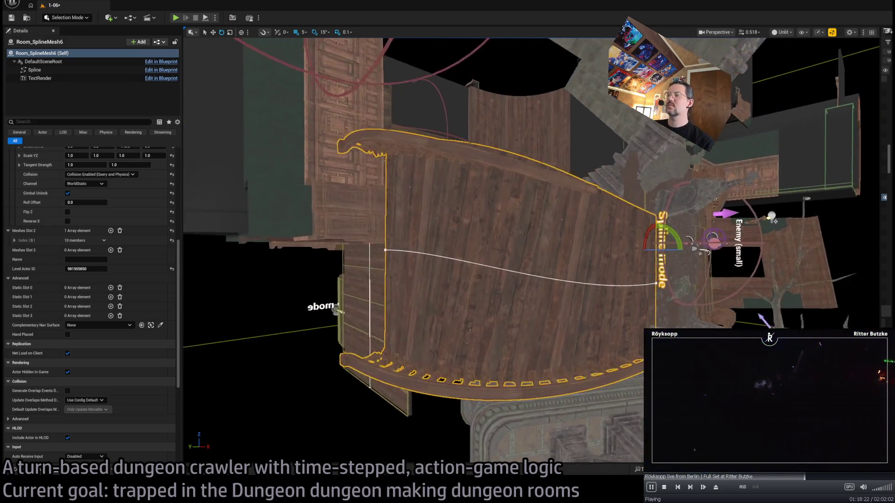
{"action": "left_click", "coordinate": [401, 251]}
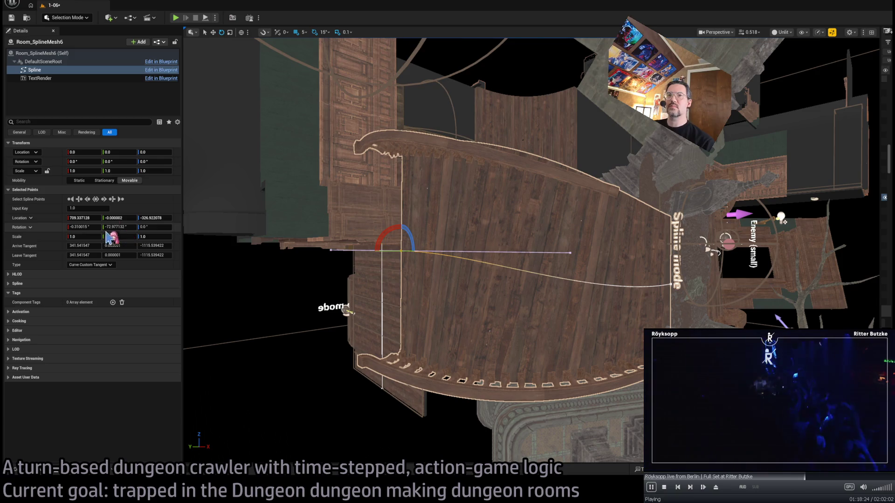
{"action": "scroll", "coordinate": [422, 242], "scroll_direction": "up", "scroll_amount": 10}
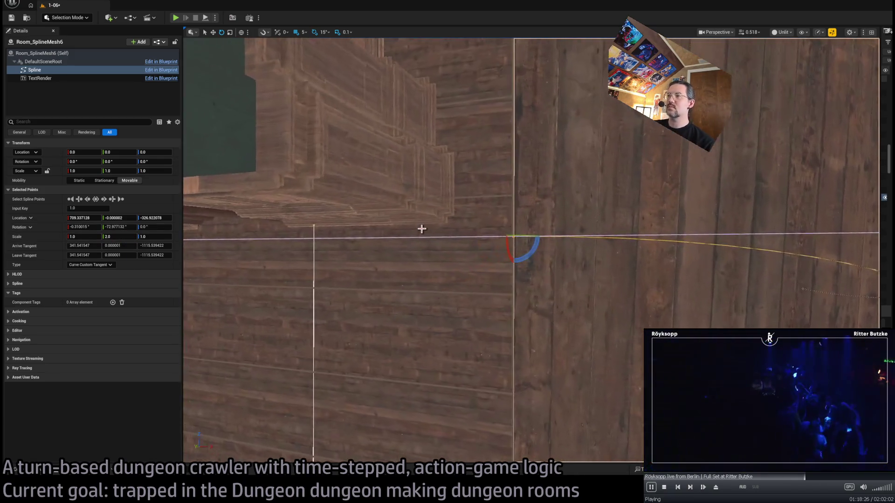
{"action": "scroll", "coordinate": [418, 222], "scroll_direction": "down", "scroll_amount": 5}
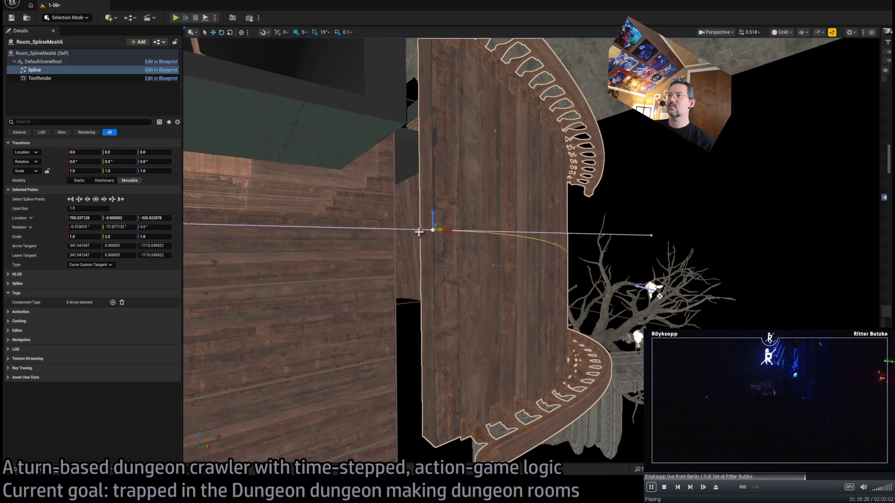
{"action": "mouse_move", "coordinate": [438, 231]}
{"action": "left_mouse_down"}
{"action": "mouse_move", "coordinate": [471, 218]}
{"action": "mouse_move", "coordinate": [487, 250]}
{"action": "mouse_move", "coordinate": [481, 229]}
{"action": "mouse_move", "coordinate": [478, 262]}
{"action": "mouse_move", "coordinate": [477, 223]}
{"action": "left_mouse_up"}
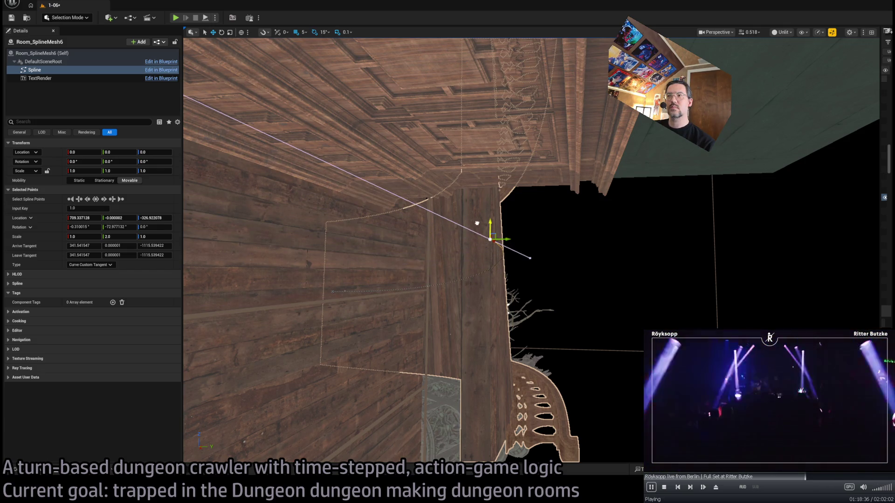
{"action": "left_click", "coordinate": [404, 262]}
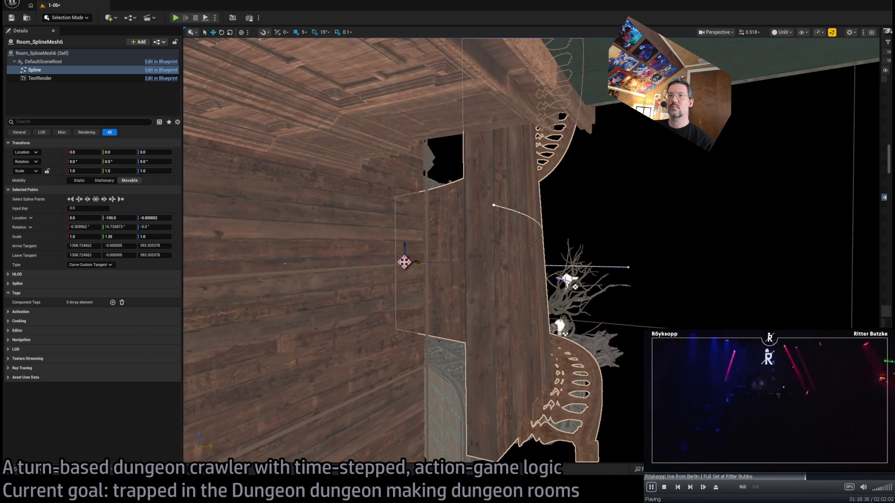
{"action": "left_click", "coordinate": [118, 218]}
{"action": "type", "text": "0"}
{"action": "key", "text": "Return"}
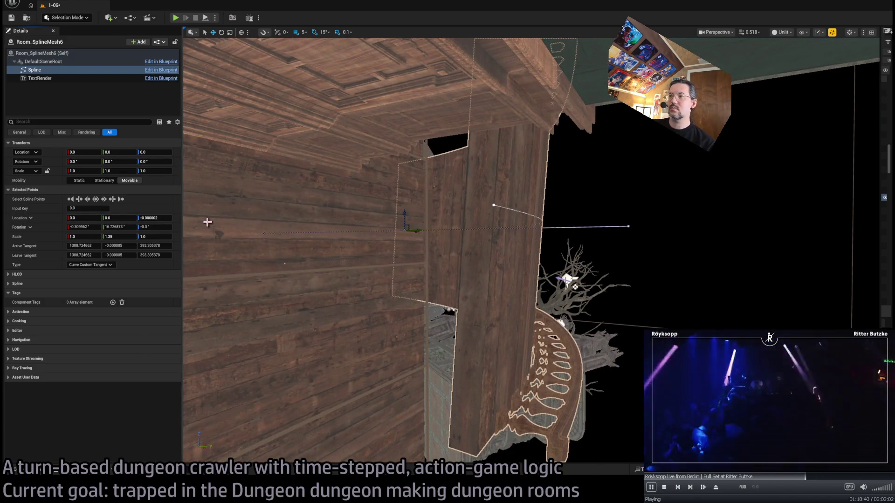
Set the second point's Location Y to 0 and both points' Rotation X to 0
{"action": "left_click", "coordinate": [493, 208]}
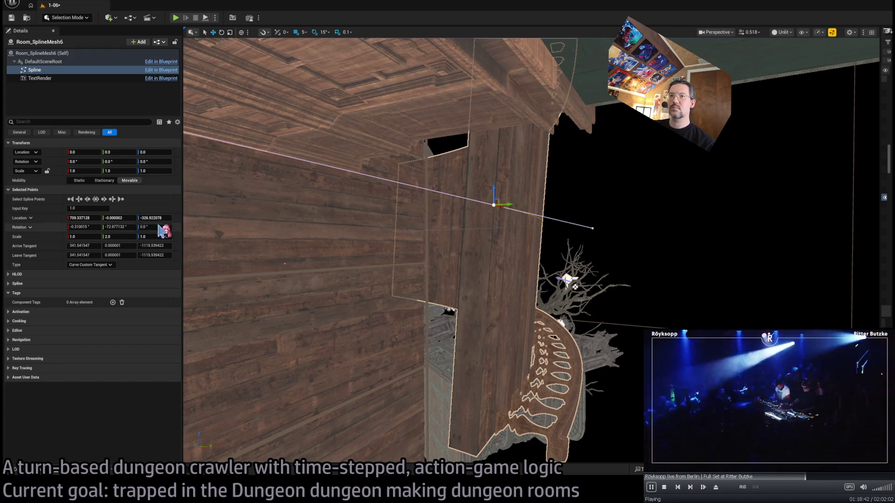
{"action": "left_click", "coordinate": [131, 220]}
{"action": "type", "text": "0"}
{"action": "key", "text": "Return"}
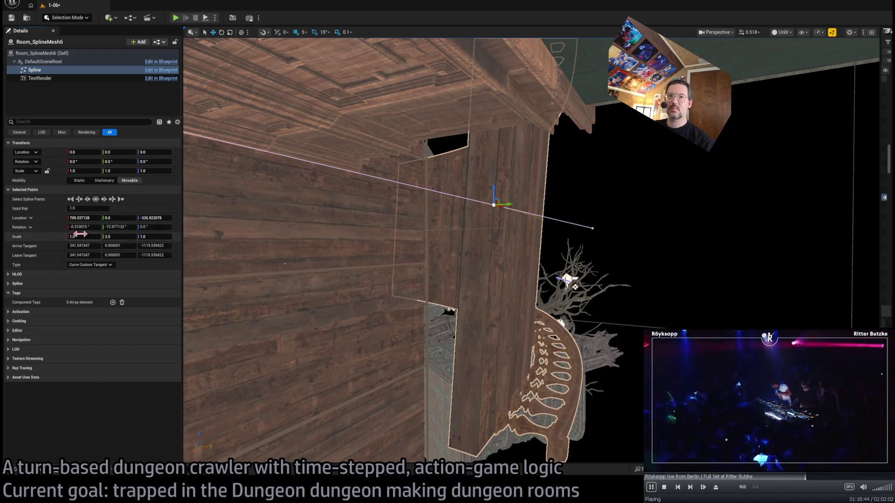
{"action": "type", "text": "0"}
{"action": "key", "text": "Return"}
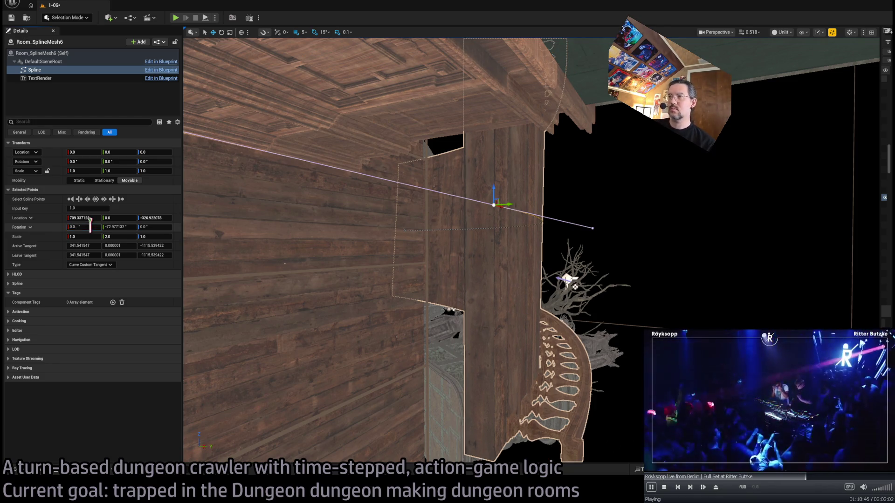
{"action": "left_click", "coordinate": [404, 232]}
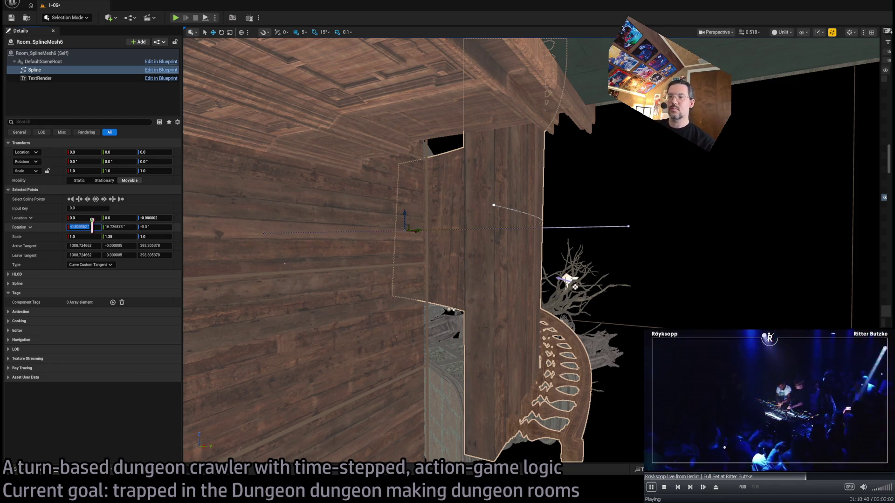
{"action": "type", "text": "0"}
{"action": "key", "text": "Return"}
Slide the second spline point along X to about X 628.5
{"action": "left_click", "coordinate": [494, 206]}
{"action": "mouse_move", "coordinate": [463, 226]}
{"action": "left_mouse_down"}
{"action": "mouse_move", "coordinate": [388, 232]}
{"action": "mouse_move", "coordinate": [461, 231]}
{"action": "left_mouse_up"}
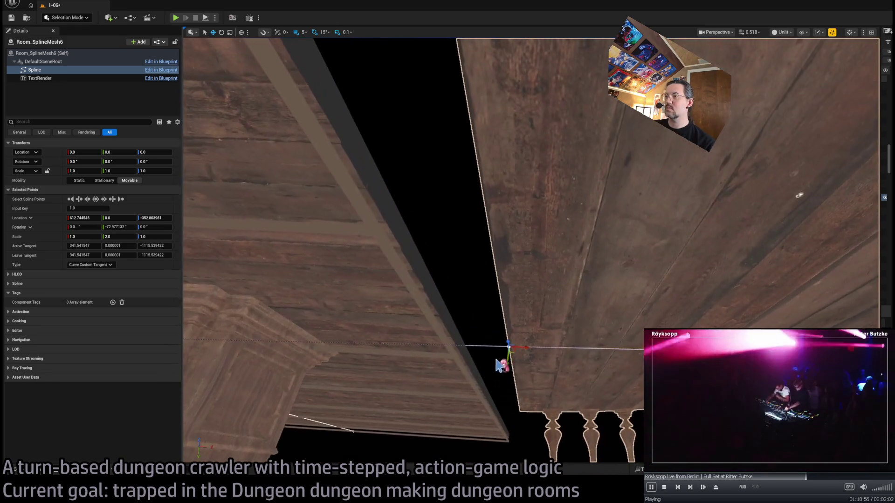
{"action": "mouse_move", "coordinate": [509, 357]}
{"action": "left_mouse_down"}
{"action": "mouse_move", "coordinate": [462, 366]}
{"action": "mouse_move", "coordinate": [490, 366]}
{"action": "mouse_move", "coordinate": [480, 344]}
{"action": "left_mouse_up"}
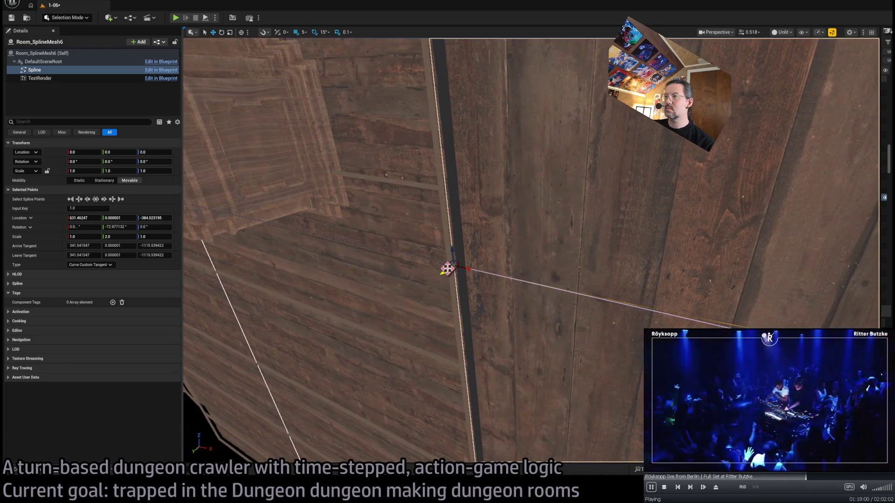
{"action": "left_click_drag", "start_coordinate": [440, 275], "coordinate": [449, 290]}
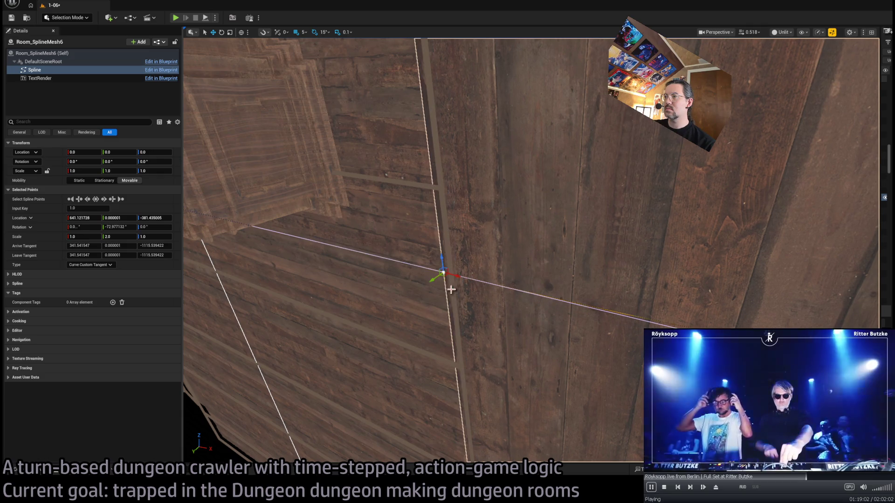
{"action": "left_click_drag", "start_coordinate": [525, 272], "coordinate": [509, 302]}
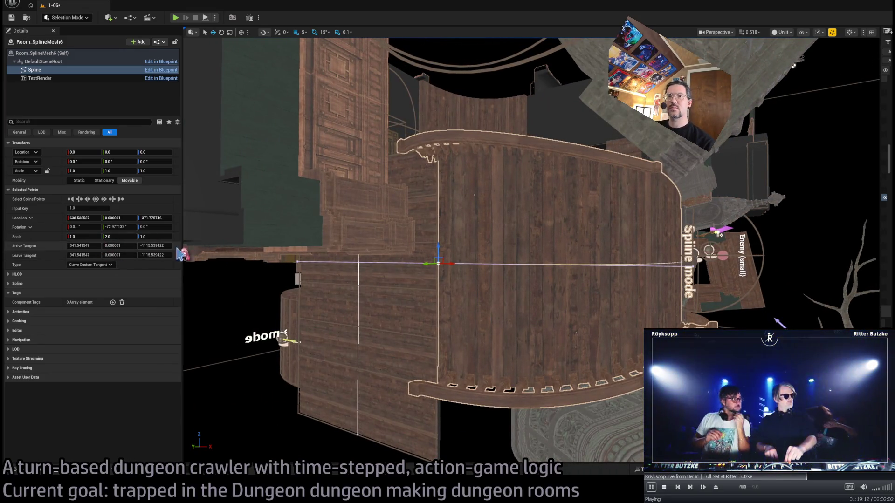
Set the first spline point's Arrive Tangent X to 1000
{"action": "left_click_drag", "start_coordinate": [465, 297], "coordinate": [233, 284]}
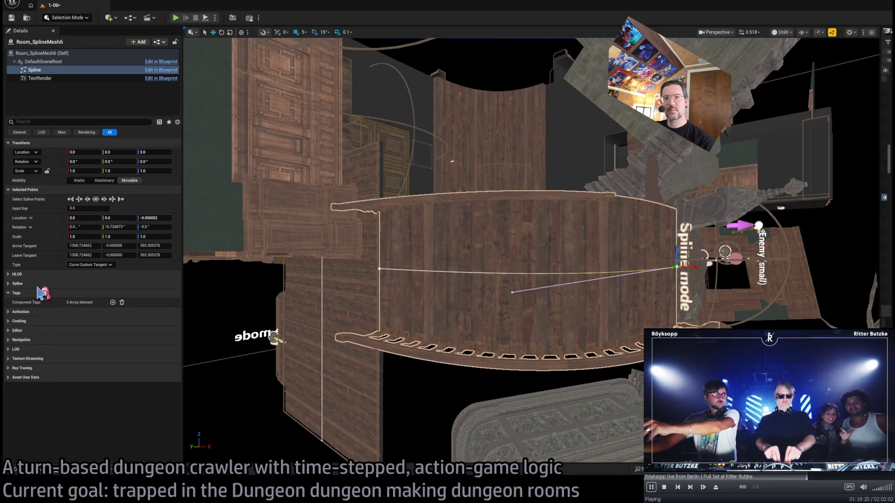
{"action": "left_click_drag", "start_coordinate": [279, 233], "coordinate": [280, 234]}
{"action": "left_click_drag", "start_coordinate": [401, 325], "coordinate": [400, 325]}
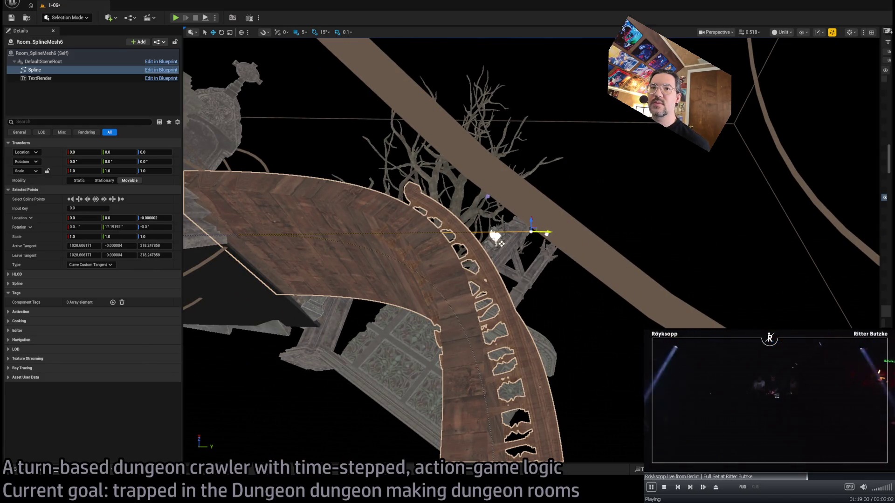
{"action": "left_click", "coordinate": [84, 246]}
{"action": "type", "text": "1000"}
{"action": "key", "text": "Return"}
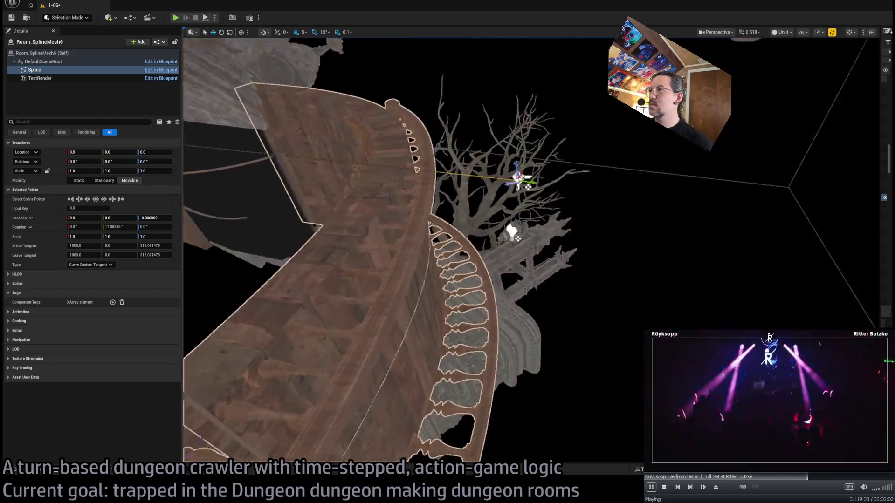
Move the second point left along X and set its tangent X to 300
{"action": "left_click", "coordinate": [432, 400]}
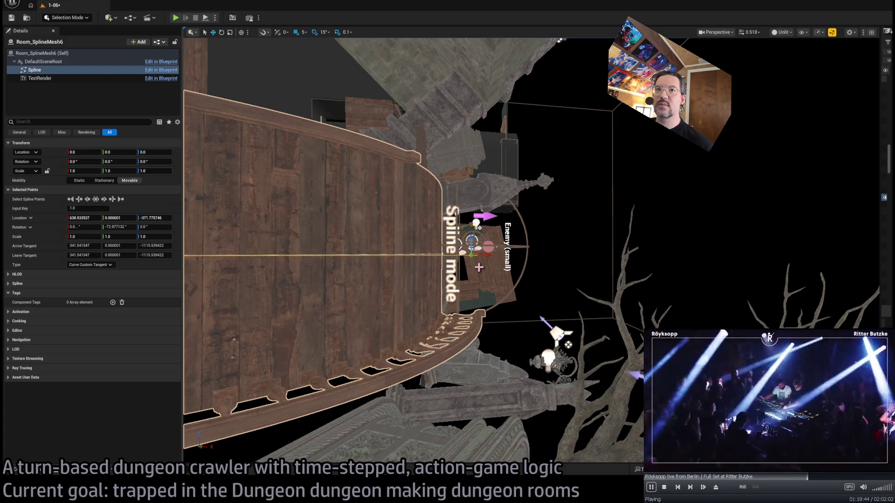
{"action": "left_click_drag", "start_coordinate": [459, 255], "coordinate": [422, 255]}
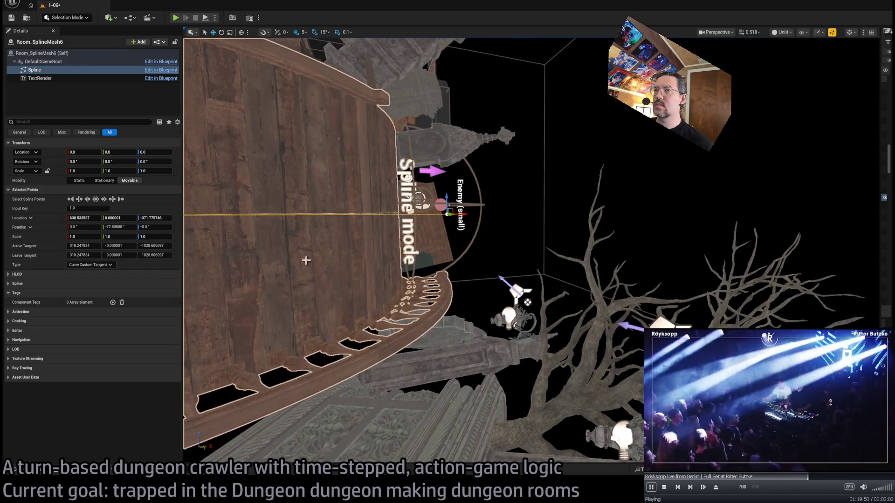
{"action": "left_click", "coordinate": [90, 247]}
{"action": "type", "text": "300"}
{"action": "key", "text": "Return"}
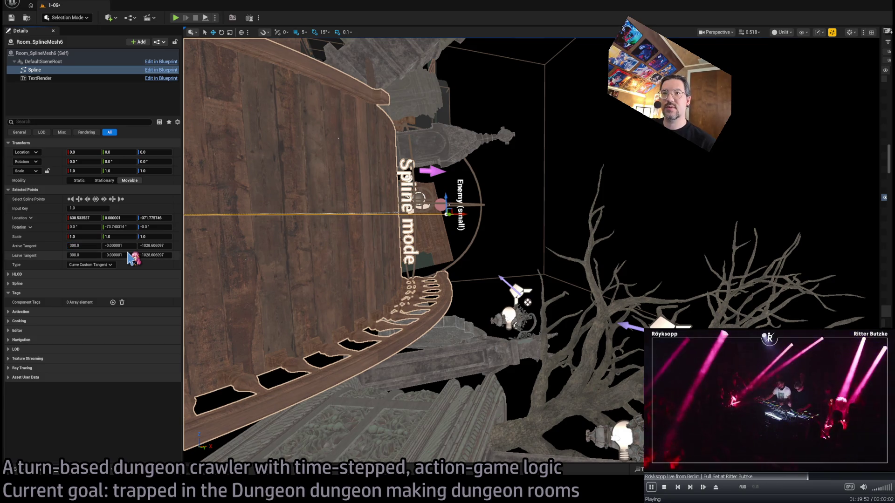
{"action": "left_click_drag", "start_coordinate": [420, 233], "coordinate": [471, 210]}
{"action": "mouse_move", "coordinate": [551, 228]}
{"action": "left_mouse_down"}
{"action": "mouse_move", "coordinate": [499, 231]}
{"action": "mouse_move", "coordinate": [371, 264]}
{"action": "left_mouse_up"}
Rename the Spline_bar mesh in the Spline folder to Spline_dungeon
{"action": "left_click", "coordinate": [462, 290]}
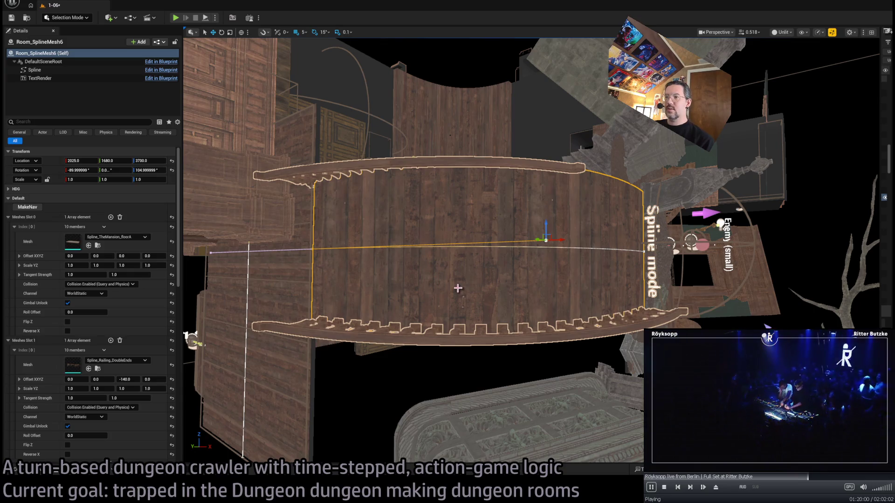
{"action": "scroll", "coordinate": [120, 313], "scroll_direction": "down", "scroll_amount": 3}
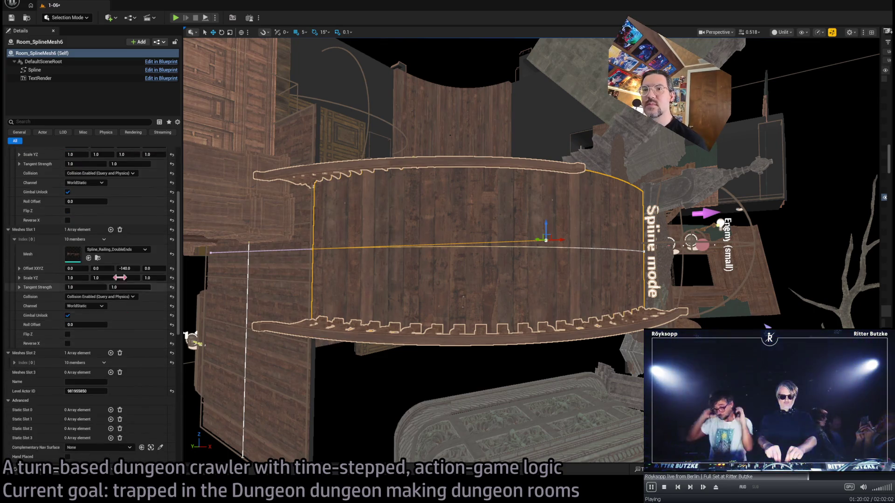
{"action": "left_click", "coordinate": [40, 471]}
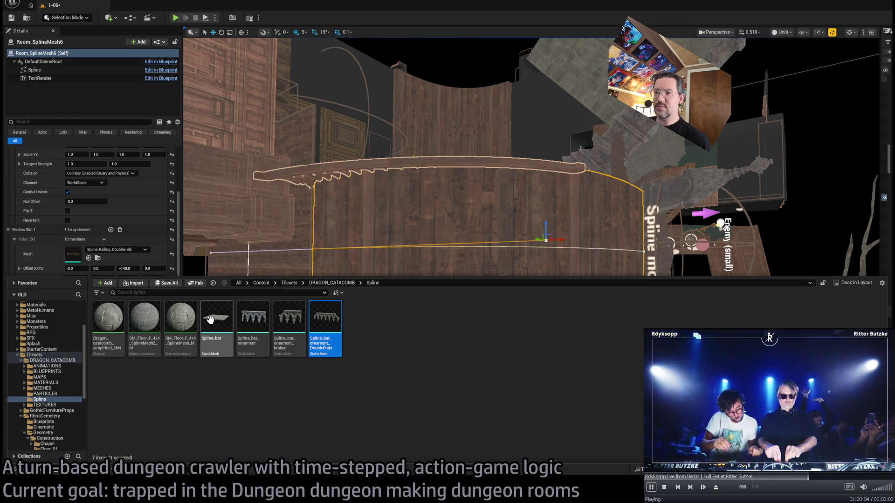
{"action": "left_click_drag", "start_coordinate": [216, 355], "coordinate": [219, 387]}
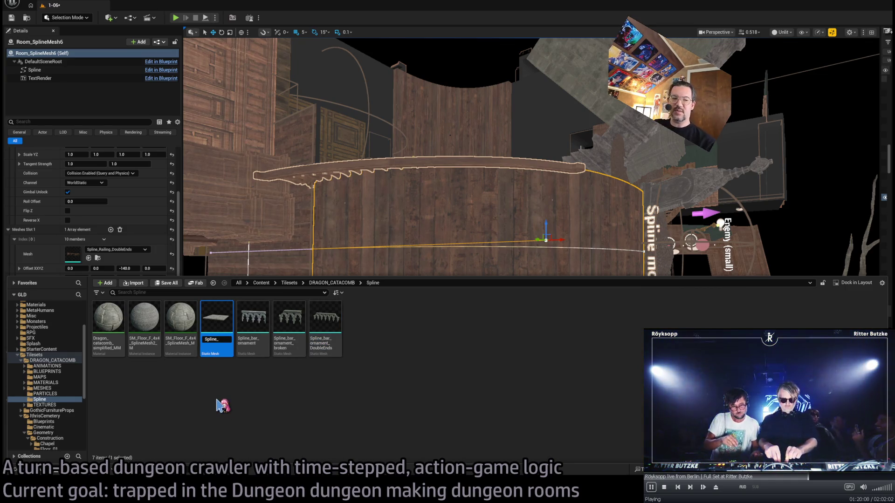
{"action": "type", "text": "dungeon"}
{"action": "key", "text": "Return"}
Rename the railing meshes Spline_dungeon_railing, Spline_dungeon_railing_end and Spline_dungeon_railing_DoubleEnds
{"action": "left_click", "coordinate": [223, 329]}
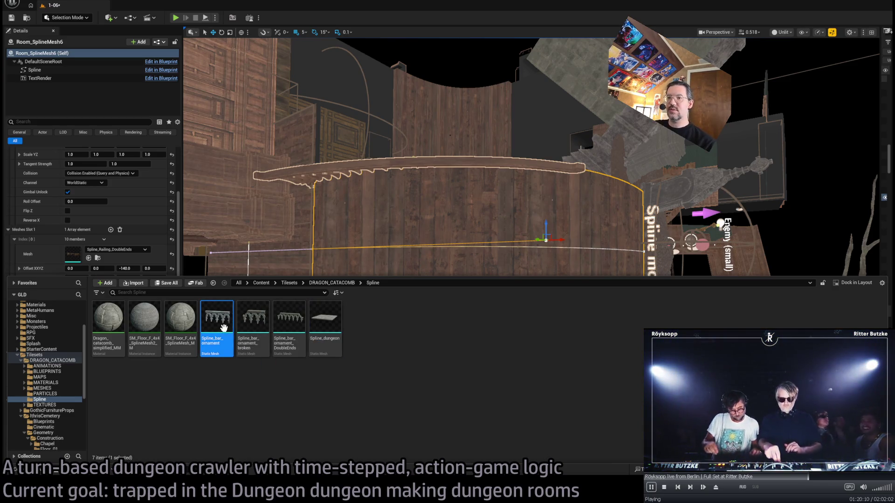
{"action": "key", "text": "End"}
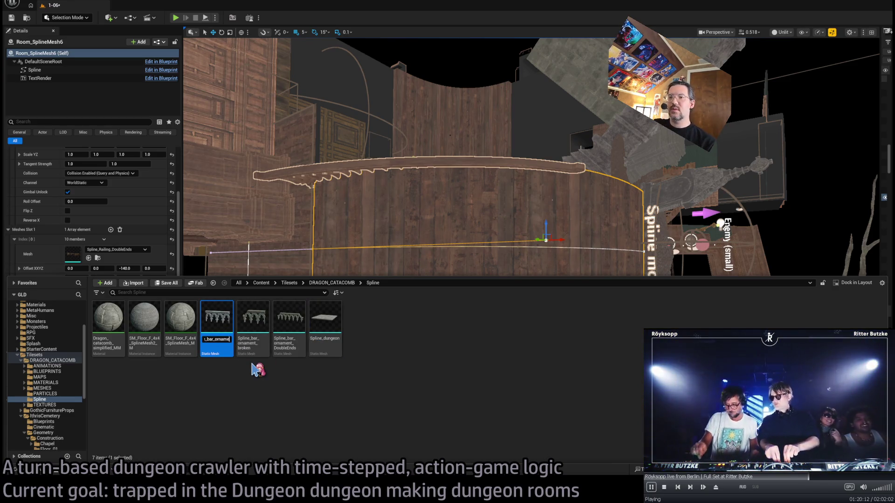
{"action": "key", "text": "BackSpace"}
{"action": "key", "text": "BackSpace"}
{"action": "key", "text": "BackSpace"}
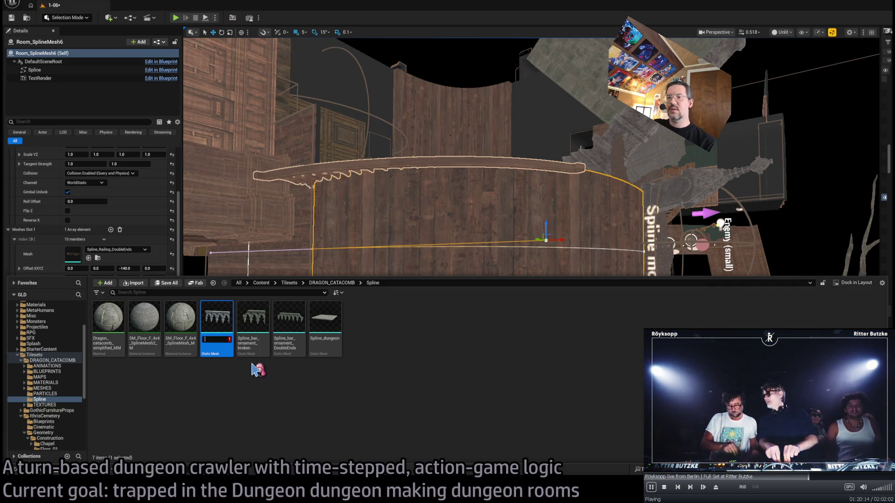
{"action": "type", "text": "ngeon_railing"}
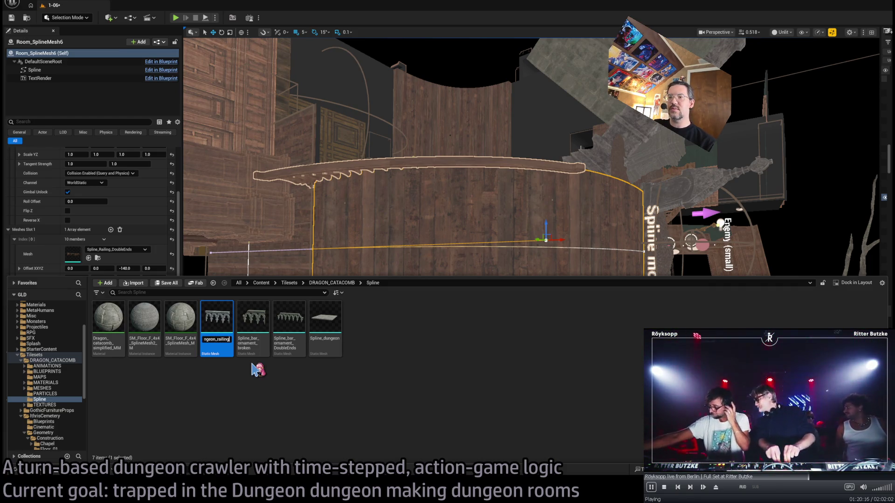
{"action": "key", "text": "Return"}
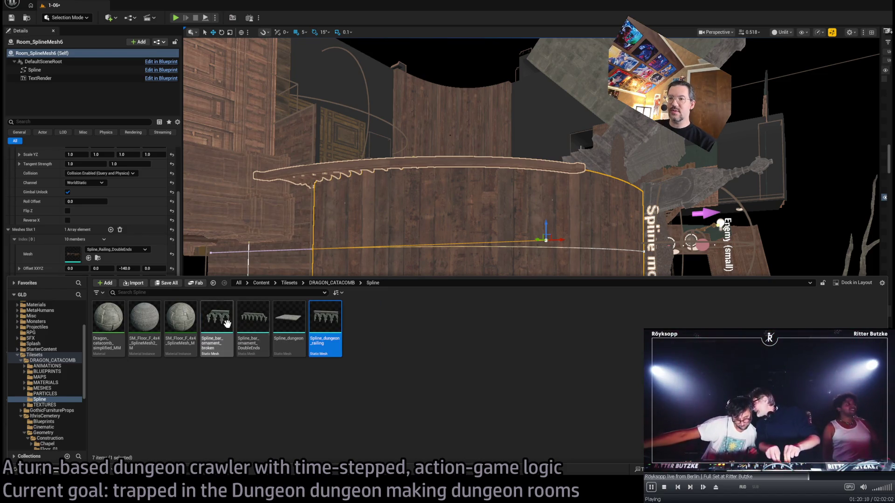
{"action": "key", "text": "F2"}
{"action": "type", "text": "Spline_dungeon_railing_end"}
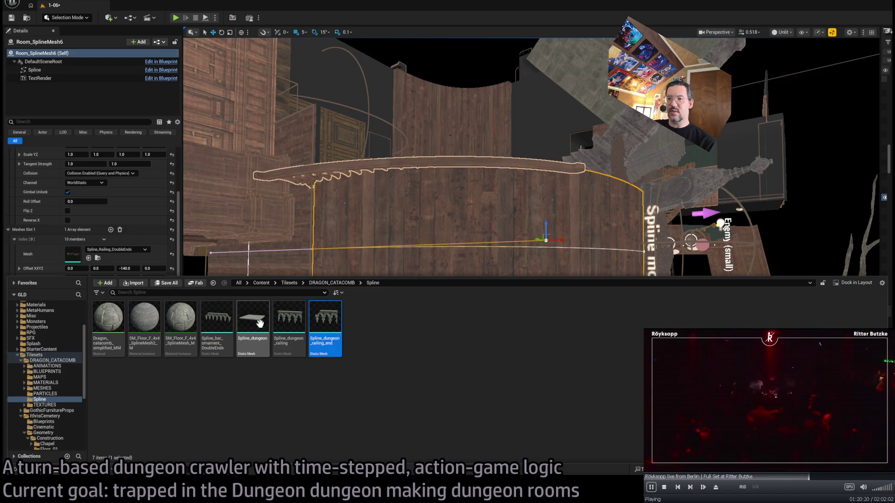
{"action": "key", "text": "Return"}
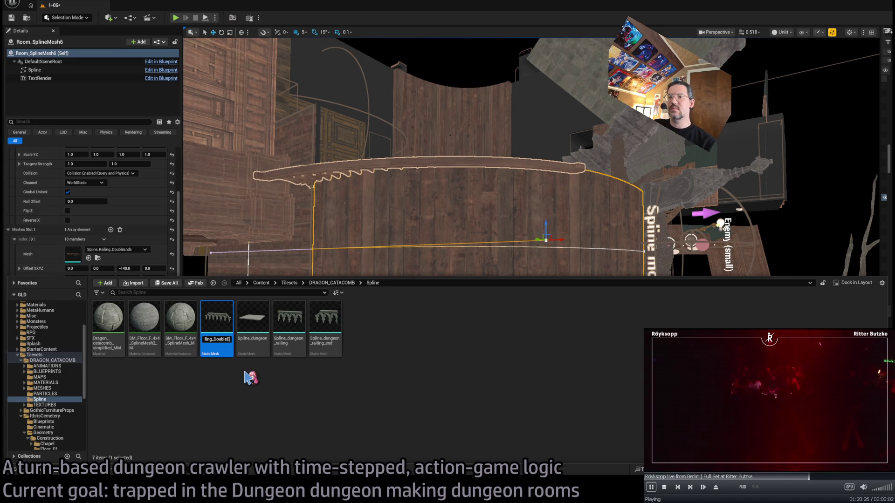
{"action": "key", "text": "Return"}
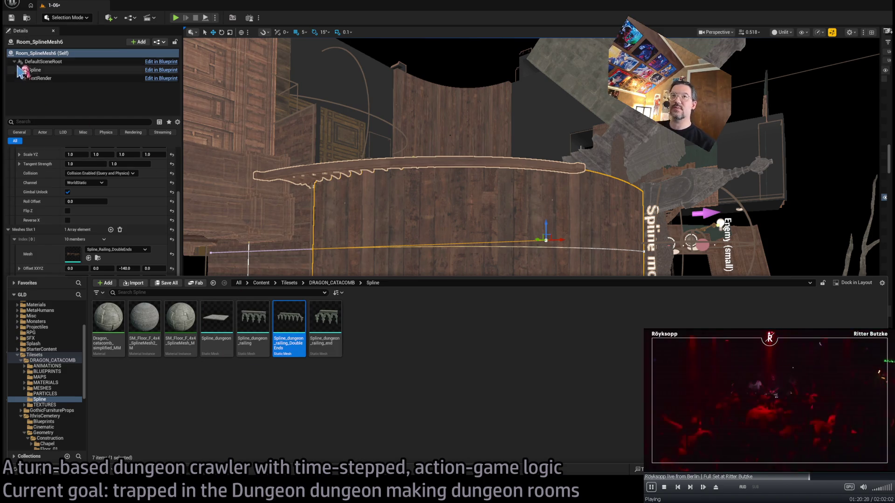
{"action": "left_click", "coordinate": [45, 401]}
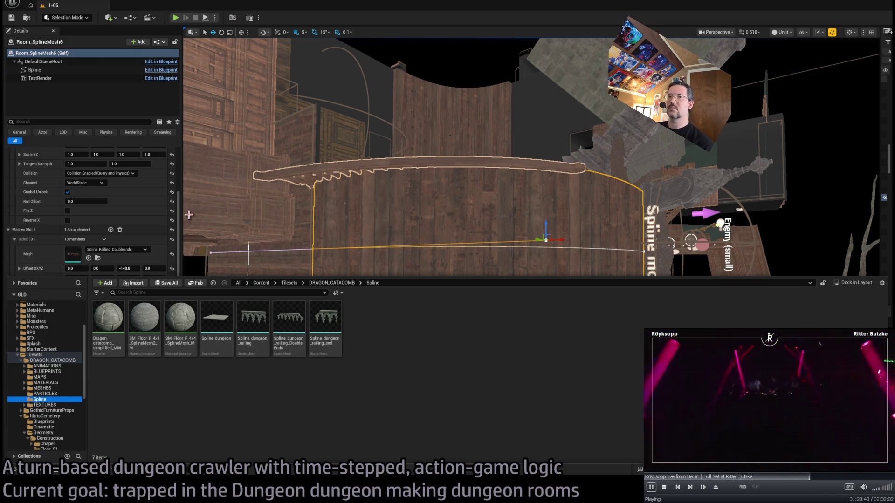
Hide the Content Drawer, look down on the railings, and select the wall spline's end point
{"action": "left_click_drag", "start_coordinate": [199, 211], "coordinate": [167, 259]}
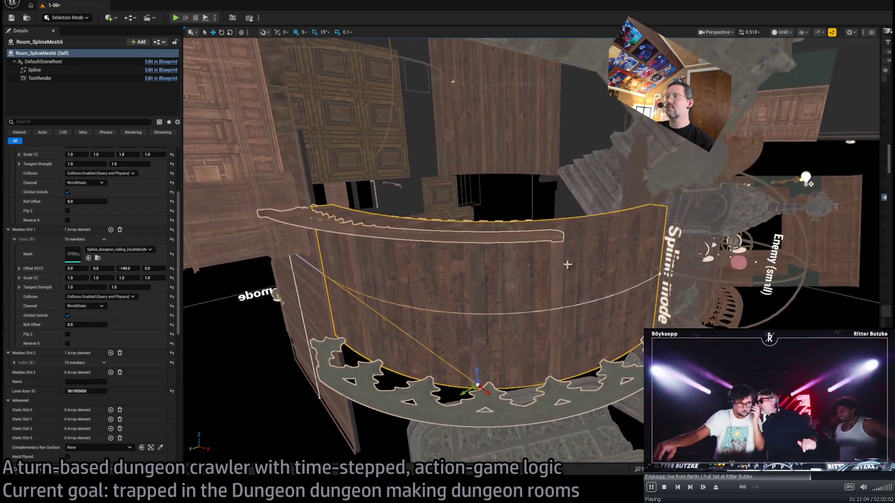
{"action": "left_click", "coordinate": [659, 277]}
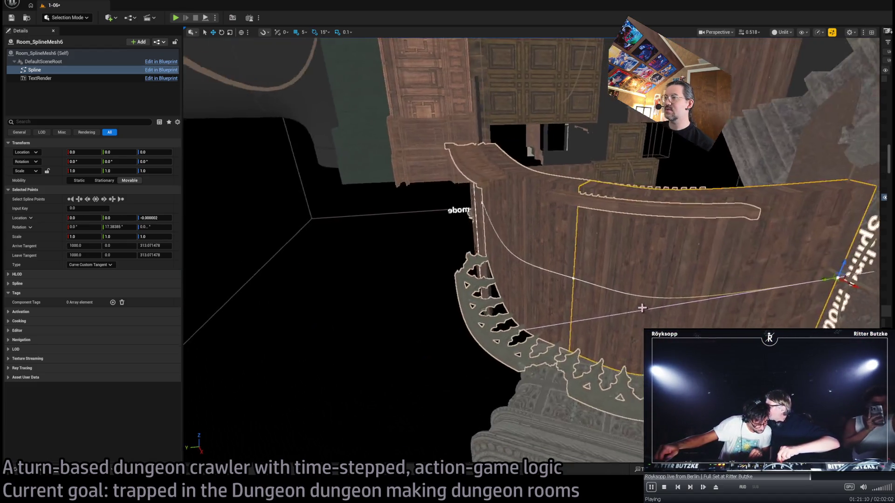
Inspect the first, third, end and middle spline points, then select Room_SplineMesh6 (Self)
{"action": "left_click", "coordinate": [468, 334]}
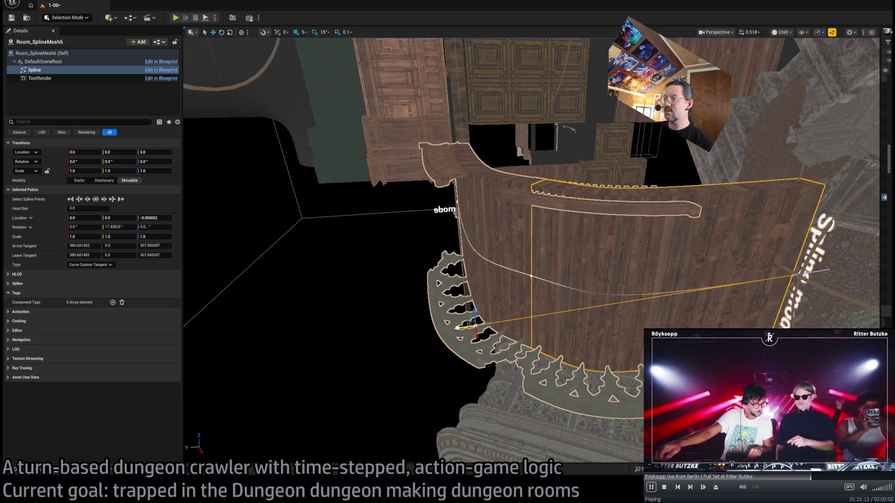
{"action": "left_click", "coordinate": [794, 274]}
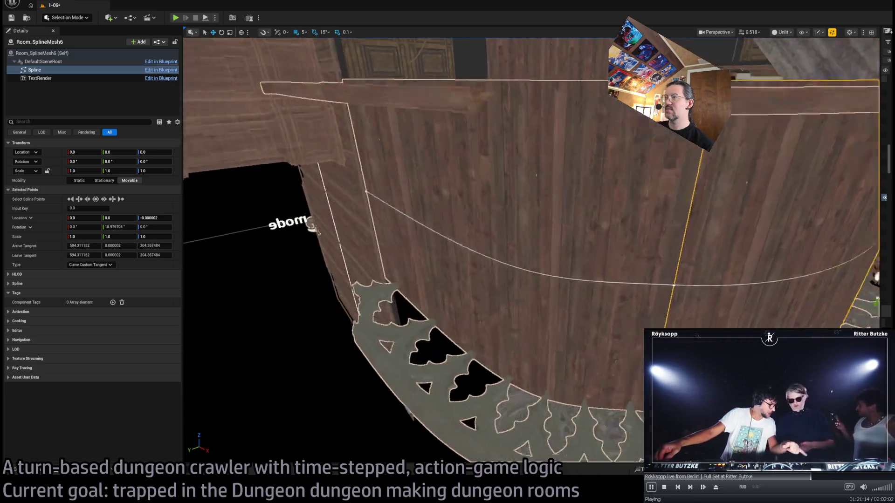
{"action": "left_click_drag", "start_coordinate": [494, 235], "coordinate": [688, 244]}
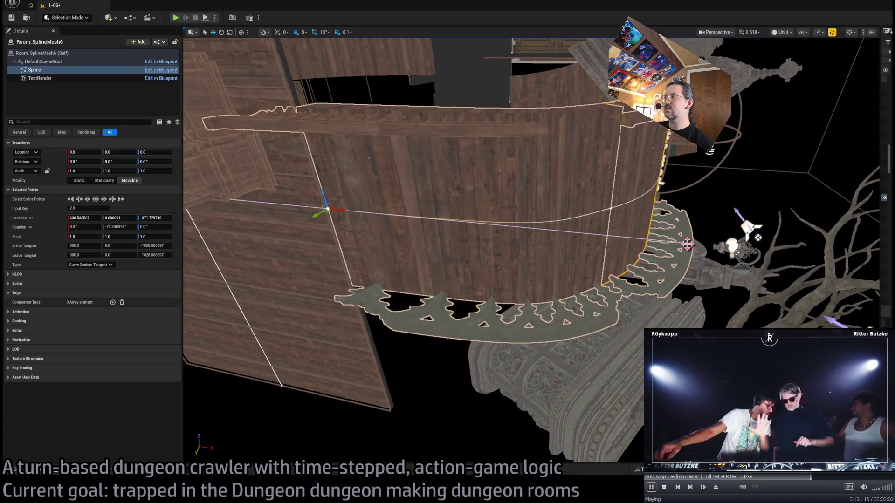
{"action": "mouse_move", "coordinate": [545, 243]}
{"action": "left_mouse_down"}
{"action": "mouse_move", "coordinate": [571, 213]}
{"action": "mouse_move", "coordinate": [519, 319]}
{"action": "mouse_move", "coordinate": [686, 188]}
{"action": "left_mouse_up"}
{"action": "left_click", "coordinate": [696, 180]}
{"action": "left_click", "coordinate": [513, 288]}
{"action": "mouse_move", "coordinate": [513, 287]}
{"action": "left_mouse_down"}
{"action": "mouse_move", "coordinate": [513, 233]}
{"action": "mouse_move", "coordinate": [529, 308]}
{"action": "mouse_move", "coordinate": [485, 338]}
{"action": "left_mouse_up"}
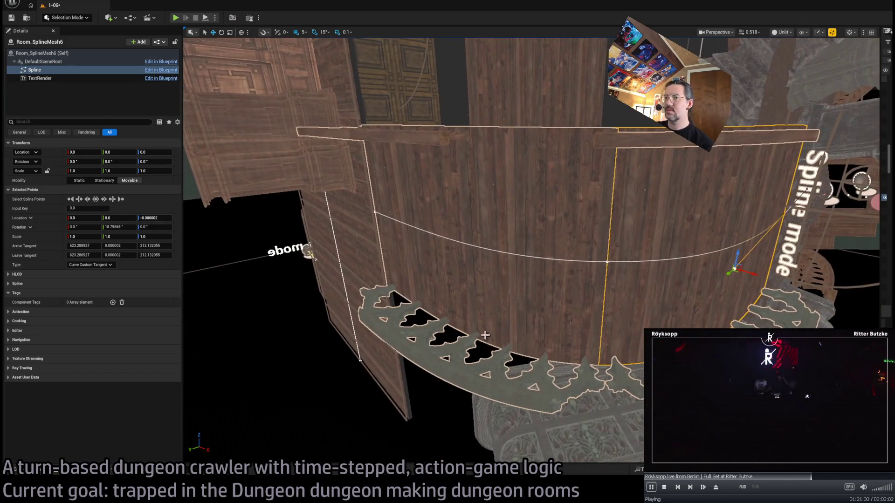
{"action": "left_click", "coordinate": [607, 262]}
{"action": "left_click", "coordinate": [496, 267]}
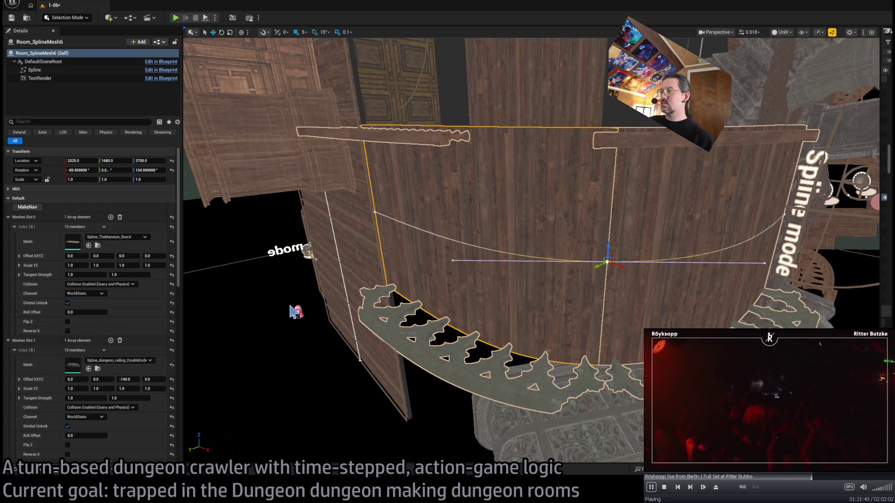
Reshape the wall curve by moving one spline point and the third point's tangent
{"action": "mouse_move", "coordinate": [619, 286]}
{"action": "left_mouse_down"}
{"action": "mouse_move", "coordinate": [699, 266]}
{"action": "mouse_move", "coordinate": [690, 268]}
{"action": "left_mouse_up"}
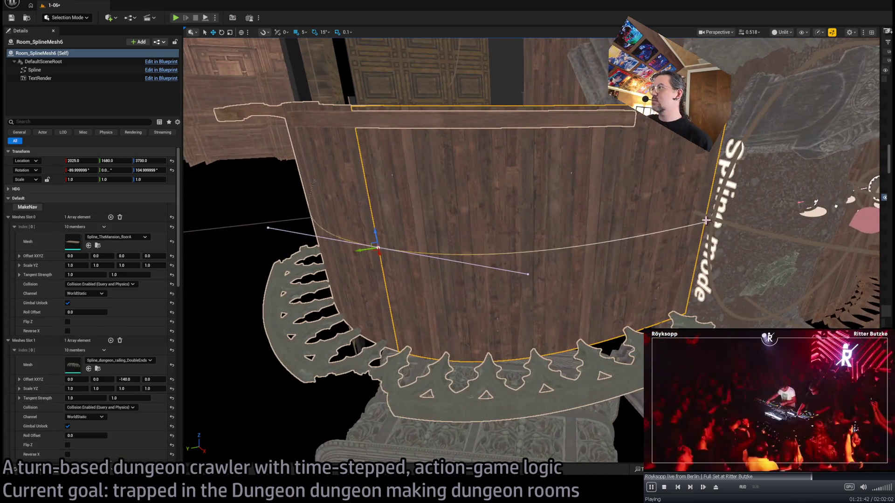
{"action": "left_click", "coordinate": [478, 274]}
{"action": "mouse_move", "coordinate": [476, 285]}
{"action": "left_mouse_down"}
{"action": "mouse_move", "coordinate": [501, 268]}
{"action": "mouse_move", "coordinate": [569, 266]}
{"action": "mouse_move", "coordinate": [646, 323]}
{"action": "mouse_move", "coordinate": [279, 320]}
{"action": "mouse_move", "coordinate": [499, 285]}
{"action": "mouse_move", "coordinate": [515, 296]}
{"action": "mouse_move", "coordinate": [492, 311]}
{"action": "left_mouse_up"}
{"action": "left_click", "coordinate": [366, 320]}
{"action": "mouse_move", "coordinate": [404, 305]}
{"action": "left_mouse_down"}
{"action": "mouse_move", "coordinate": [494, 279]}
{"action": "mouse_move", "coordinate": [405, 327]}
{"action": "mouse_move", "coordinate": [417, 271]}
{"action": "left_mouse_up"}
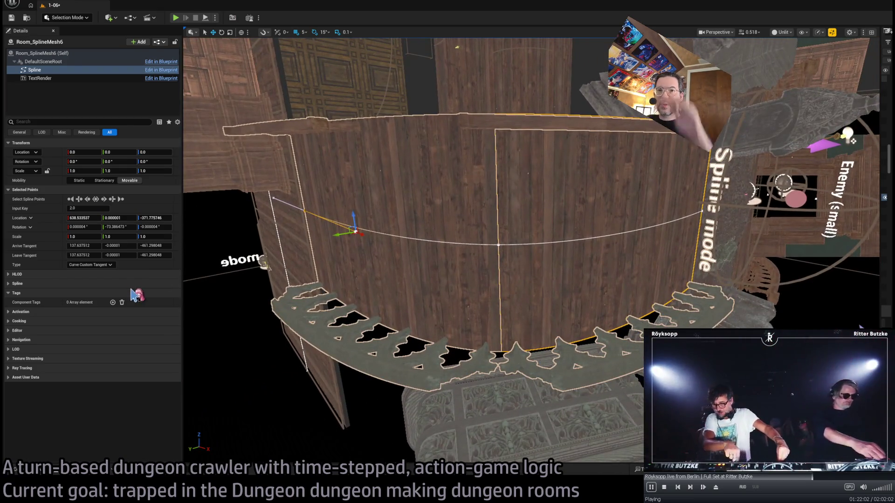
{"action": "left_click", "coordinate": [38, 191]}
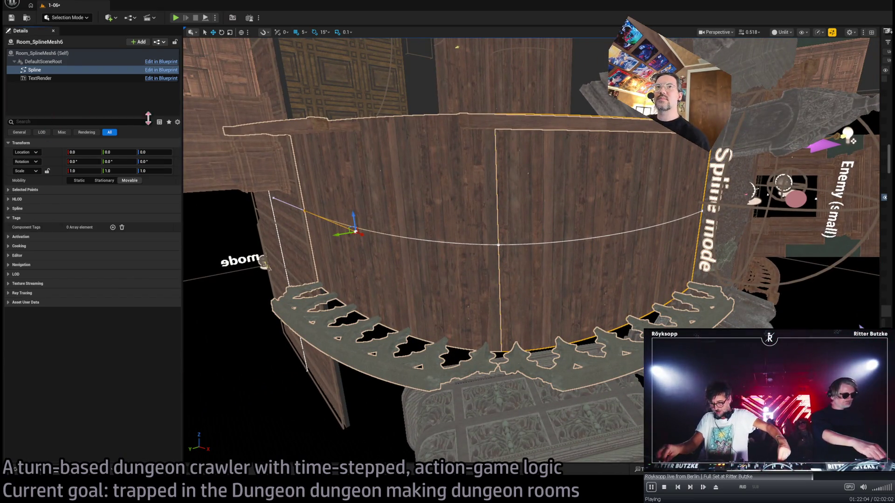
Fill Meshes Slot 1 with two Spline_dungeon_railing_end meshes, the second with Reverse X
{"action": "left_click", "coordinate": [386, 365]}
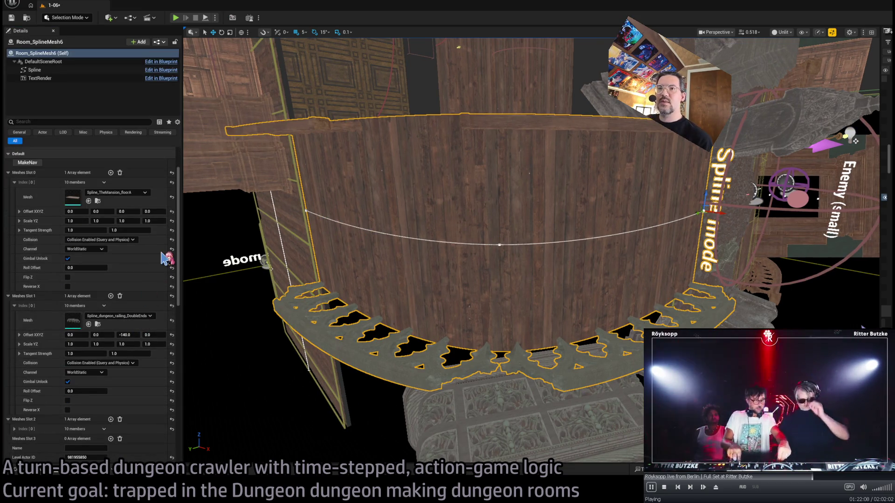
{"action": "left_click_drag", "start_coordinate": [164, 289], "coordinate": [116, 316]}
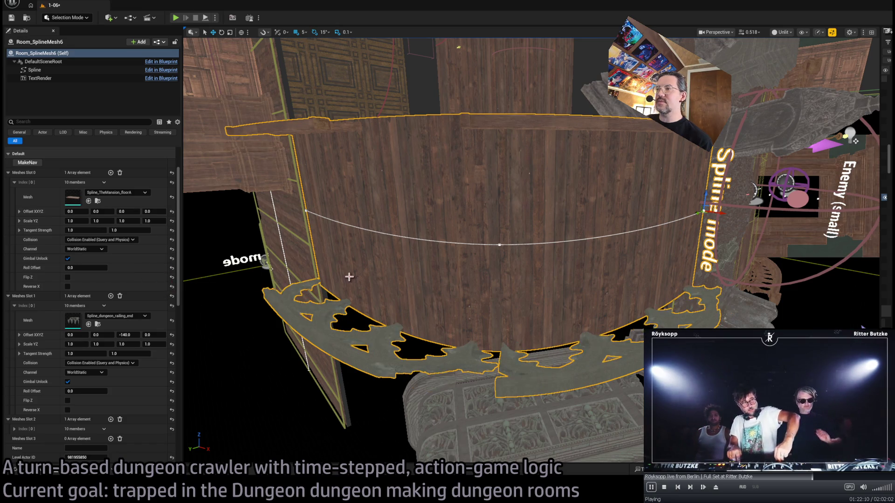
{"action": "left_click_drag", "start_coordinate": [493, 300], "coordinate": [511, 299]}
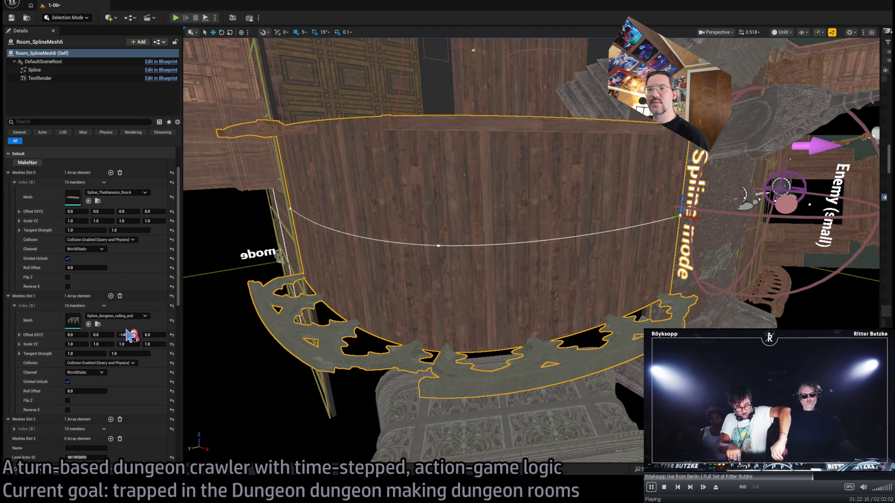
{"action": "scroll", "coordinate": [140, 368], "scroll_direction": "down", "scroll_amount": 2}
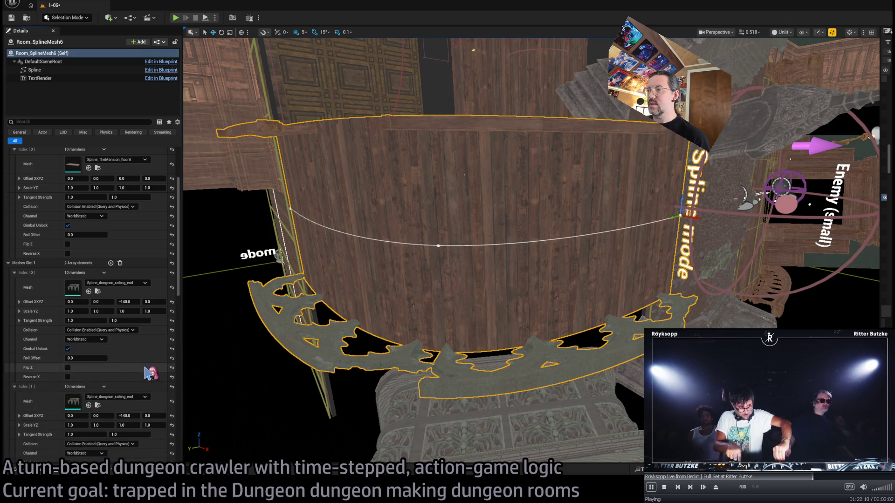
{"action": "left_click", "coordinate": [68, 378]}
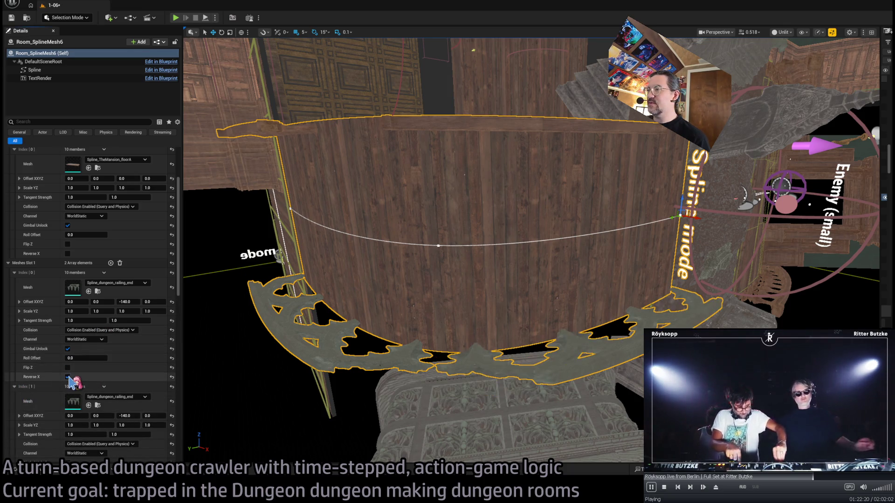
{"action": "left_click", "coordinate": [68, 377]}
{"action": "scroll", "coordinate": [70, 387], "scroll_direction": "down", "scroll_amount": 4}
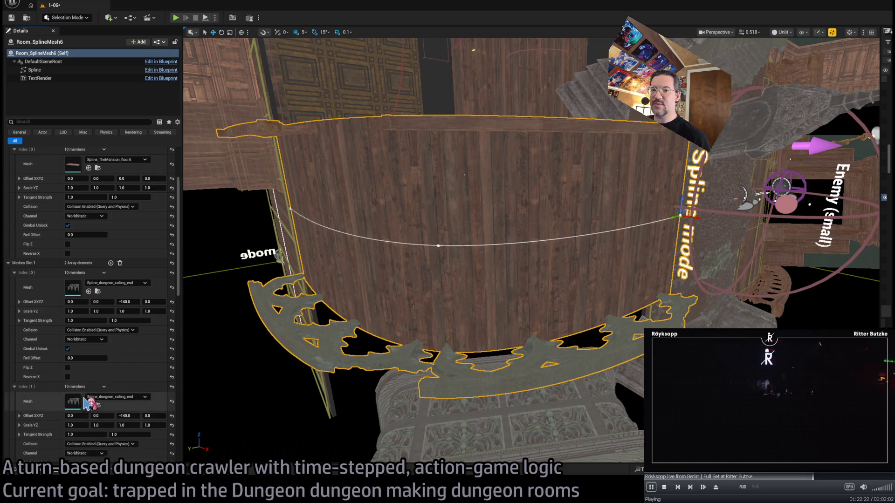
{"action": "left_click", "coordinate": [69, 425]}
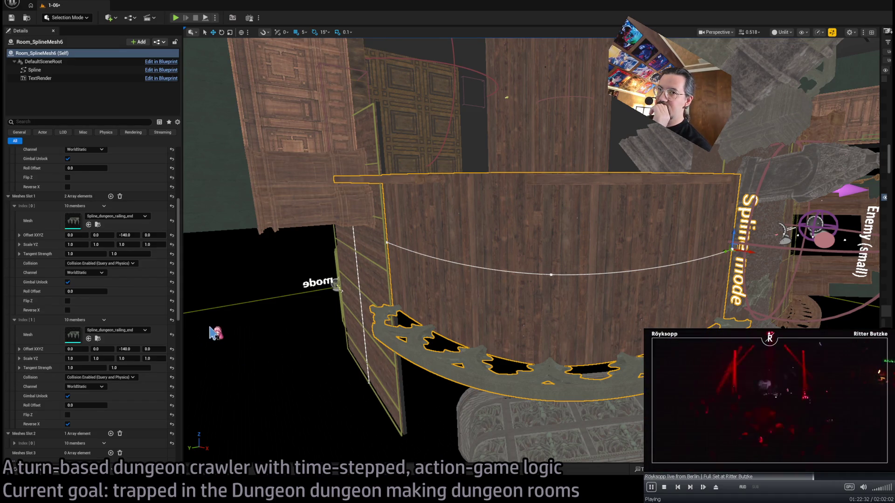
{"action": "scroll", "coordinate": [128, 315], "scroll_direction": "down", "scroll_amount": 3}
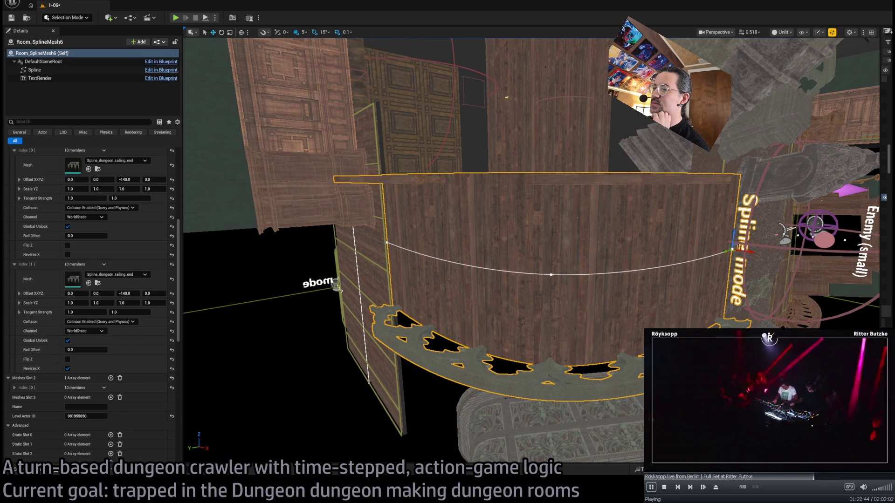
{"action": "key", "text": "alt+Tab"}
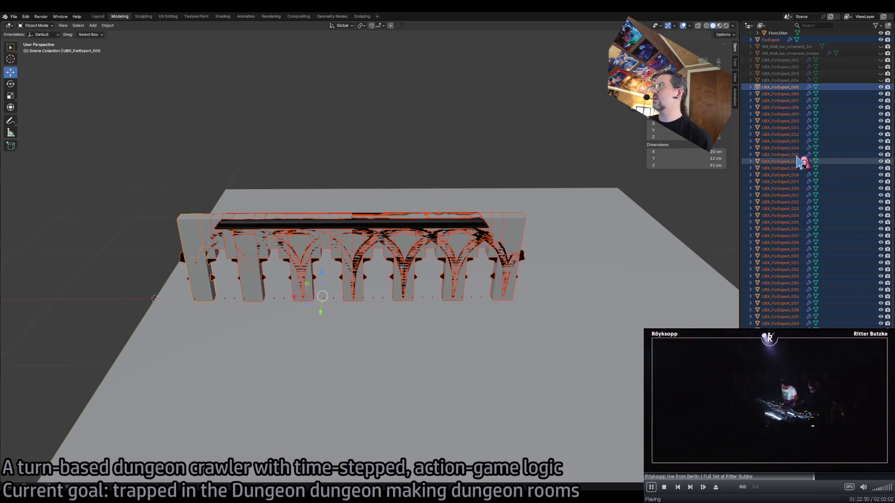
Hide the UBX collision boxes, the 2m ornament and the ForExport collection in the Outliner
{"action": "scroll", "coordinate": [806, 113], "scroll_direction": "up", "scroll_amount": 2}
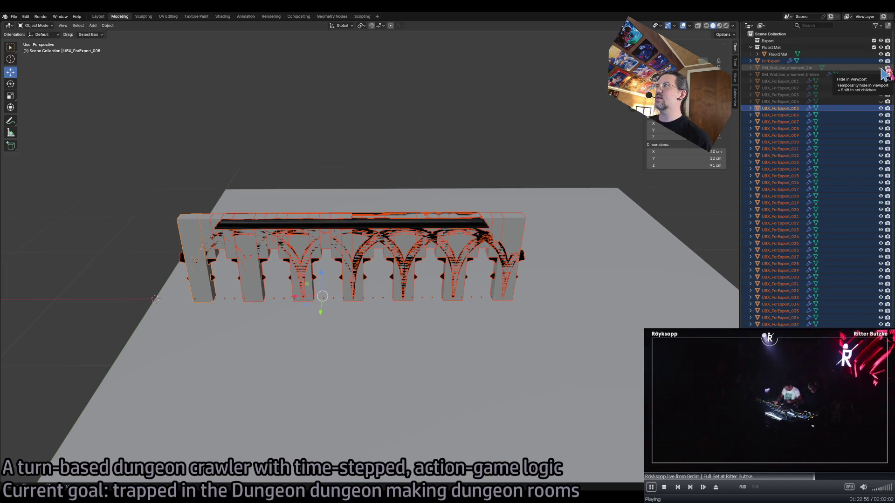
{"action": "left_click", "coordinate": [881, 68]}
{"action": "left_click", "coordinate": [881, 68]}
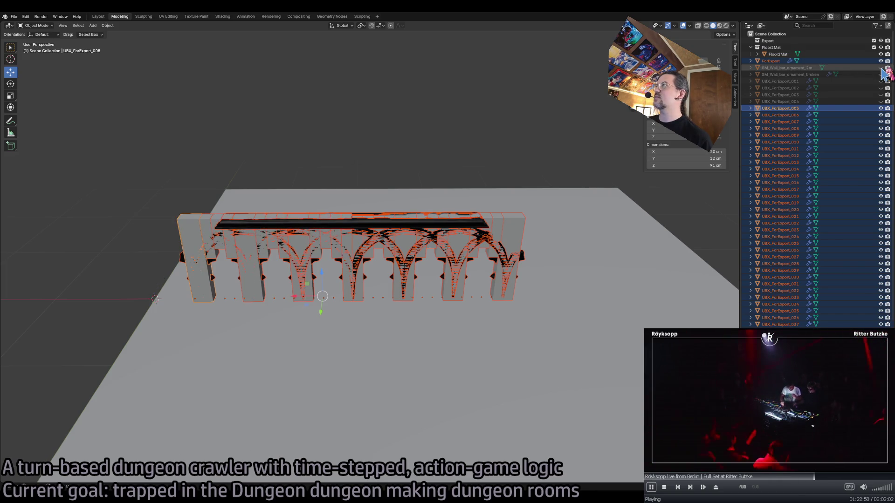
{"action": "left_click_drag", "start_coordinate": [881, 81], "coordinate": [882, 326]}
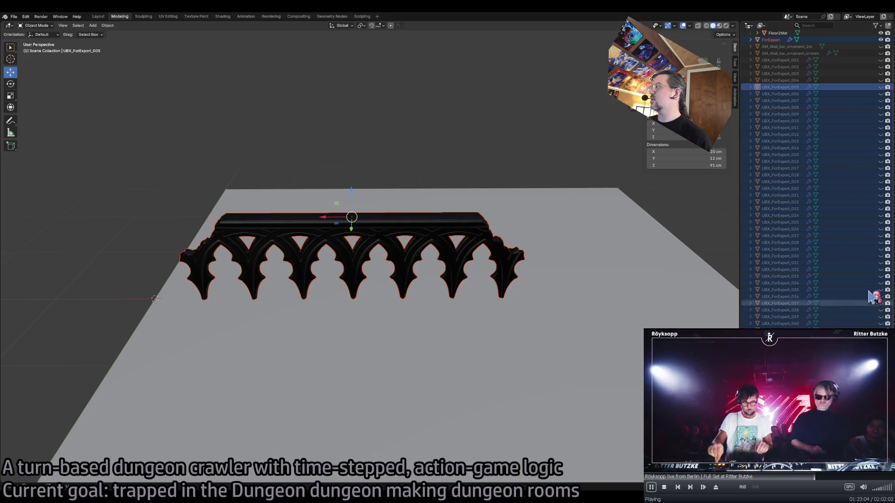
{"action": "scroll", "coordinate": [862, 186], "scroll_direction": "up", "scroll_amount": 2}
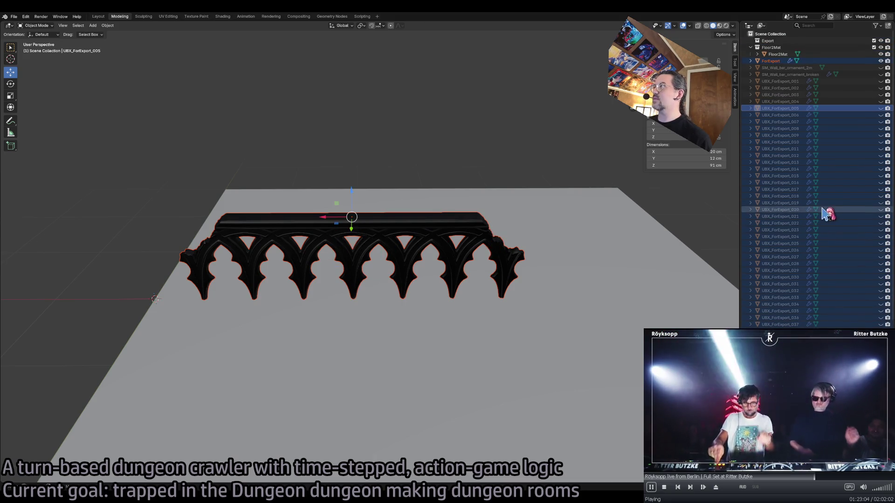
{"action": "left_click", "coordinate": [881, 61]}
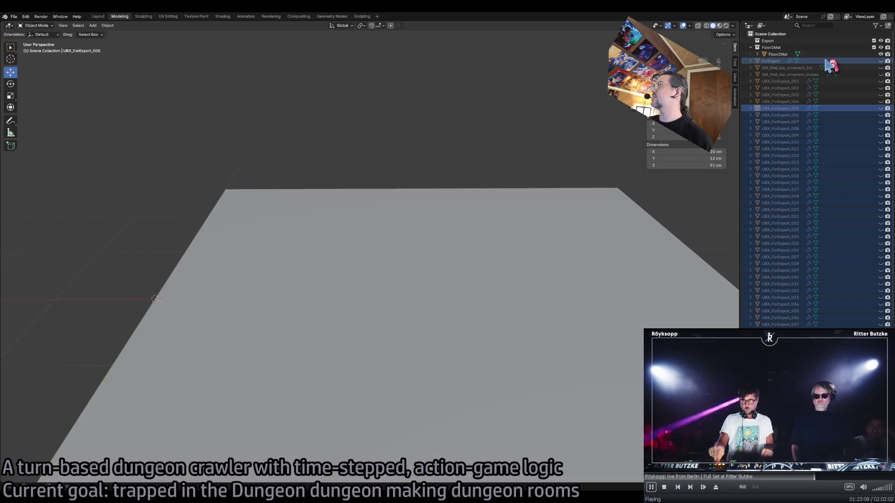
{"action": "double_click", "coordinate": [773, 61]}
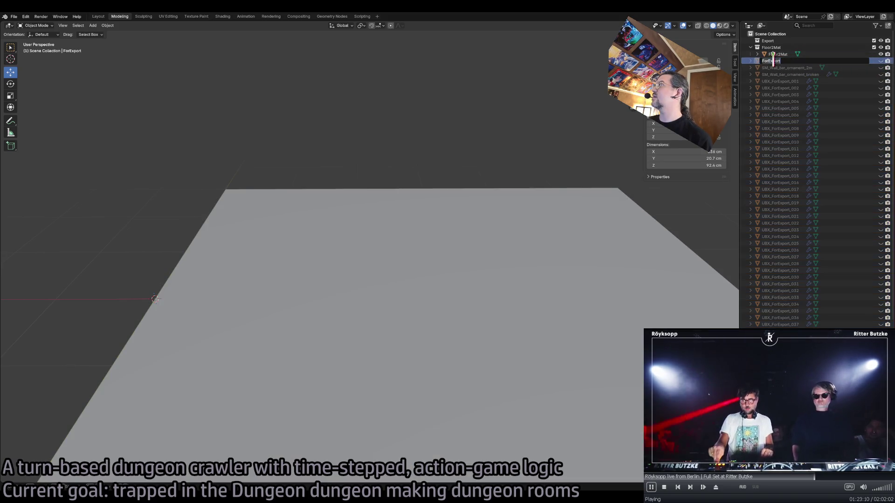
Rename the object so its name ends in 'DoubleEnds'
{"action": "left_click", "coordinate": [799, 75]}
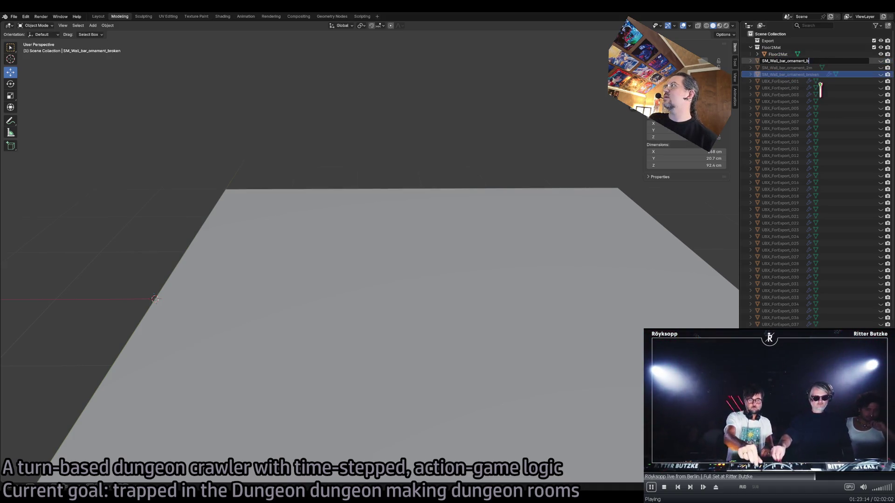
{"action": "type", "text": "Double"}
{"action": "type", "text": "Ends"}
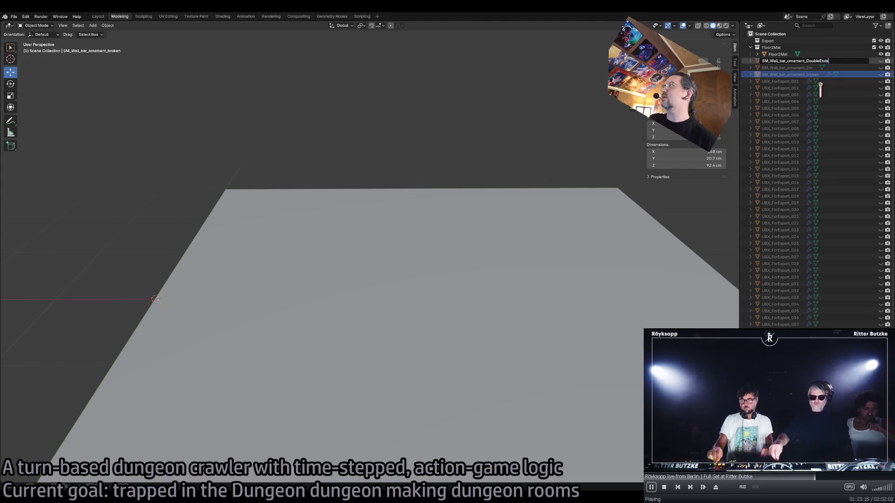
{"action": "key", "text": "Return"}
Duplicate SM_Wall_bar_ornament_2m in place and name the copy A1
{"action": "left_click", "coordinate": [835, 62]}
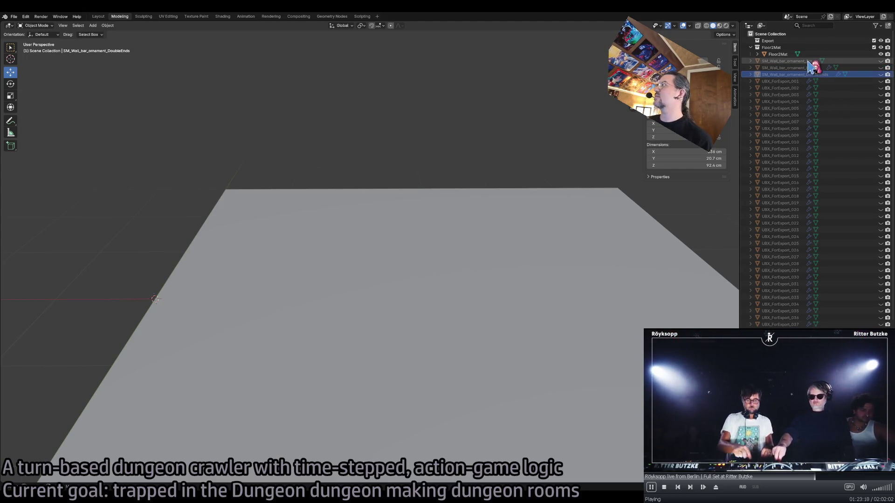
{"action": "left_click", "coordinate": [881, 62]}
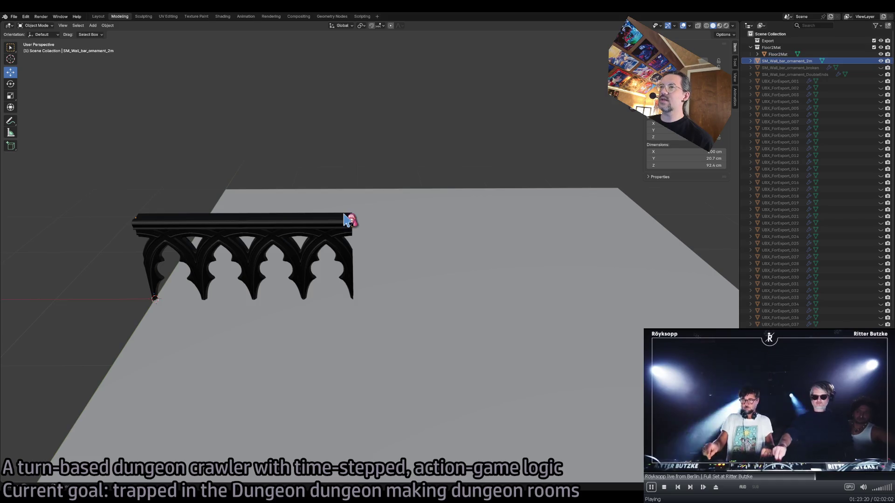
{"action": "left_click", "coordinate": [786, 61]}
{"action": "key", "text": "shift+d"}
{"action": "right_click", "coordinate": [422, 200]}
{"action": "double_click", "coordinate": [818, 68]}
{"action": "type", "text": "x1"}
{"action": "key", "text": "Return"}
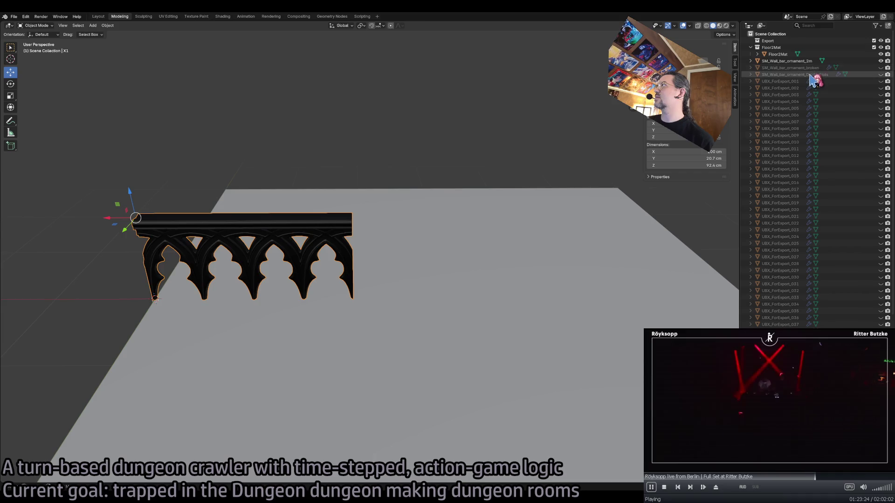
{"action": "scroll", "coordinate": [799, 224], "scroll_direction": "down", "scroll_amount": 2}
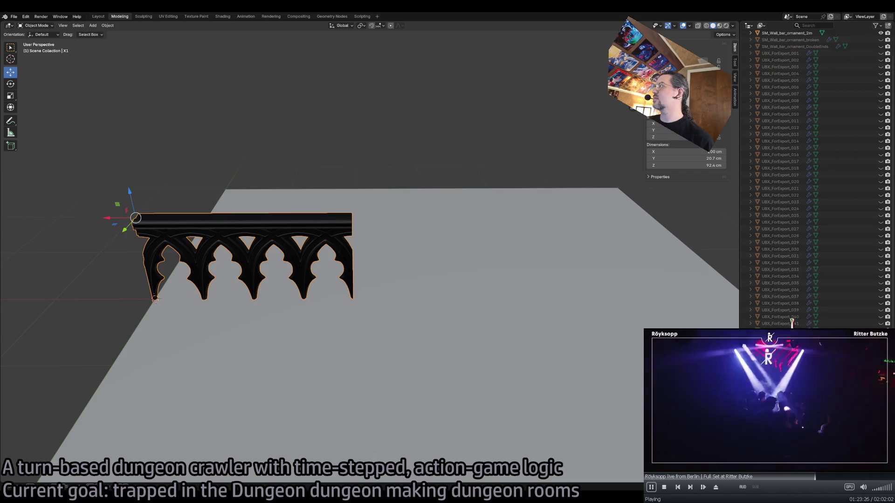
{"action": "scroll", "coordinate": [801, 194], "scroll_direction": "up", "scroll_amount": 3}
{"action": "double_click", "coordinate": [792, 62]}
{"action": "type", "text": "A1"}
{"action": "key", "text": "Return"}
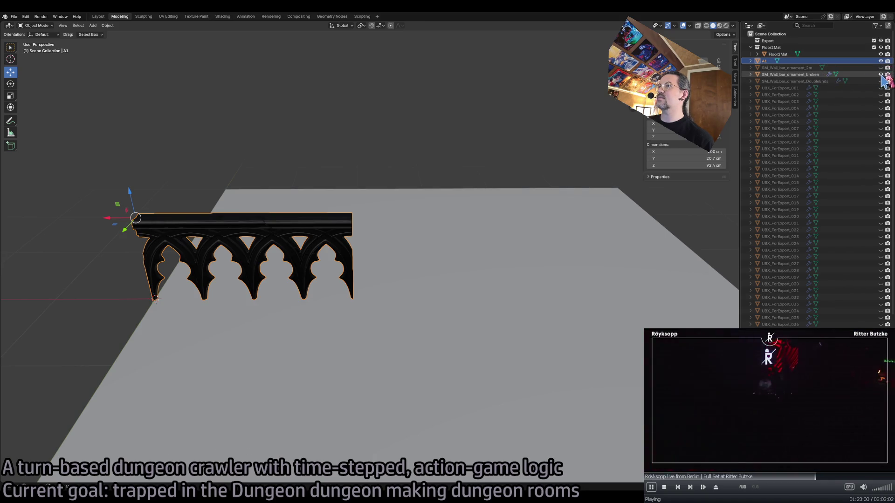
Duplicate SM_Wall_bar_ornament_broken in place and name the copy A2
{"action": "left_click", "coordinate": [799, 74]}
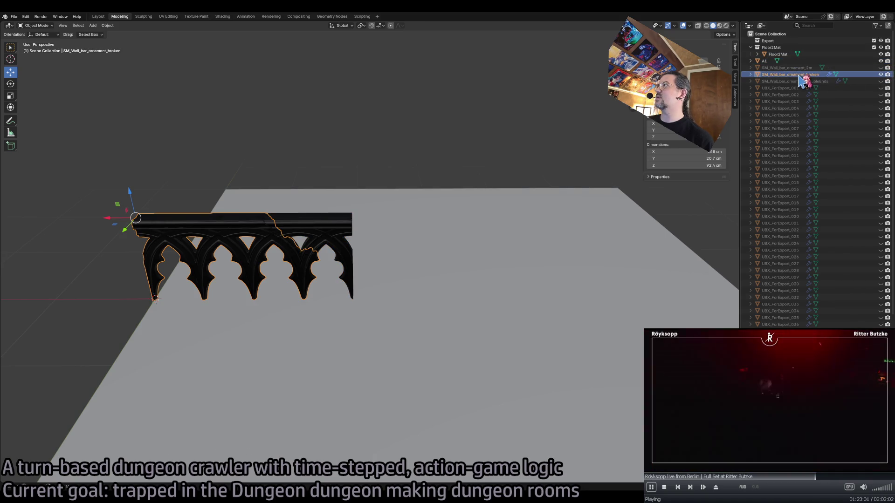
{"action": "key", "text": "shift+d"}
{"action": "right_click", "coordinate": [412, 239]}
{"action": "double_click", "coordinate": [784, 81]}
{"action": "type", "text": "A2"}
{"action": "key", "text": "Return"}
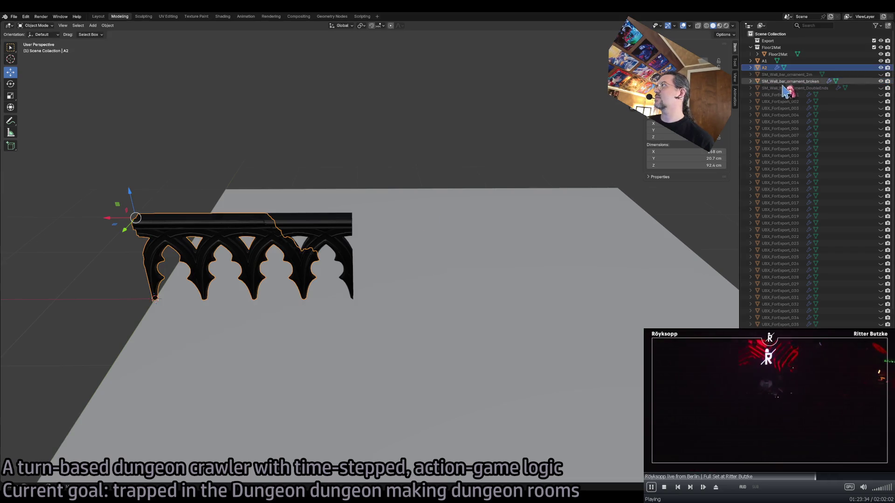
Move A2 along X beside A1 and join both ornaments into object A2
{"action": "mouse_move", "coordinate": [134, 224]}
{"action": "left_mouse_down"}
{"action": "mouse_move", "coordinate": [376, 219]}
{"action": "mouse_move", "coordinate": [328, 216]}
{"action": "mouse_move", "coordinate": [366, 212]}
{"action": "left_mouse_up"}
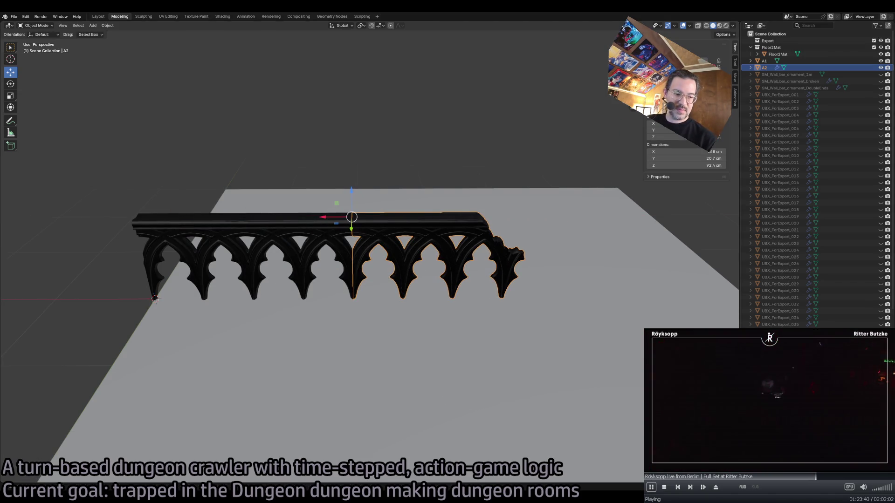
{"action": "left_click", "coordinate": [338, 231]}
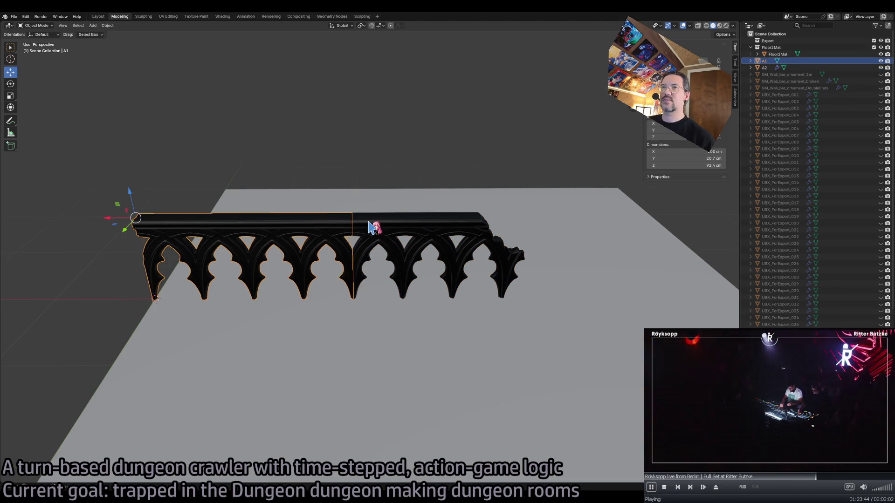
{"action": "left_click", "coordinate": [333, 229]}
{"action": "left_click", "coordinate": [322, 229], "text": "shift"}
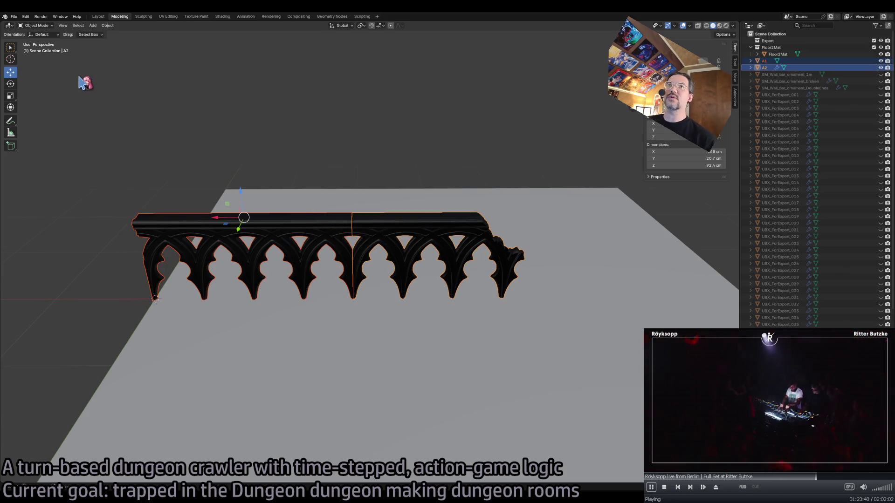
{"action": "left_click", "coordinate": [111, 26]}
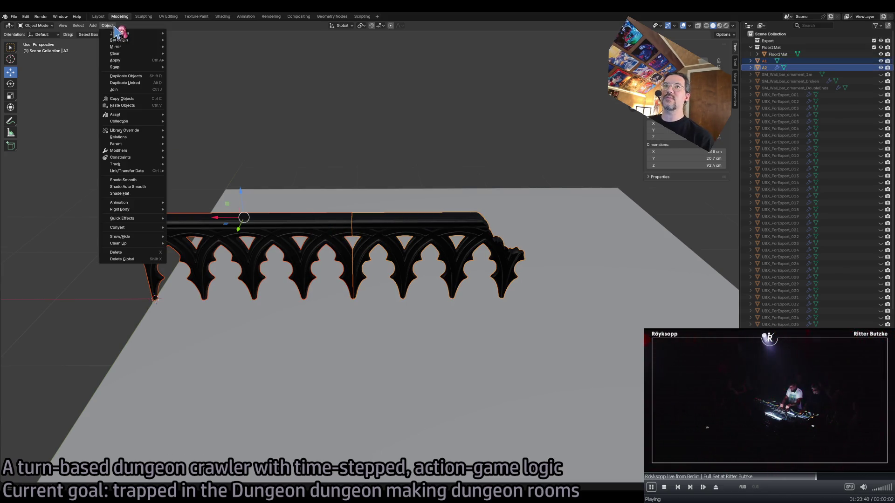
{"action": "left_click", "coordinate": [125, 90]}
Merge the duplicate seam vertices by distance in the joined railing's mesh
{"action": "key", "text": "Tab"}
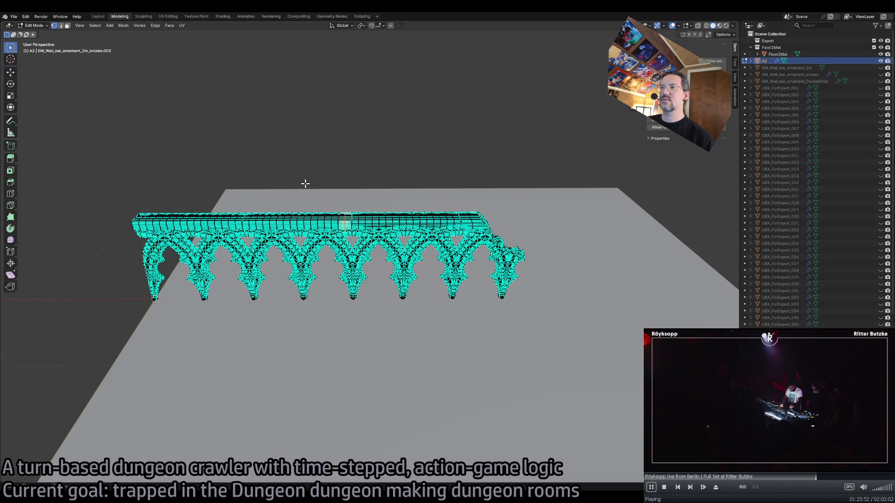
{"action": "left_click_drag", "start_coordinate": [361, 341], "coordinate": [360, 341]}
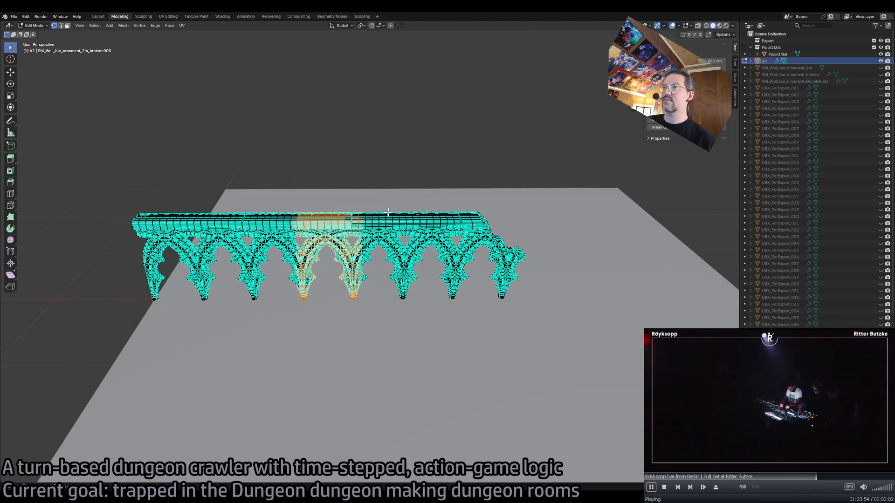
{"action": "left_click", "coordinate": [706, 25]}
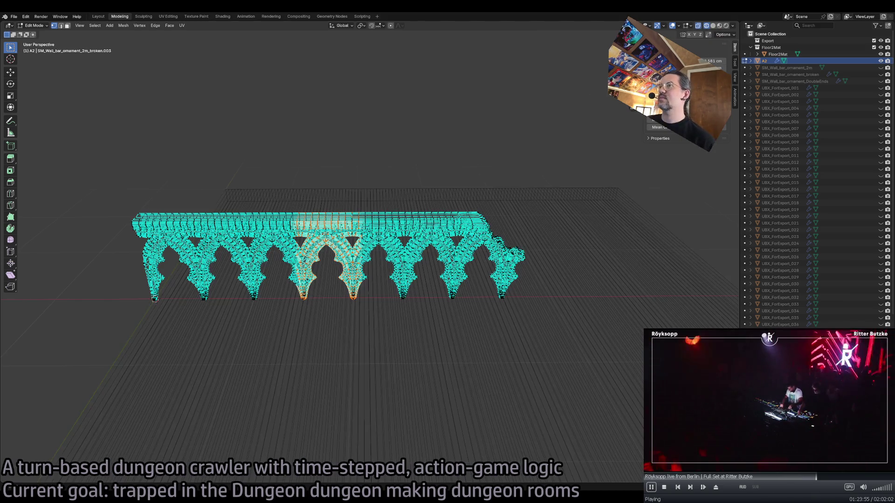
{"action": "key", "text": "m"}
{"action": "left_click", "coordinate": [362, 354]}
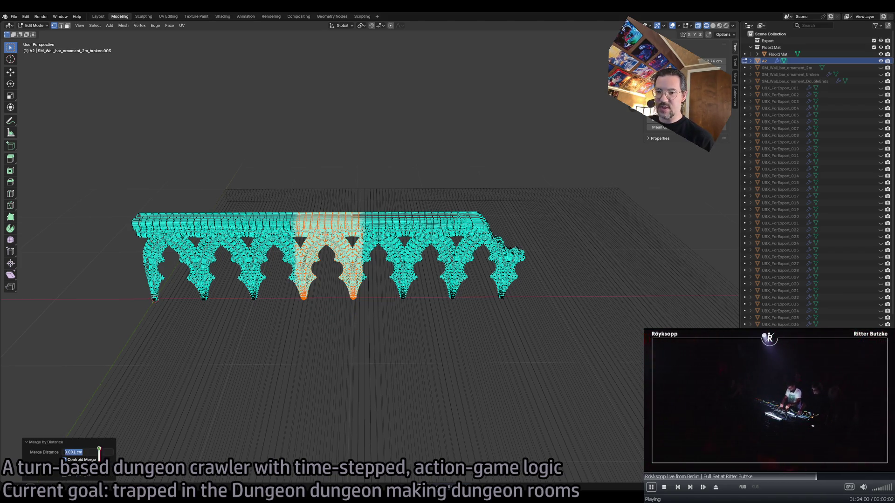
{"action": "left_click", "coordinate": [355, 360]}
{"action": "key", "text": "Tab"}
{"action": "left_click", "coordinate": [416, 291]}
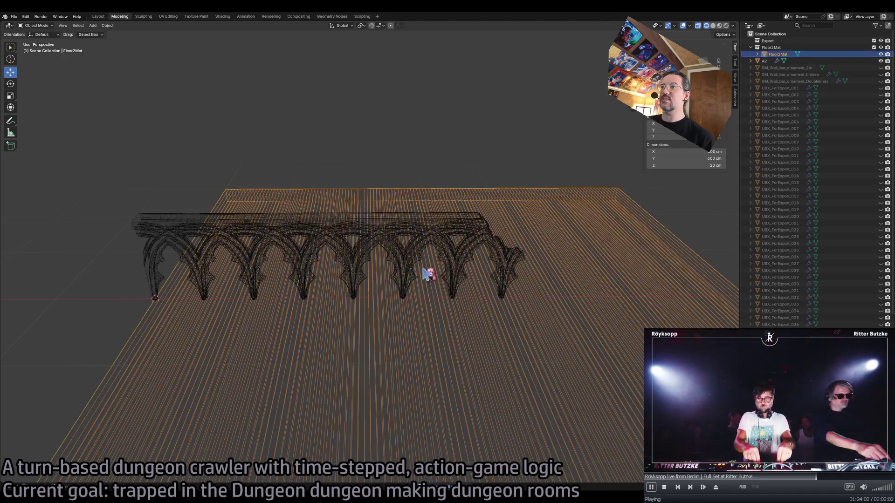
Return to Solid shading and unhide the UBX_ForExport collision boxes in the Outliner
{"action": "left_click", "coordinate": [713, 47]}
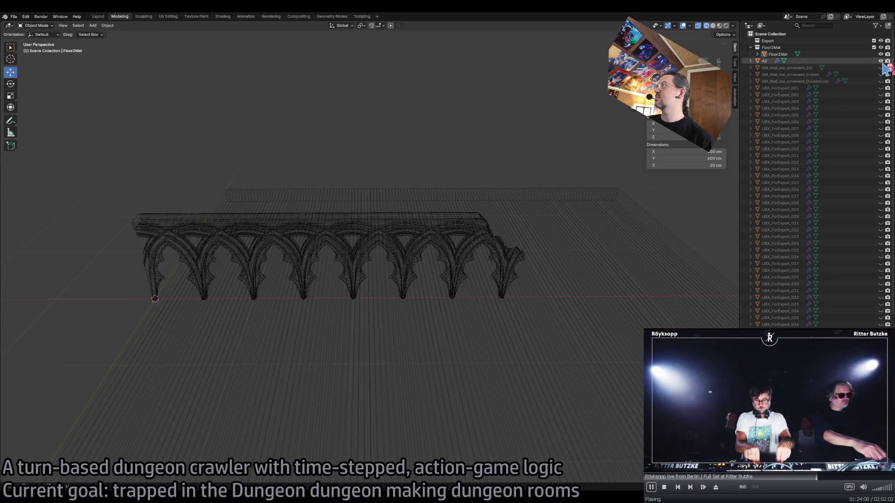
{"action": "left_click", "coordinate": [714, 26]}
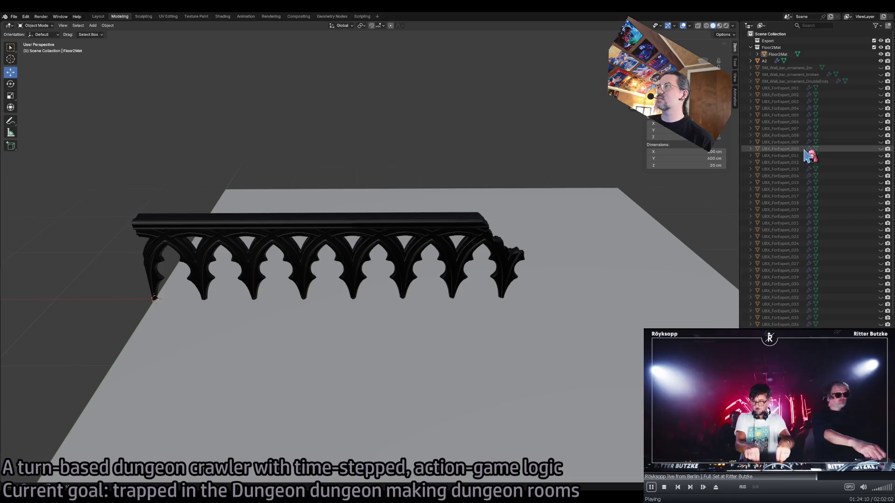
{"action": "left_click_drag", "start_coordinate": [881, 87], "coordinate": [881, 310]}
{"action": "scroll", "coordinate": [878, 264], "scroll_direction": "up", "scroll_amount": 2}
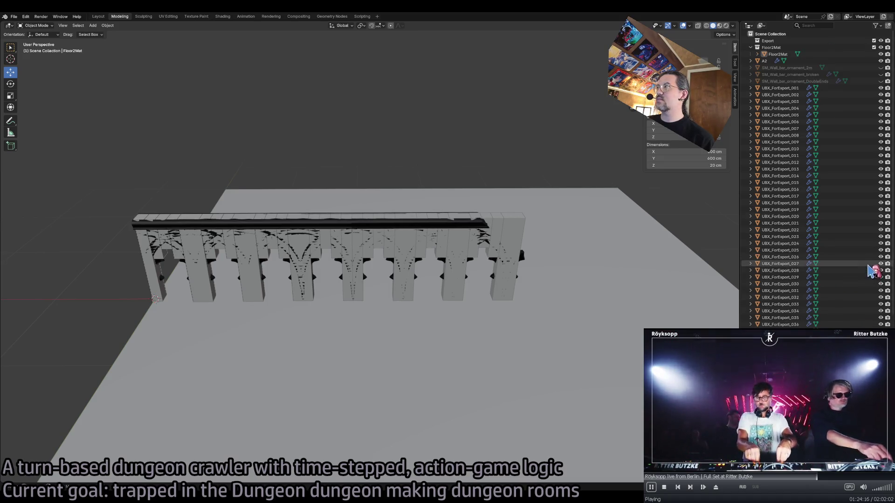
Rename A2 to ForExport and select collision boxes UBX_ForExport_001 through UBX_ForExport_039
{"action": "double_click", "coordinate": [778, 61]}
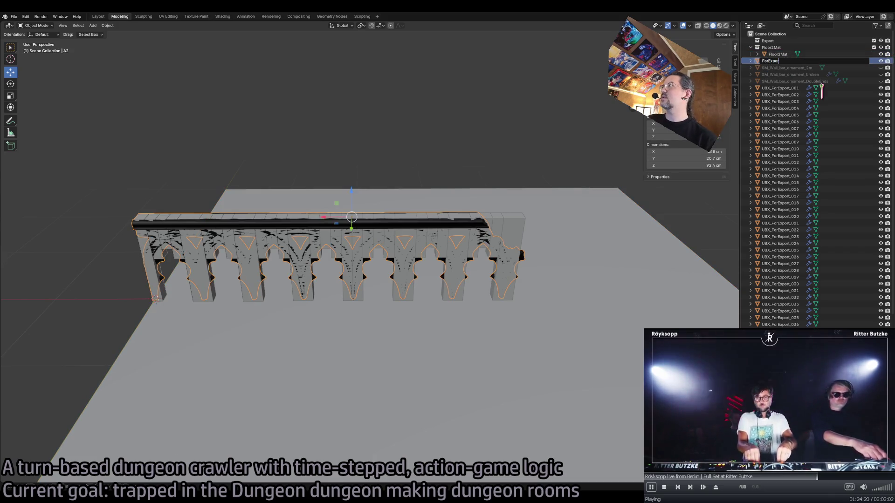
{"action": "type", "text": "t"}
{"action": "key", "text": "Return"}
{"action": "left_click", "coordinate": [774, 88]}
{"action": "scroll", "coordinate": [765, 233], "scroll_direction": "down", "scroll_amount": 2}
{"action": "left_click", "coordinate": [743, 315], "text": "shift"}
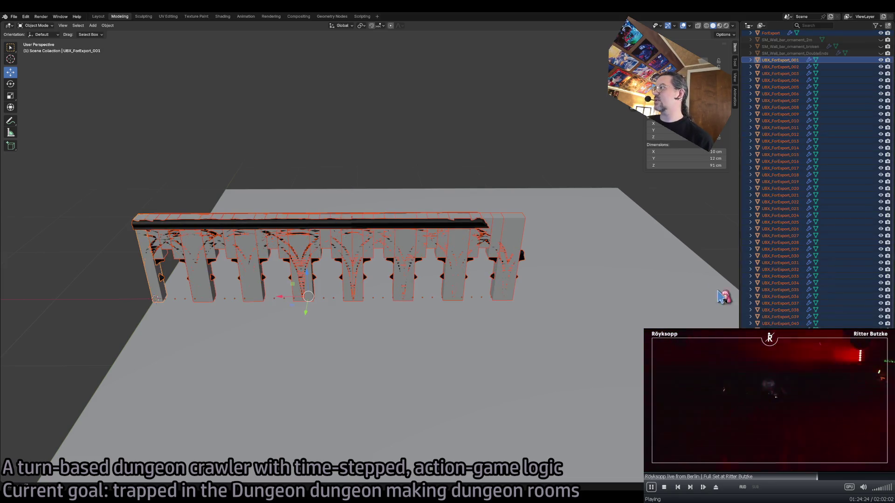
Lower the top face of collision box UBX_ForExport_027 by about 27 cm
{"action": "left_click", "coordinate": [14, 16]}
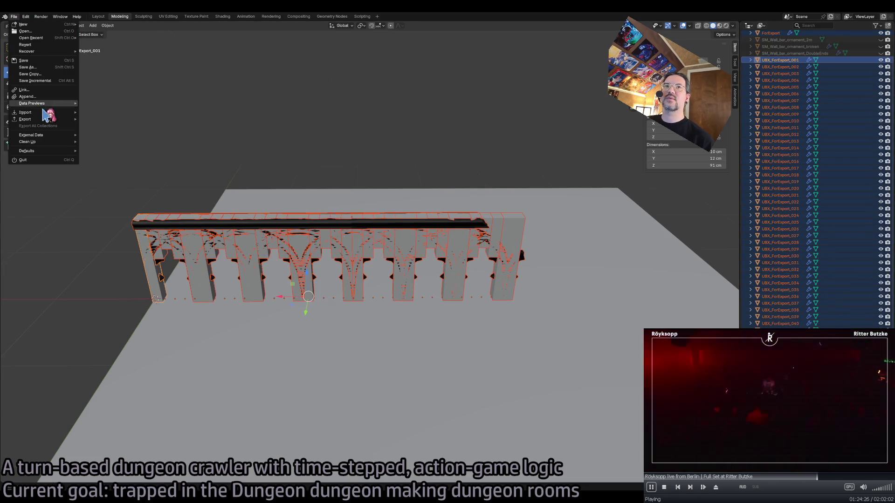
{"action": "mouse_move", "coordinate": [44, 119]}
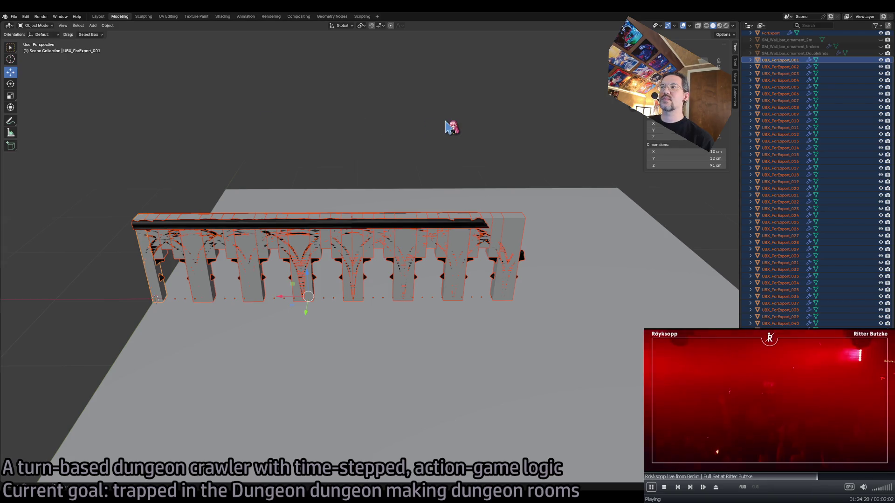
{"action": "left_click", "coordinate": [511, 227]}
{"action": "key", "text": "Tab"}
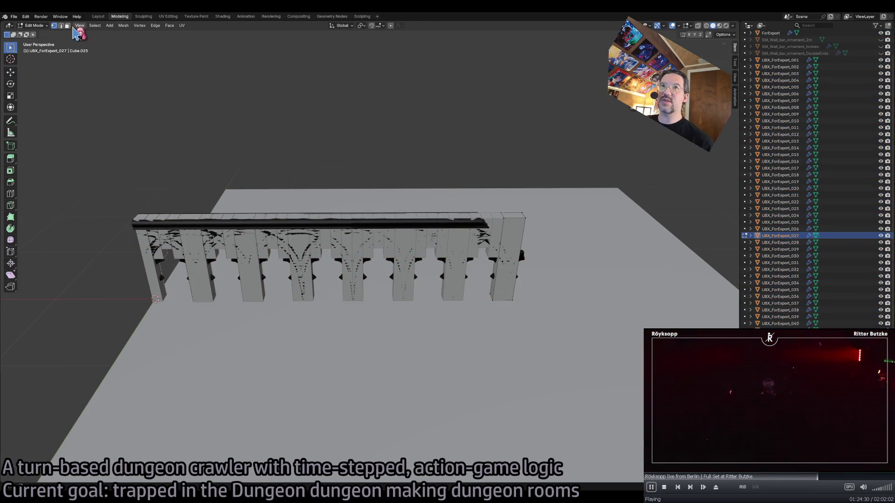
{"action": "left_click", "coordinate": [513, 215]}
{"action": "key", "text": "shift+space"}
{"action": "key", "text": "g"}
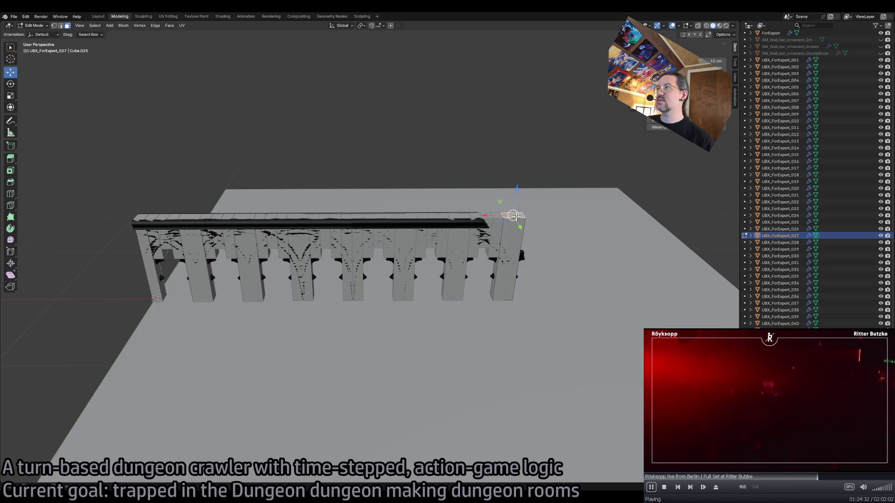
{"action": "left_click_drag", "start_coordinate": [513, 194], "coordinate": [515, 224]}
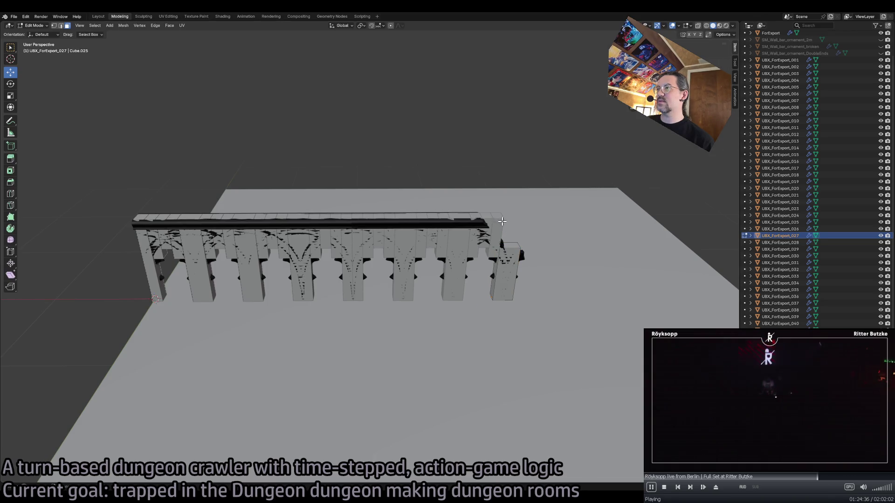
Lower the top face of UBX_ForExport_041 by about 35 cm and leave Edit Mode
{"action": "left_click", "coordinate": [498, 221]}
{"action": "mouse_move", "coordinate": [500, 200]}
{"action": "left_mouse_down"}
{"action": "mouse_move", "coordinate": [501, 232]}
{"action": "mouse_move", "coordinate": [490, 212]}
{"action": "left_mouse_up"}
{"action": "left_click", "coordinate": [487, 216]}
{"action": "key", "text": "Tab"}
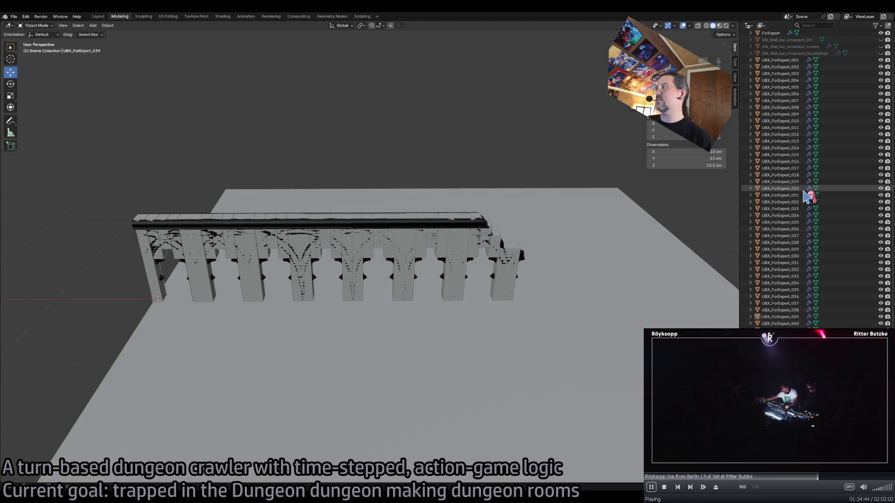
Select all UBX collision boxes with ForExport active and review the export formats without exporting
{"action": "scroll", "coordinate": [789, 230], "scroll_direction": "up", "scroll_amount": 1}
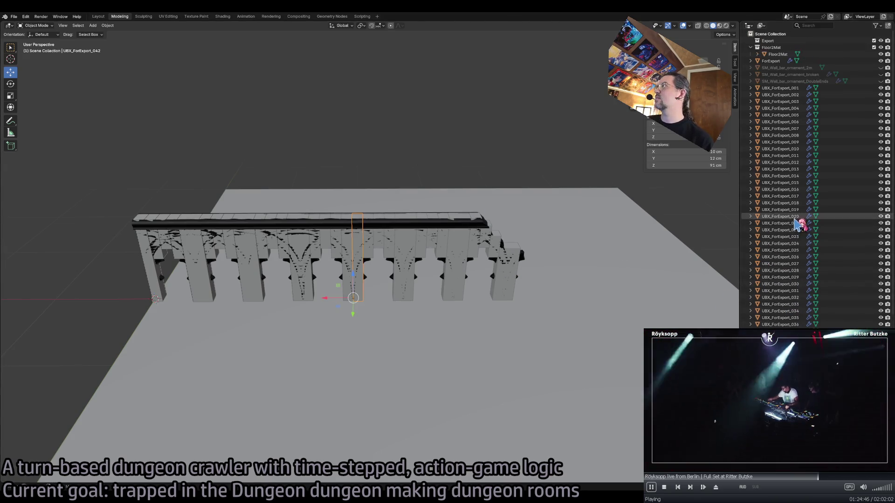
{"action": "left_click", "coordinate": [780, 74], "text": "ctrl"}
{"action": "left_click", "coordinate": [770, 47], "text": "ctrl"}
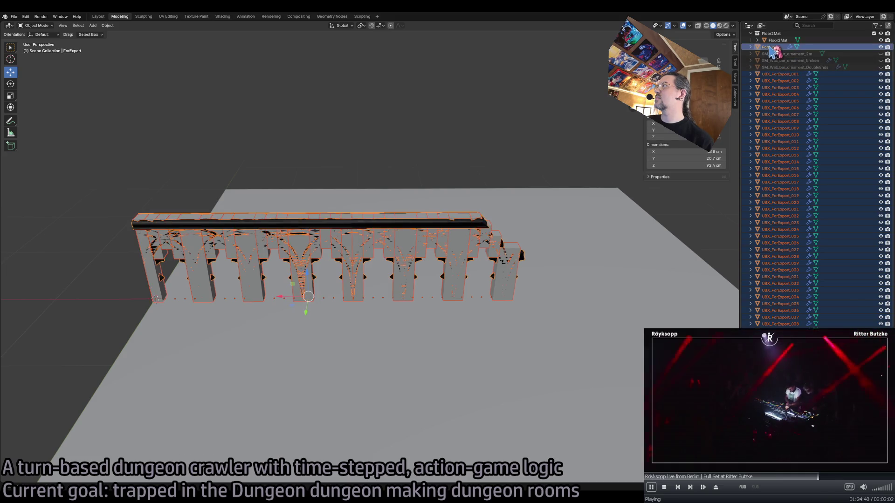
{"action": "left_click", "coordinate": [15, 18]}
{"action": "mouse_move", "coordinate": [36, 120]}
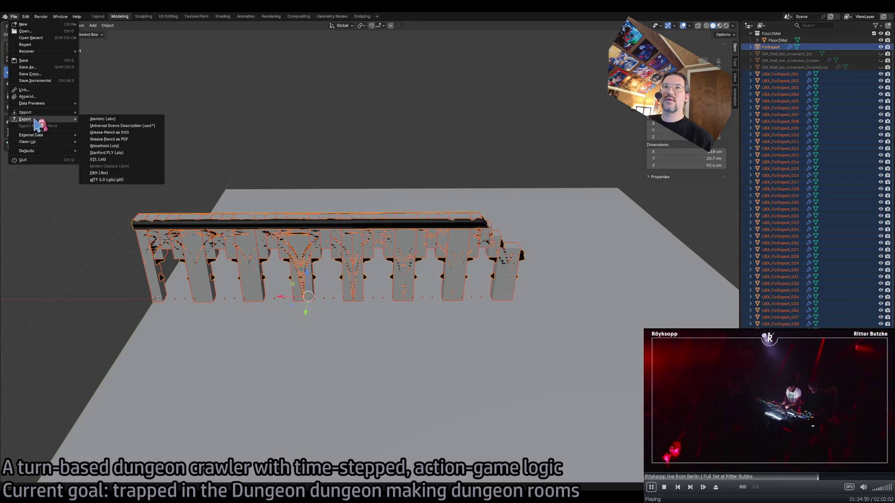
{"action": "left_click", "coordinate": [171, 179]}
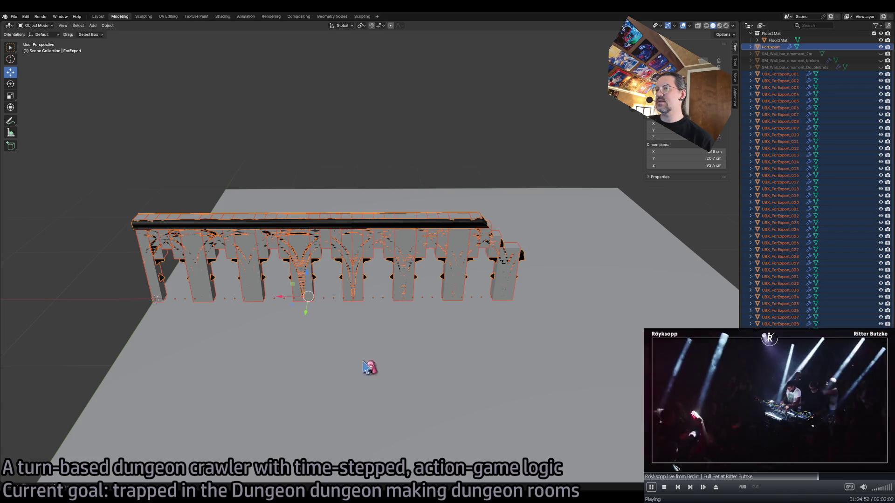
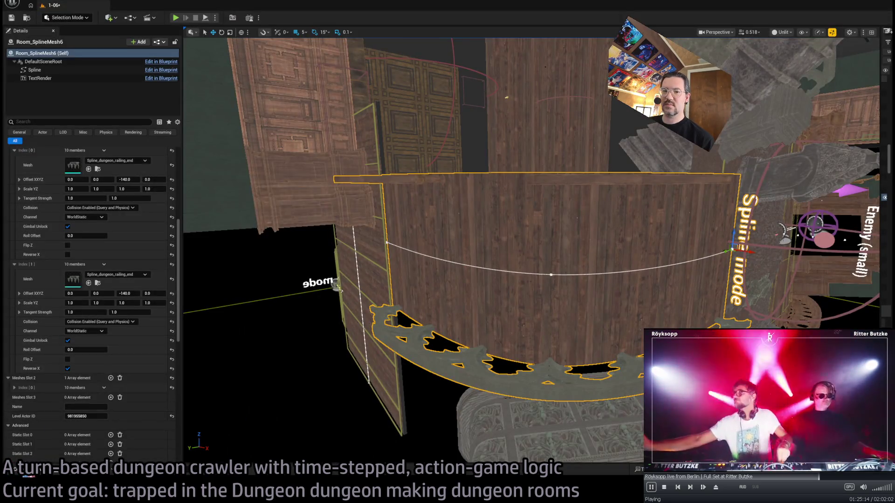
Duplicate Spline_dungeon_railing_DoubleEnds as Spline_dungeon_railing_endExtended and open the copy in the mesh editor
{"action": "left_click", "coordinate": [15, 469]}
{"action": "left_click", "coordinate": [289, 322]}
{"action": "key", "text": "ctrl+d"}
{"action": "key", "text": "BackSpace"}
{"action": "key", "text": "BackSpace"}
{"action": "key", "text": "BackSpace"}
{"action": "key", "text": "BackSpace"}
{"action": "key", "text": "BackSpace"}
{"action": "key", "text": "BackSpace"}
{"action": "type", "text": "en"}
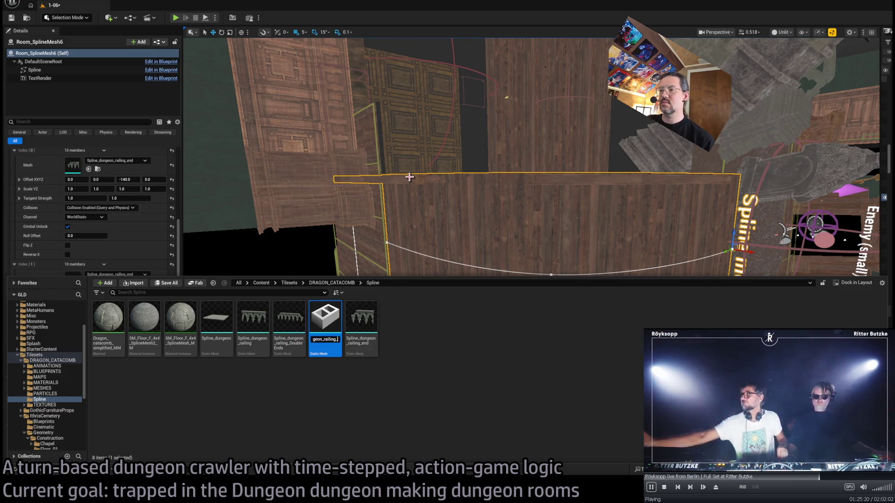
{"action": "type", "text": "dExtended"}
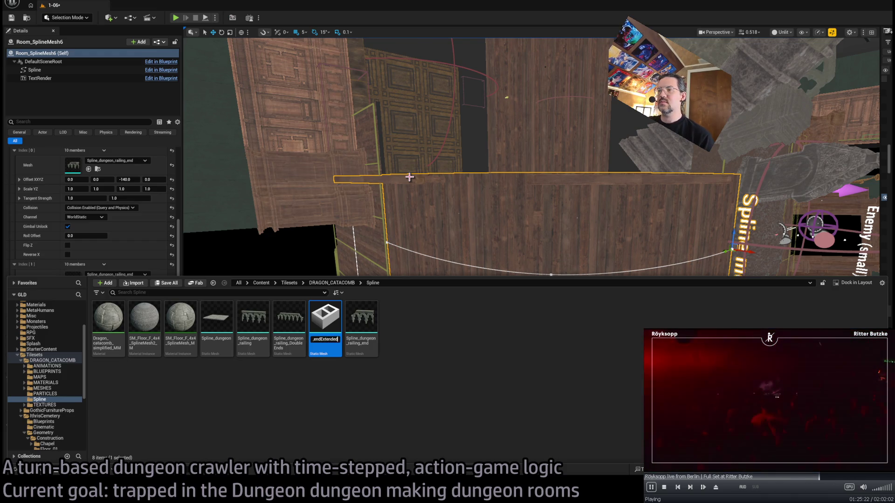
{"action": "key", "text": "Return"}
{"action": "double_click", "coordinate": [376, 309]}
{"action": "scroll", "coordinate": [821, 248], "scroll_direction": "down", "scroll_amount": 15}
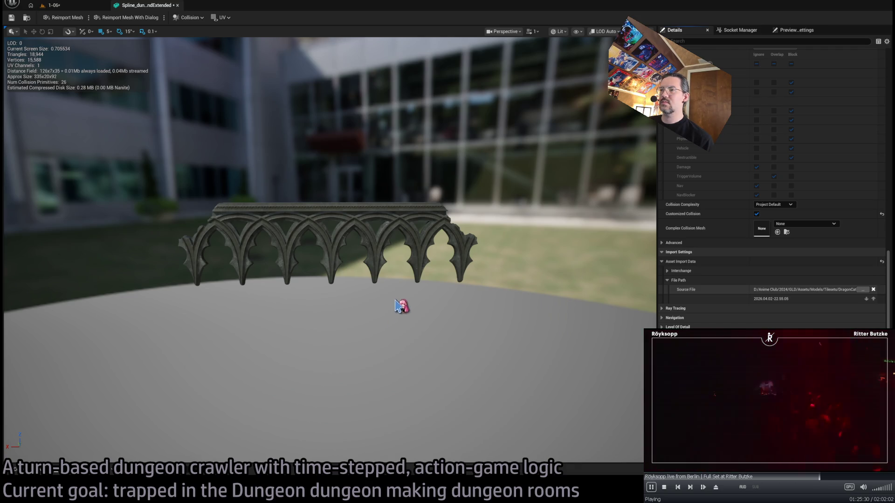
Reimport the endExtended railing as the longer arched version, inspect it, then minimize Unreal
{"action": "left_click", "coordinate": [63, 17]}
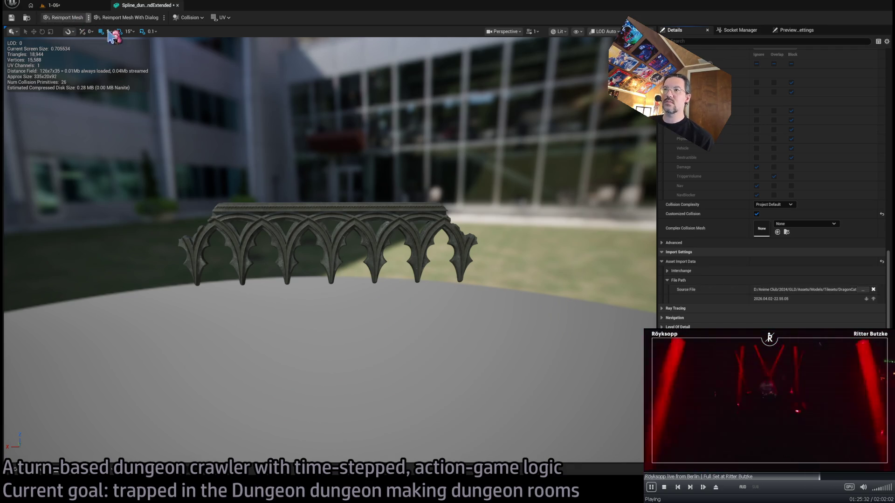
{"action": "mouse_move", "coordinate": [361, 226]}
{"action": "left_mouse_down"}
{"action": "mouse_move", "coordinate": [362, 196]}
{"action": "mouse_move", "coordinate": [327, 198]}
{"action": "left_mouse_up"}
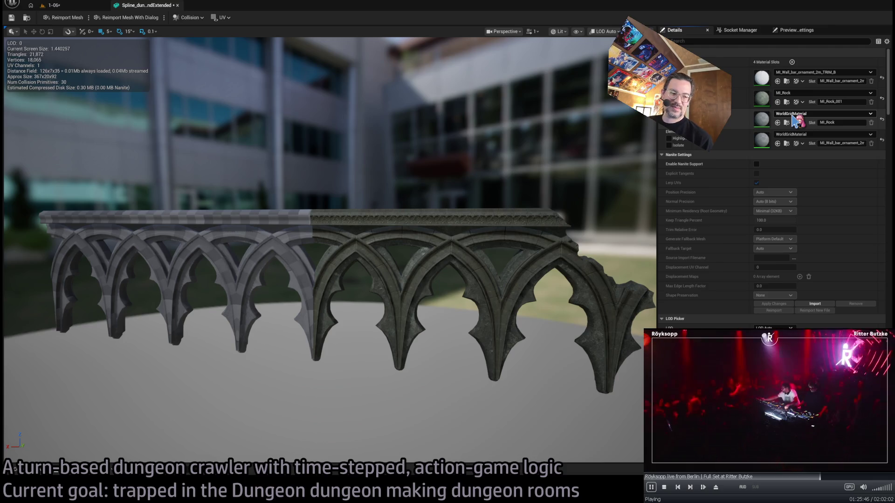
{"action": "left_click", "coordinate": [857, 6]}
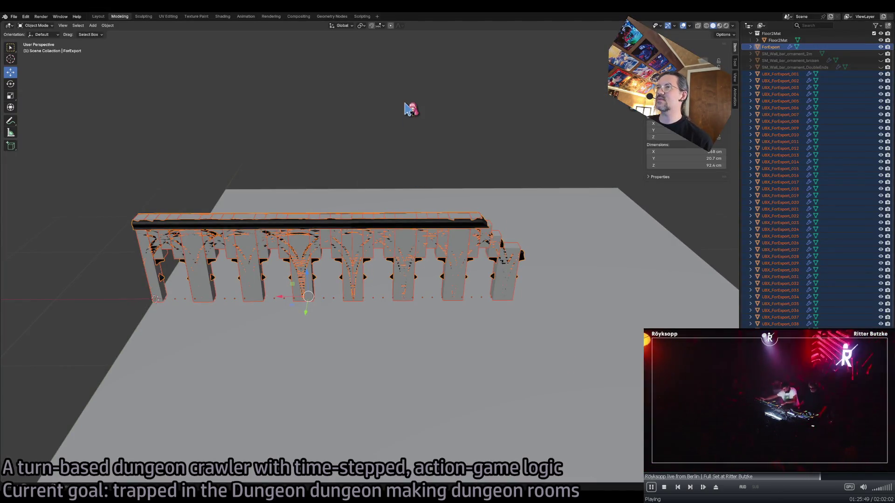
Select the railing and show SM_Wall_bar_ornament_2m's material slots in Material Properties
{"action": "left_click", "coordinate": [405, 110]}
{"action": "left_click", "coordinate": [480, 228]}
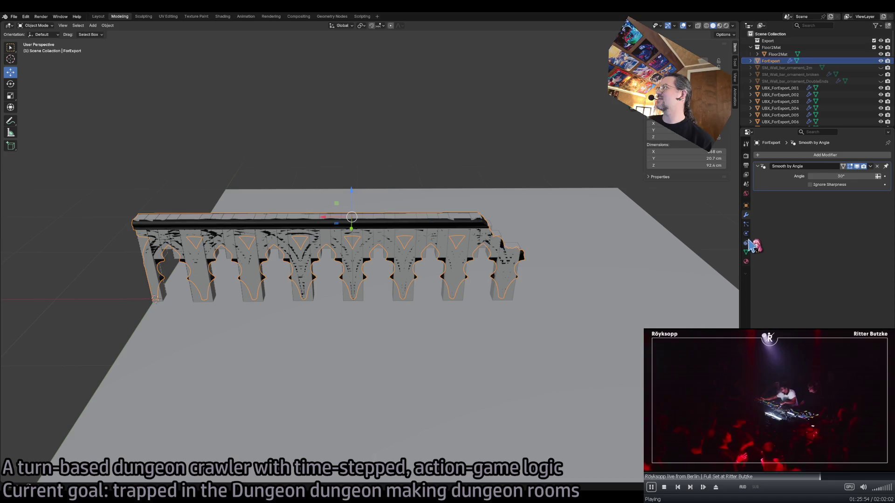
{"action": "left_click", "coordinate": [746, 261]}
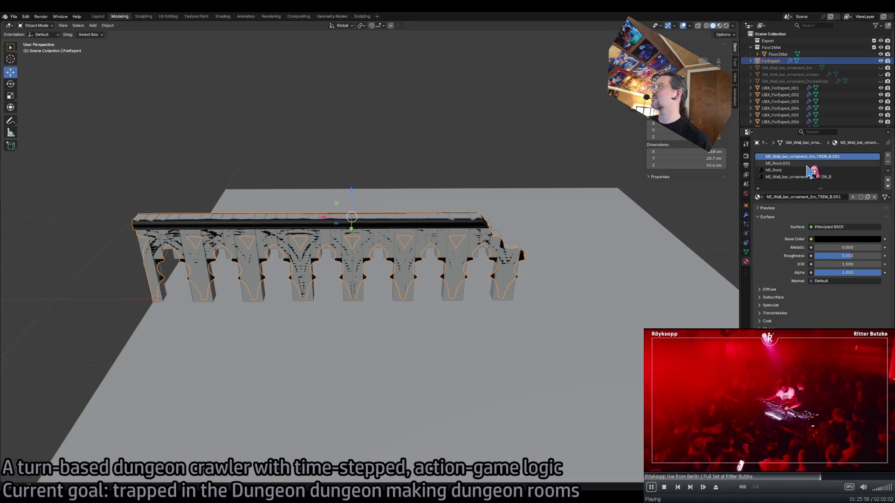
{"action": "left_click", "coordinate": [788, 67]}
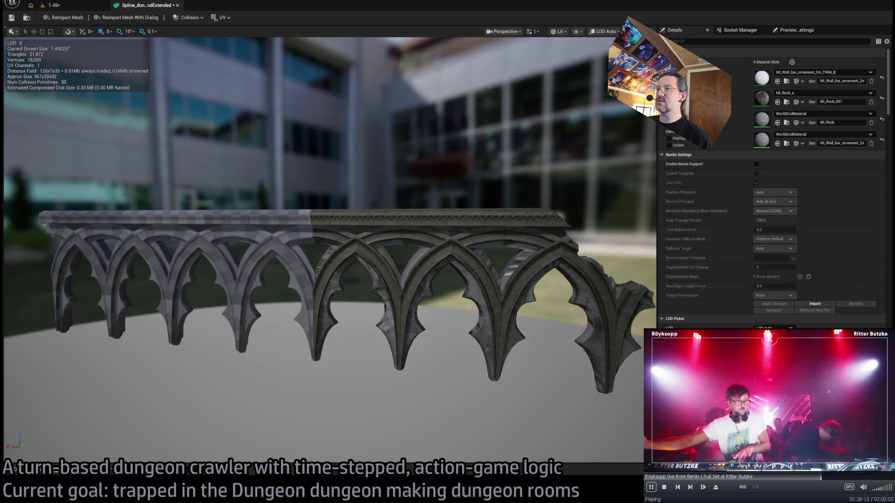
{"action": "scroll", "coordinate": [464, 177], "scroll_direction": "up", "scroll_amount": 2}
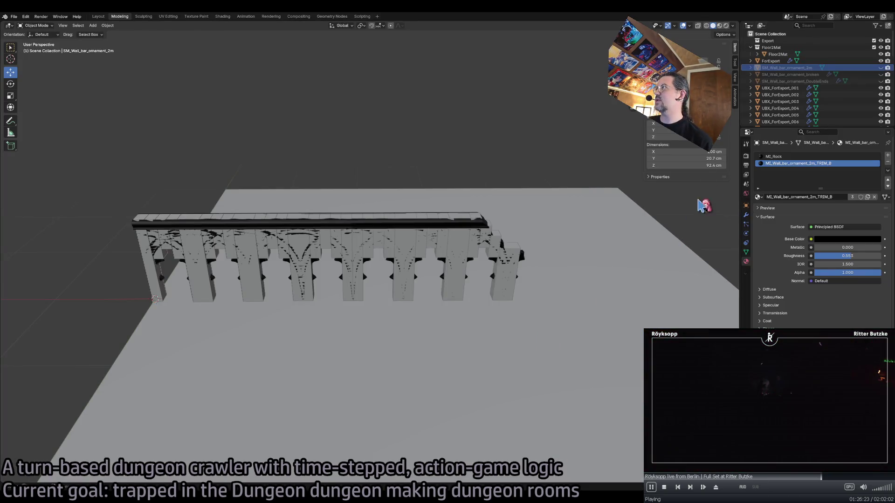
Select the railing and merge its MI_Rock and MI_Rock.001 faces into one rock slot in Edit Mode
{"action": "left_click", "coordinate": [775, 69]}
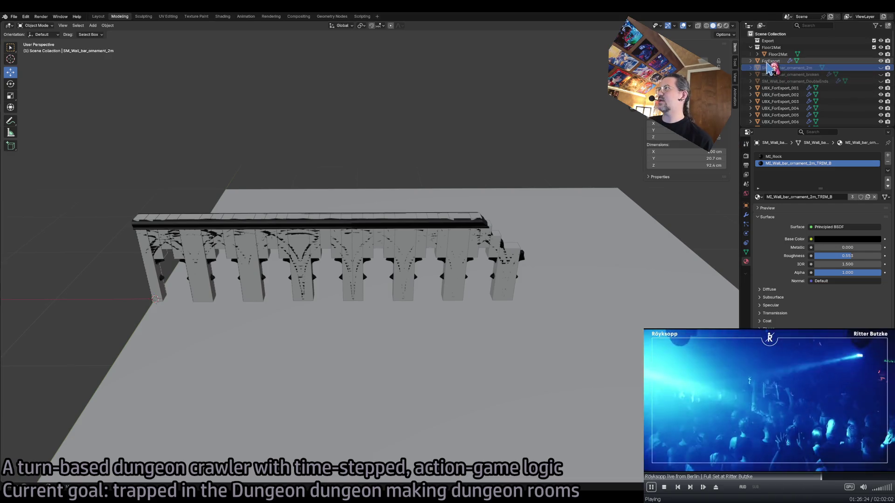
{"action": "left_click", "coordinate": [430, 225]}
{"action": "left_click", "coordinate": [790, 164]}
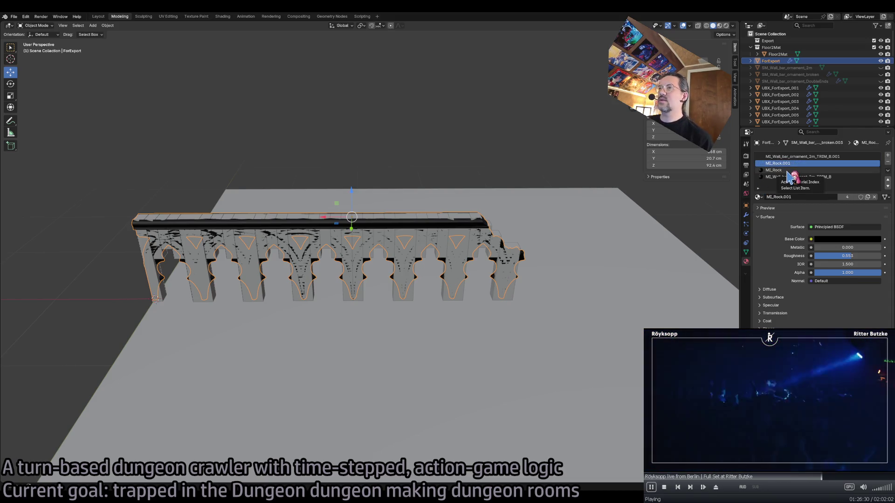
{"action": "left_click", "coordinate": [790, 170]}
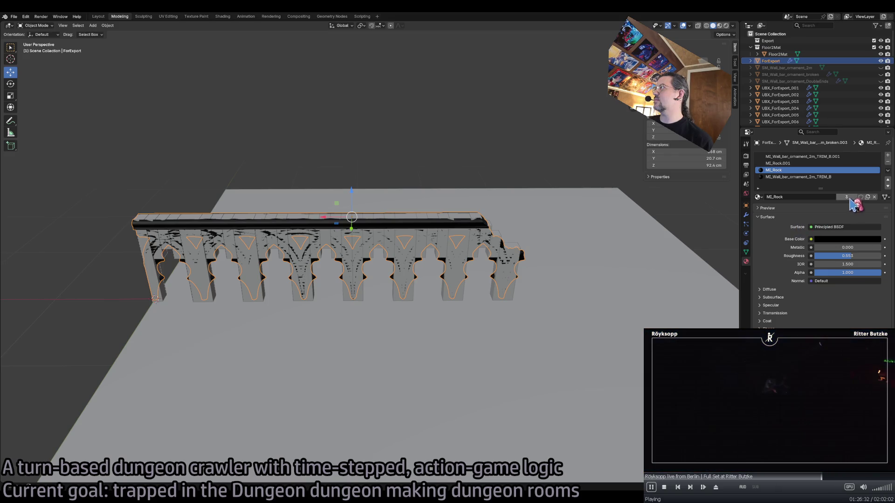
{"action": "key", "text": "Tab"}
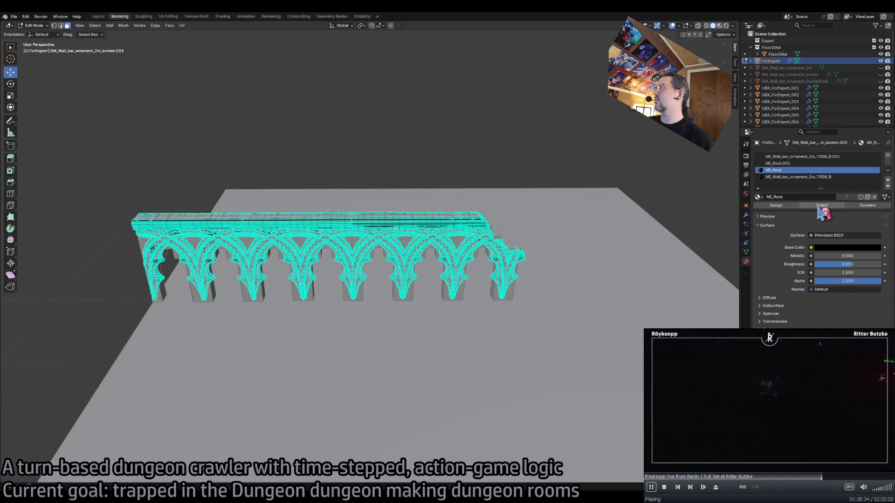
{"action": "left_click", "coordinate": [819, 208]}
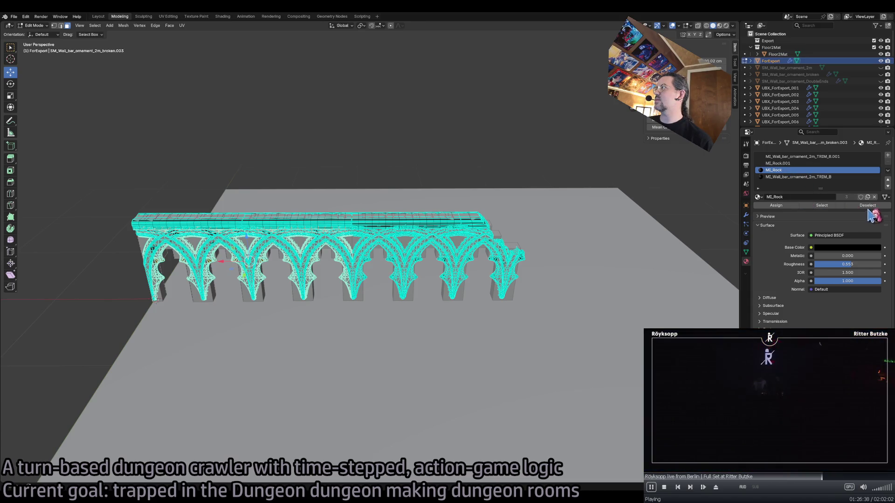
{"action": "left_click", "coordinate": [787, 164]}
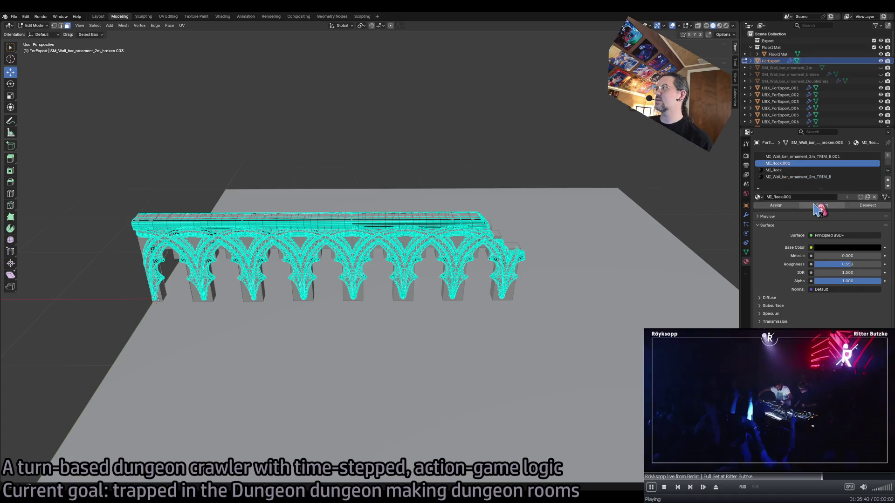
{"action": "left_click", "coordinate": [784, 207]}
{"action": "left_click", "coordinate": [784, 170]}
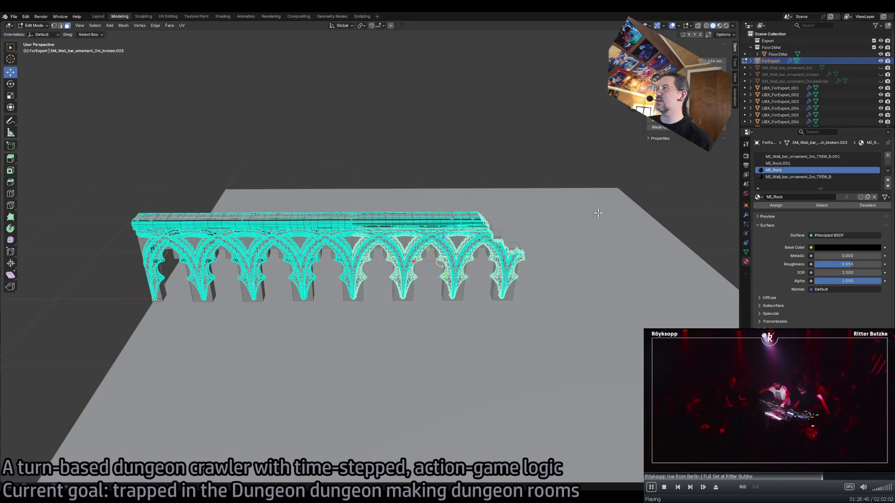
Reassign the arch faces from TRIM_B.001 to MI_Wall_bar_ornament_2m_TRIM_B
{"action": "left_click", "coordinate": [802, 157]}
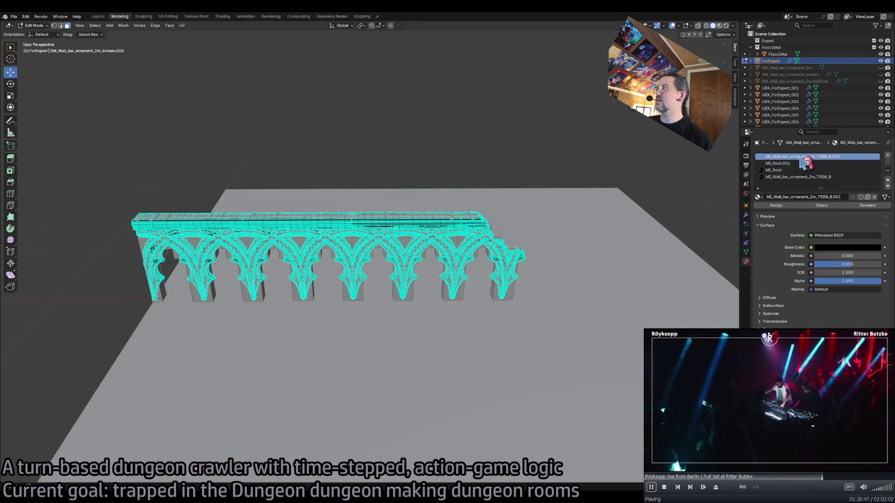
{"action": "left_click", "coordinate": [819, 206]}
{"action": "left_click", "coordinate": [790, 178]}
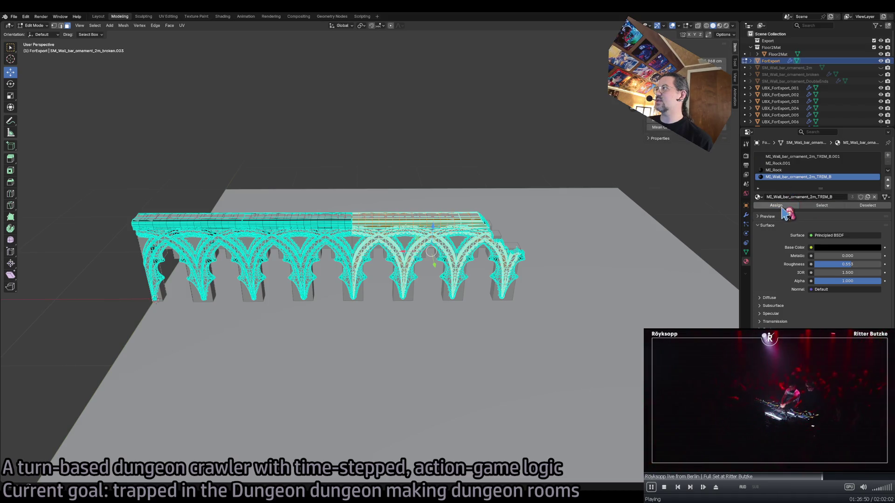
{"action": "left_click", "coordinate": [802, 157]}
{"action": "left_click", "coordinate": [593, 205]}
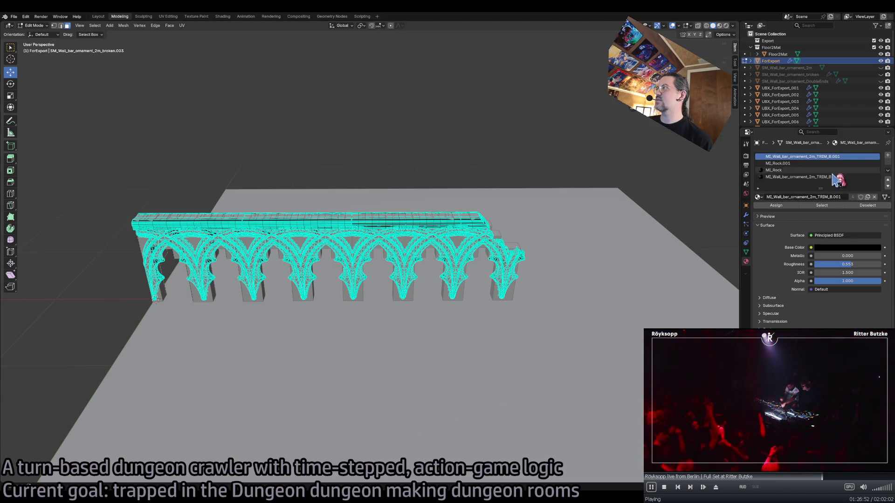
{"action": "left_click", "coordinate": [800, 164]}
{"action": "left_click", "coordinate": [802, 157]}
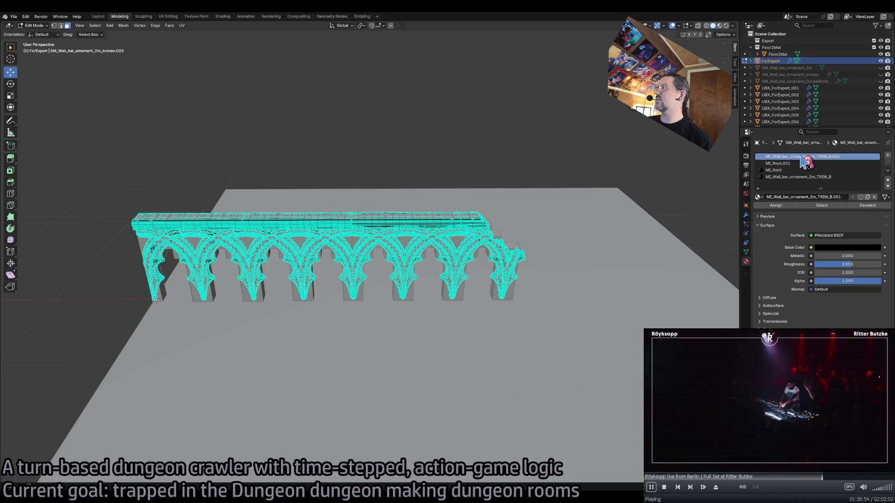
{"action": "left_click", "coordinate": [800, 164]}
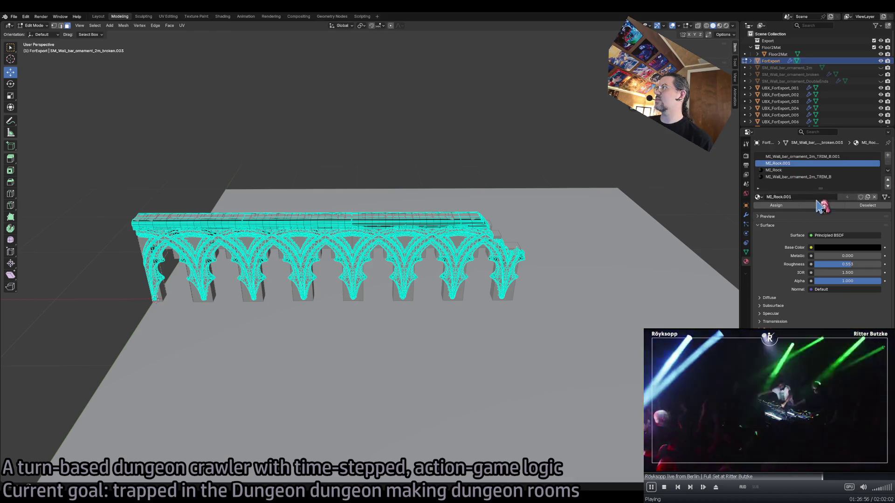
{"action": "left_click", "coordinate": [800, 157]}
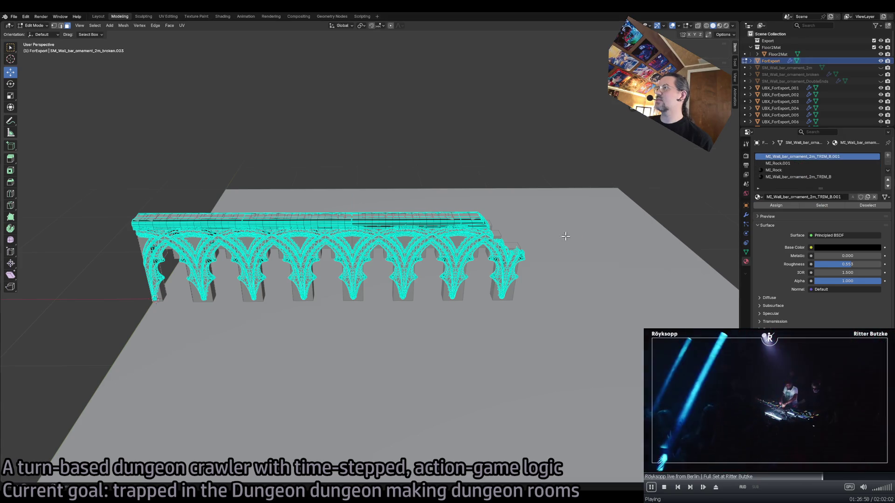
Leave Edit Mode and remove the unused material slots
{"action": "key", "text": "Tab"}
{"action": "left_click", "coordinate": [889, 162]}
{"action": "left_click", "coordinate": [888, 162]}
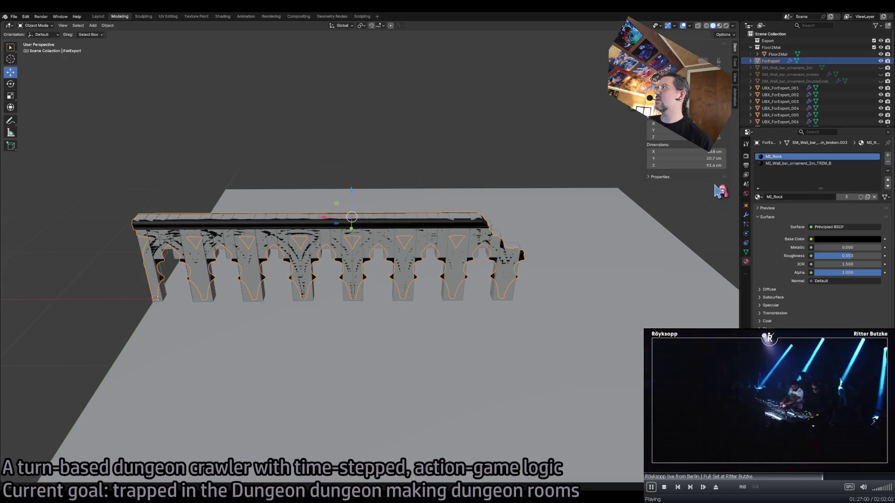
Select the railing plus all UBX_ForExport collision boxes and open the File export options
{"action": "key", "text": "alt+a"}
{"action": "left_click", "coordinate": [424, 232]}
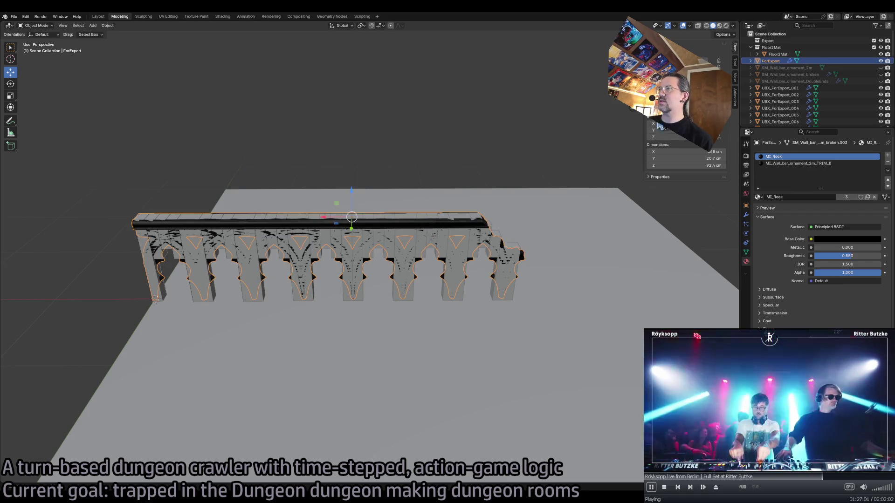
{"action": "left_click", "coordinate": [772, 88]}
{"action": "scroll", "coordinate": [793, 108], "scroll_direction": "down", "scroll_amount": 10}
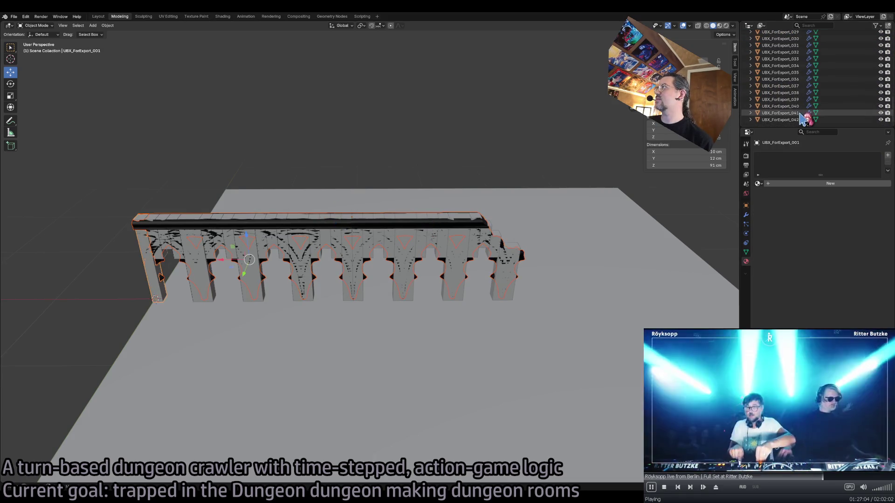
{"action": "left_click", "coordinate": [795, 122], "text": "shift"}
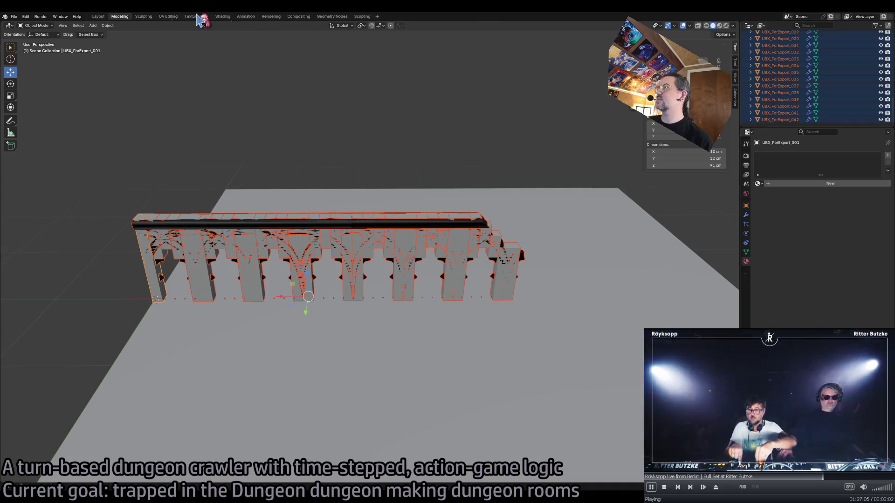
{"action": "left_click", "coordinate": [14, 17]}
{"action": "mouse_move", "coordinate": [31, 120]}
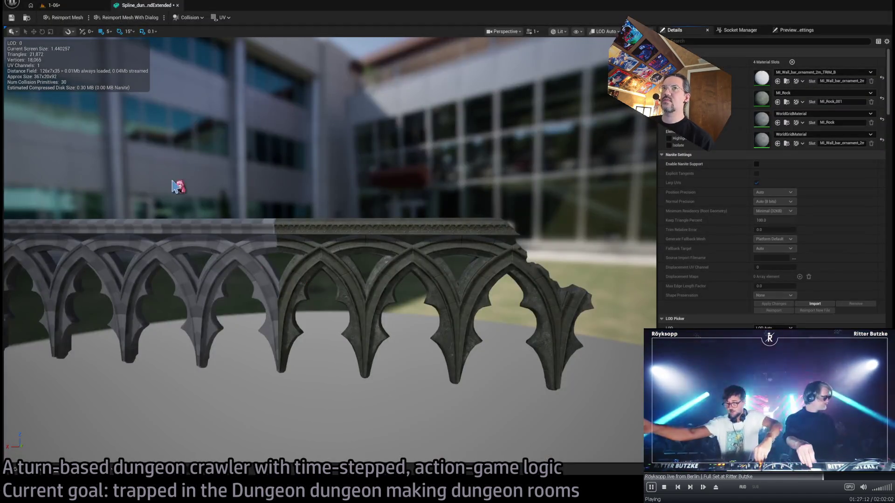
Reimport the updated railing, settle its slots on MI_Rock and TRIM_B, and close the mesh editor
{"action": "left_click", "coordinate": [70, 18]}
{"action": "left_click_drag", "start_coordinate": [382, 261], "coordinate": [354, 261]}
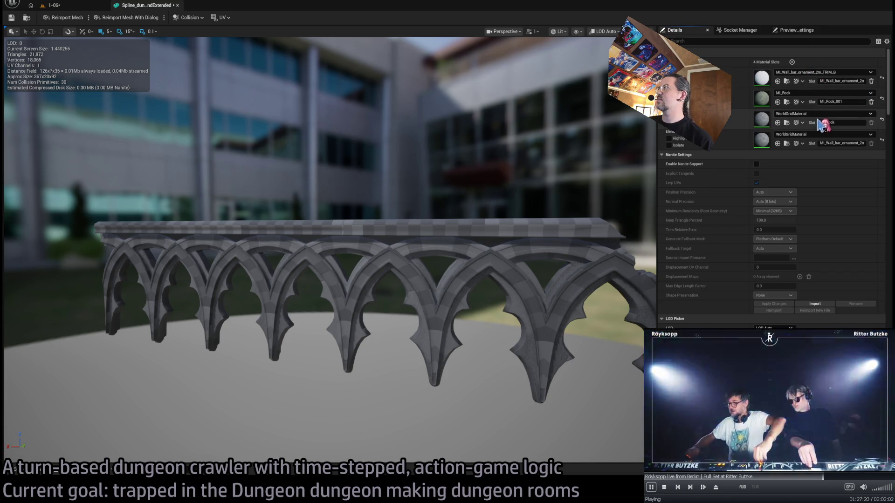
{"action": "key", "text": "ctrl+z"}
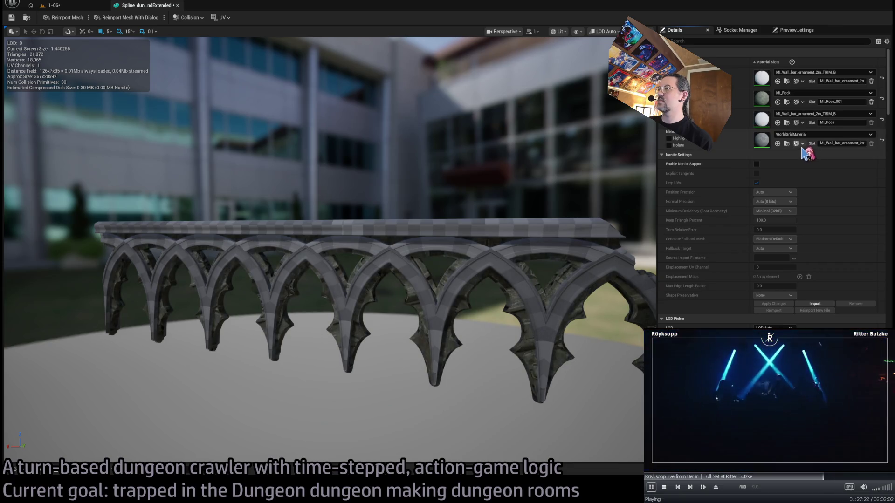
{"action": "key", "text": "ctrl+z"}
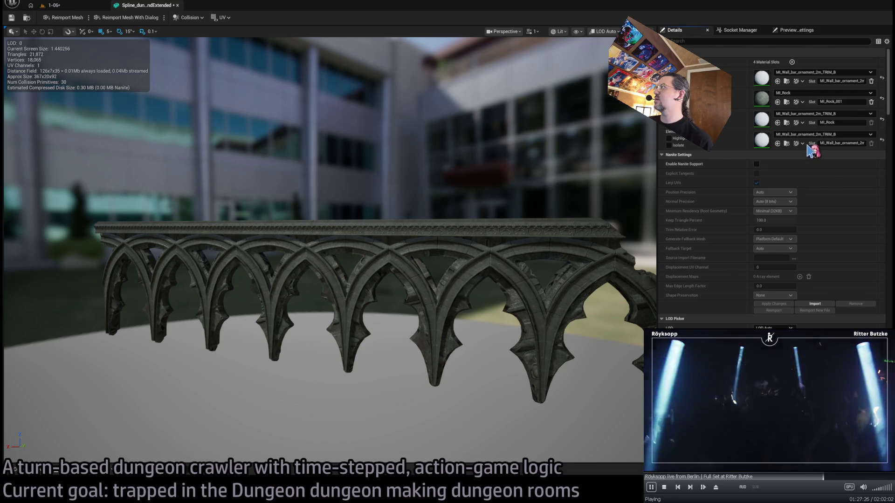
{"action": "key", "text": "ctrl+y"}
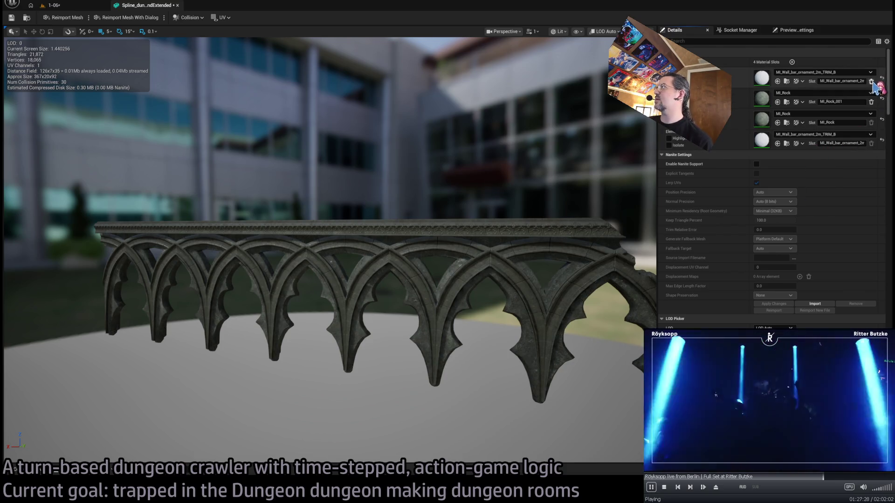
{"action": "key", "text": "ctrl+z"}
{"action": "key", "text": "ctrl+z"}
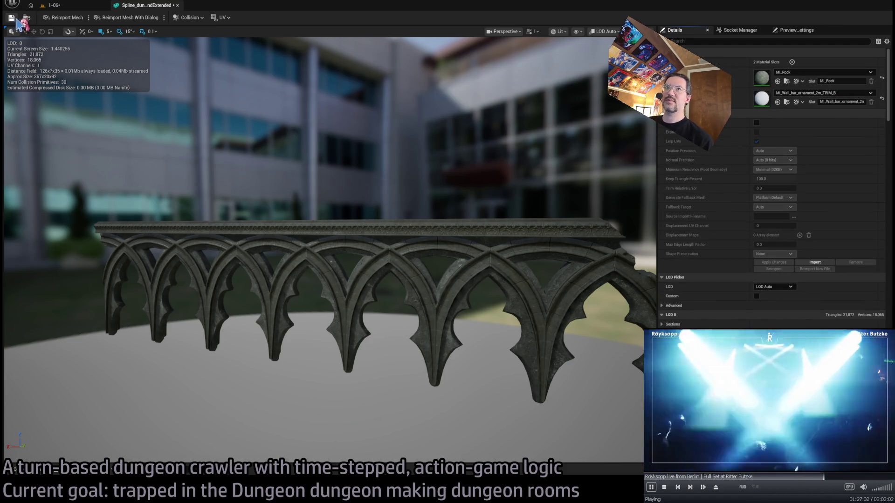
{"action": "left_click", "coordinate": [93, 6]}
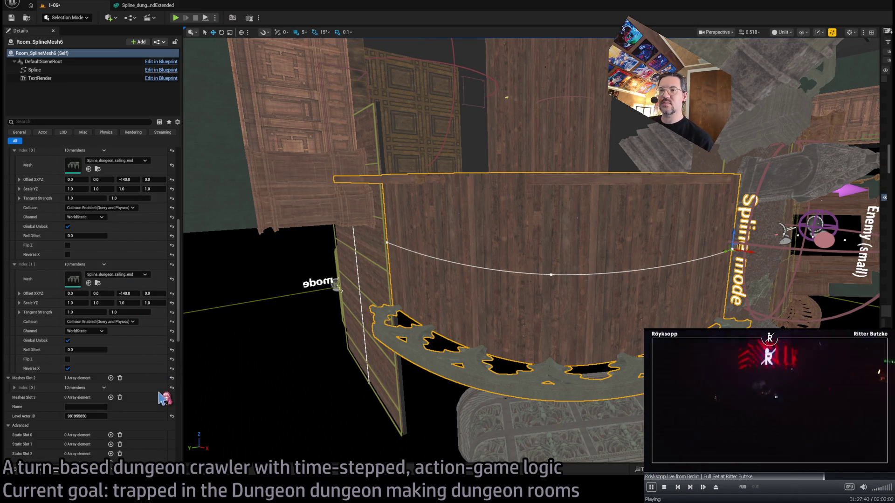
Set Meshes Slot 0's mesh to the stone Spline_dungeon wall
{"action": "scroll", "coordinate": [490, 314], "scroll_direction": "up", "scroll_amount": 3}
{"action": "left_click_drag", "start_coordinate": [487, 319], "coordinate": [480, 318]}
{"action": "scroll", "coordinate": [171, 270], "scroll_direction": "up", "scroll_amount": 1}
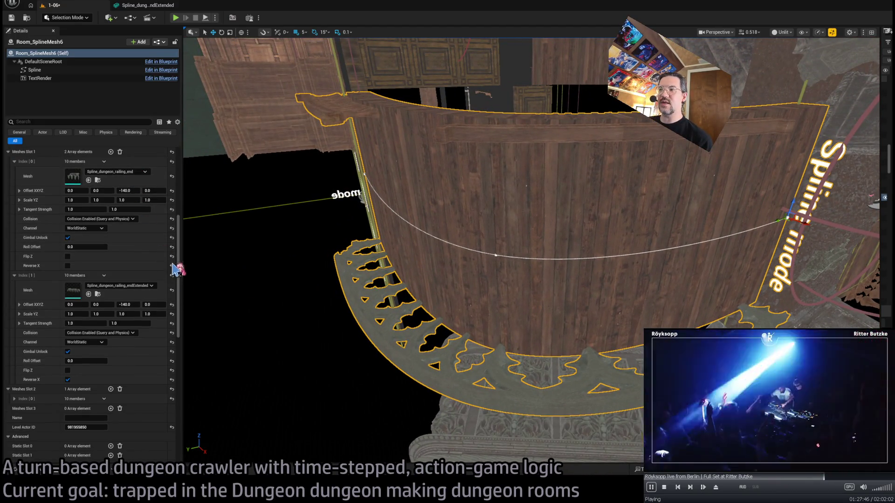
{"action": "scroll", "coordinate": [145, 273], "scroll_direction": "up", "scroll_amount": 1}
{"action": "scroll", "coordinate": [145, 272], "scroll_direction": "up", "scroll_amount": 4}
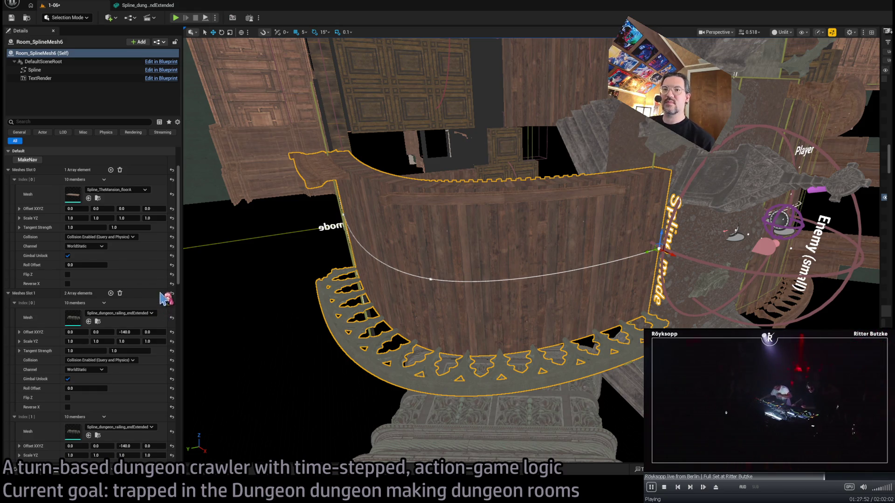
{"action": "key", "text": "ctrl+z"}
{"action": "mouse_move", "coordinate": [271, 291]}
{"action": "left_mouse_down"}
{"action": "mouse_move", "coordinate": [303, 275]}
{"action": "mouse_move", "coordinate": [300, 249]}
{"action": "left_mouse_up"}
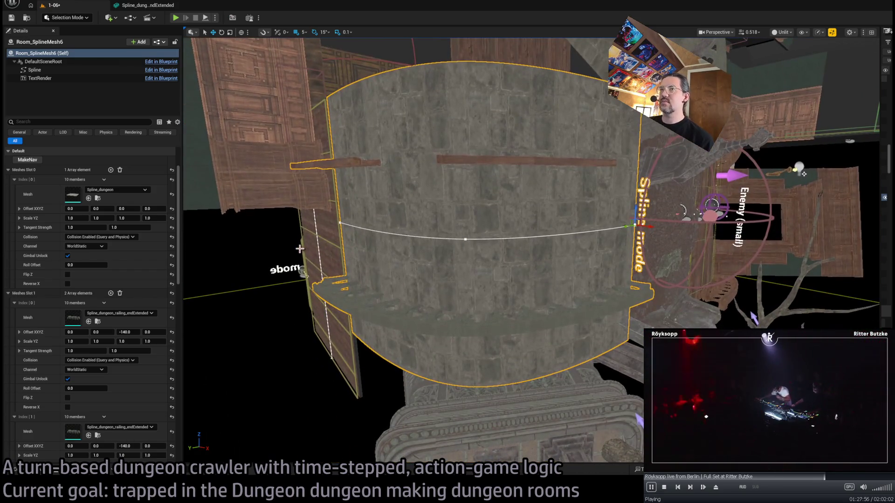
{"action": "left_click_drag", "start_coordinate": [419, 250], "coordinate": [419, 272]}
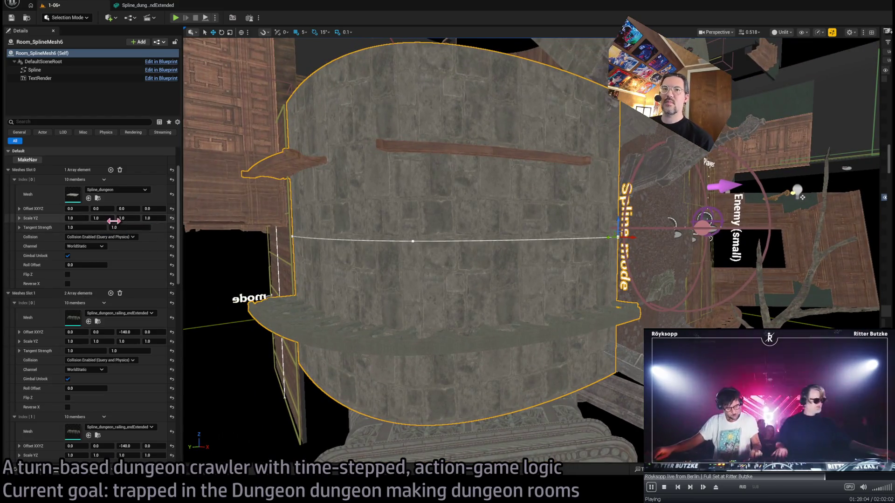
Scale the stone wall's Y and Z to 0.5 to narrow it
{"action": "mouse_move", "coordinate": [78, 218]}
{"action": "left_mouse_down"}
{"action": "mouse_move", "coordinate": [70, 217]}
{"action": "mouse_move", "coordinate": [82, 218]}
{"action": "left_mouse_up"}
{"action": "left_click", "coordinate": [80, 217]}
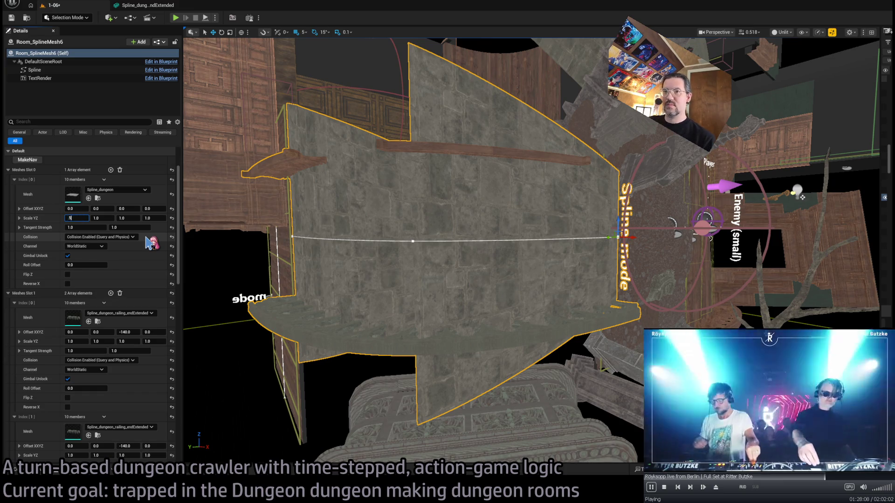
{"action": "key", "text": "Tab"}
{"action": "type", "text": ".5"}
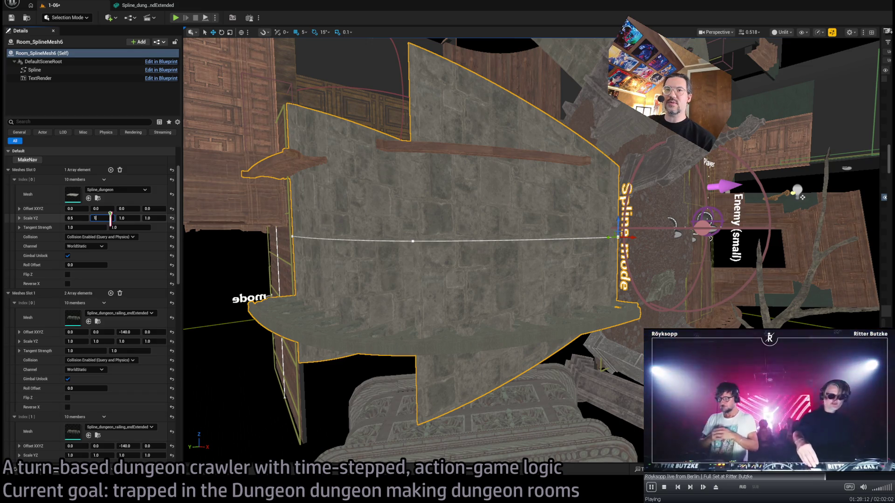
{"action": "type", "text": "0.5"}
{"action": "key", "text": "Return"}
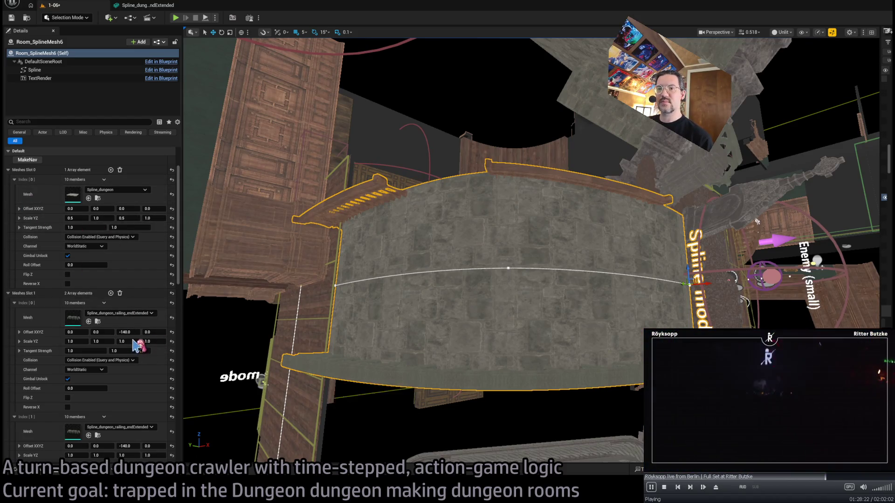
{"action": "left_click", "coordinate": [14, 180]}
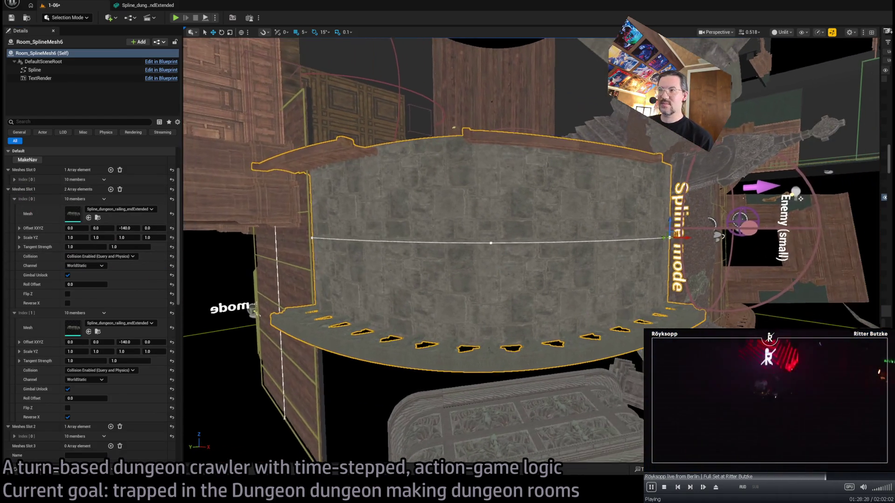
Set Meshes Slot 2's mesh to Spline_dungeon_railing_endExtended with X and W offsets at 0
{"action": "left_click", "coordinate": [15, 210]}
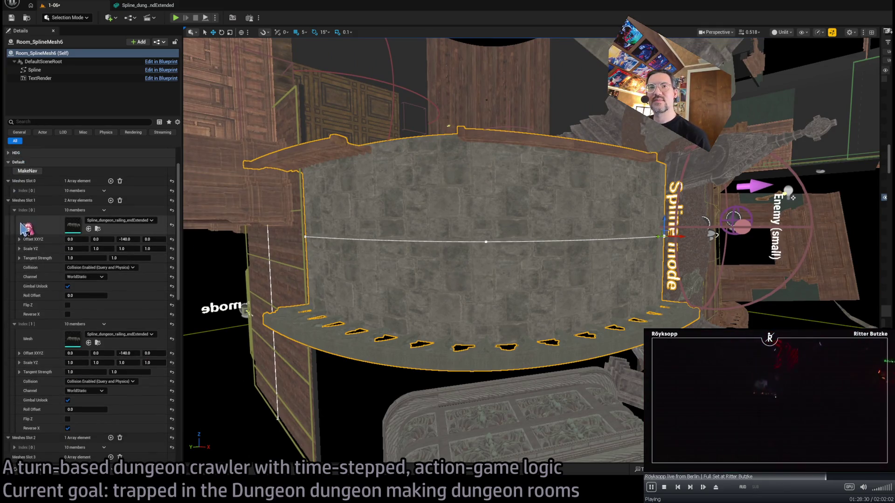
{"action": "left_click", "coordinate": [15, 220]}
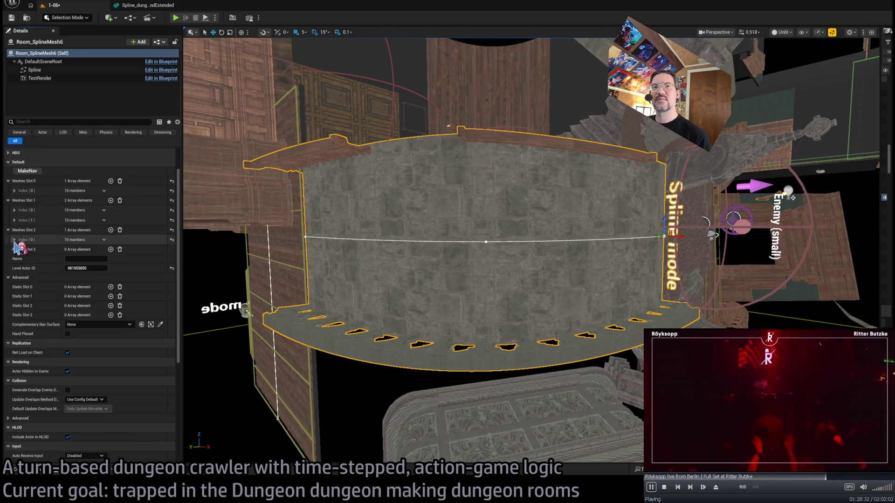
{"action": "left_click", "coordinate": [14, 240]}
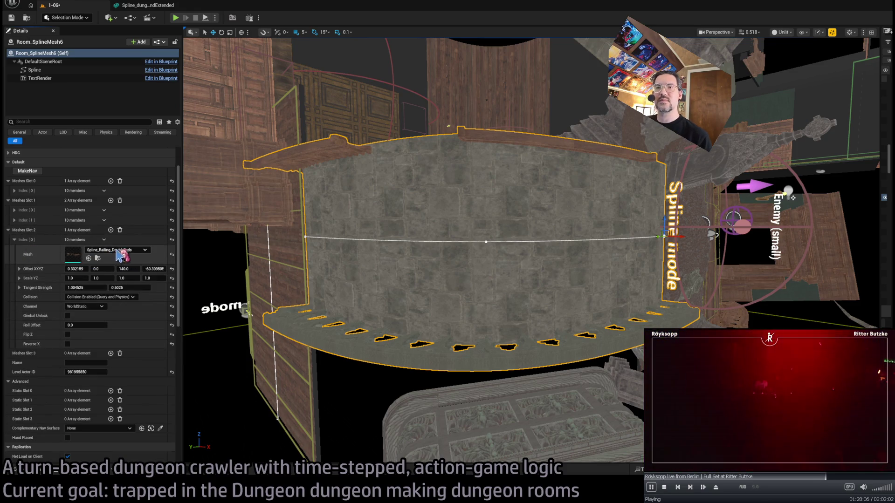
{"action": "key", "text": "ctrl+v"}
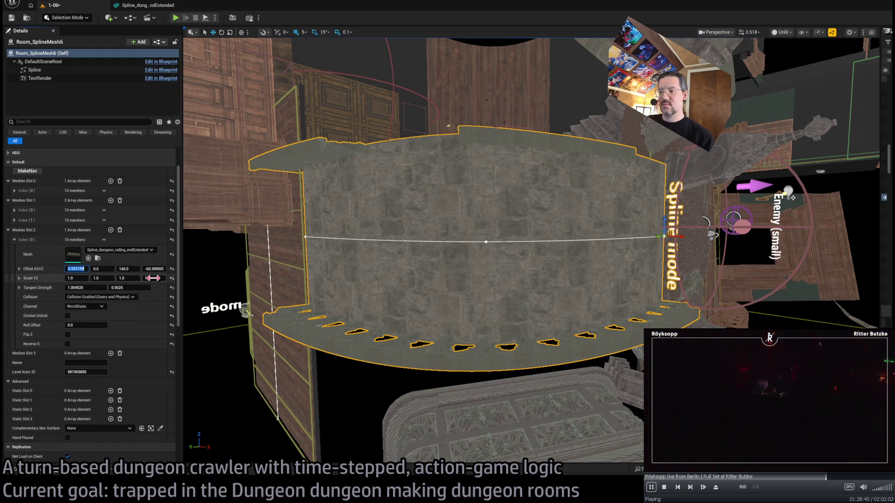
{"action": "type", "text": "0"}
{"action": "key", "text": "Tab"}
{"action": "key", "text": "Tab"}
{"action": "key", "text": "Tab"}
{"action": "type", "text": "0"}
{"action": "key", "text": "Return"}
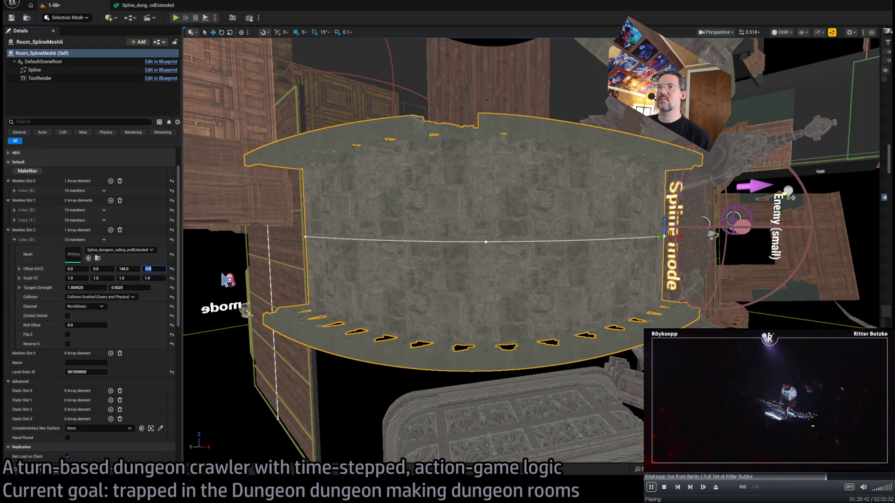
Set the railing's tangent strength values to 1 and 1
{"action": "key", "text": "f"}
{"action": "left_click", "coordinate": [84, 287]}
{"action": "type", "text": "1"}
{"action": "key", "text": "Tab"}
{"action": "type", "text": "1"}
{"action": "key", "text": "Return"}
Add a second railing entry Index[1] to Slot 2 with Reverse X ticked
{"action": "left_click", "coordinate": [14, 210]}
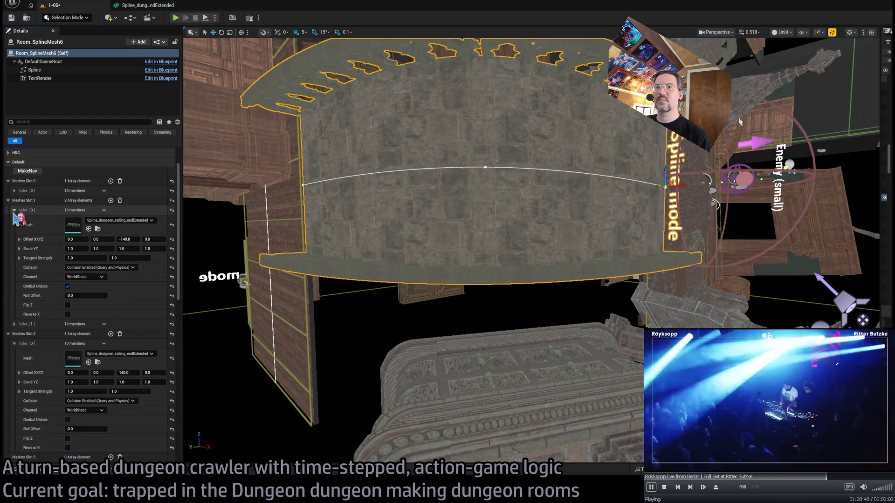
{"action": "left_click", "coordinate": [14, 211]}
{"action": "left_click", "coordinate": [111, 230]}
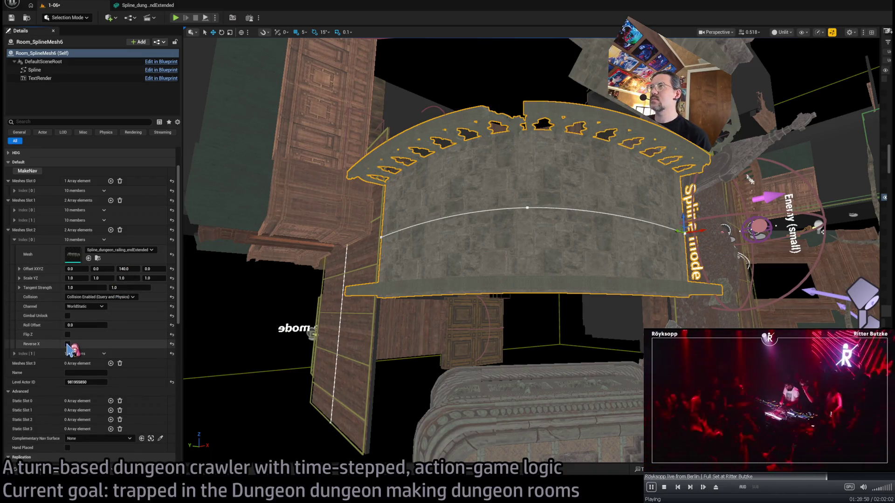
{"action": "scroll", "coordinate": [75, 354], "scroll_direction": "down", "scroll_amount": 2}
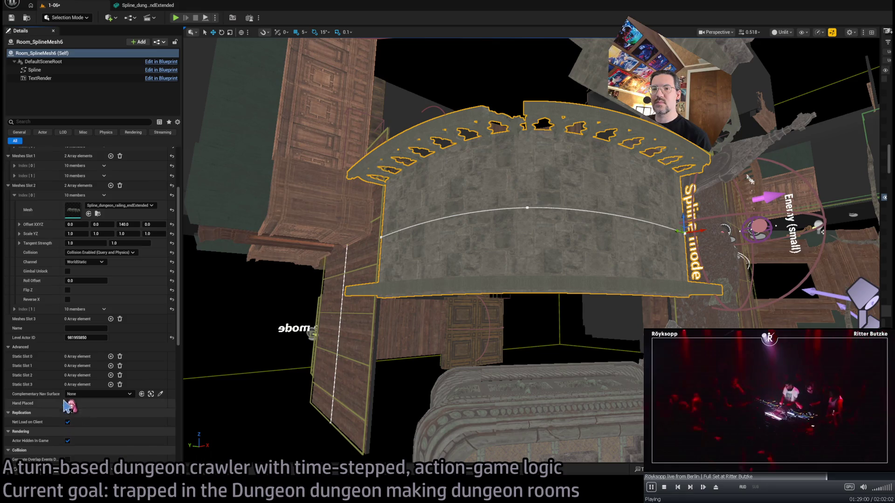
{"action": "left_click", "coordinate": [15, 309]}
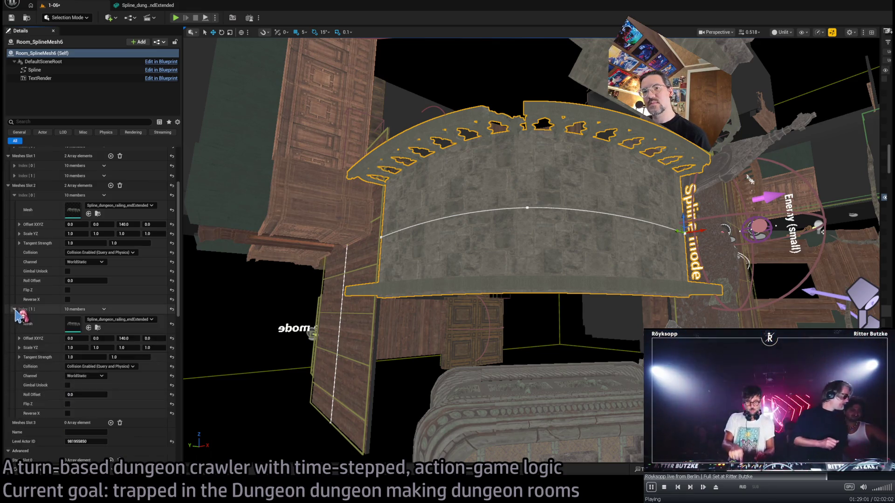
{"action": "left_click", "coordinate": [68, 413]}
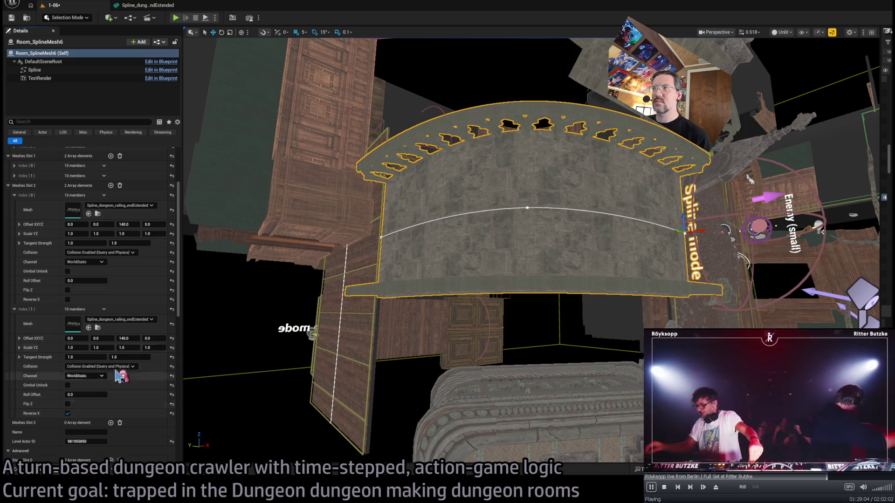
{"action": "left_click_drag", "start_coordinate": [747, 185], "coordinate": [845, 220]}
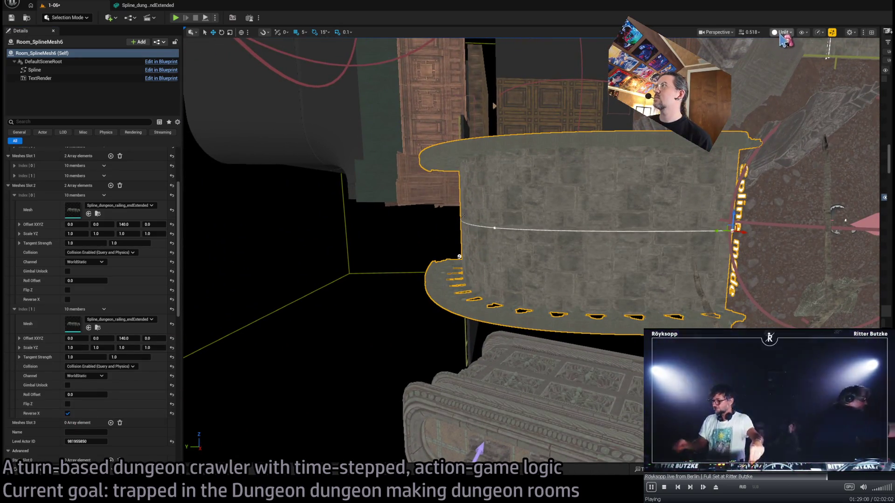
Switch the viewport to Lit, orbit the room, and widen the Outliner actor list
{"action": "key", "text": "alt+4"}
{"action": "left_click_drag", "start_coordinate": [793, 65], "coordinate": [739, 168]}
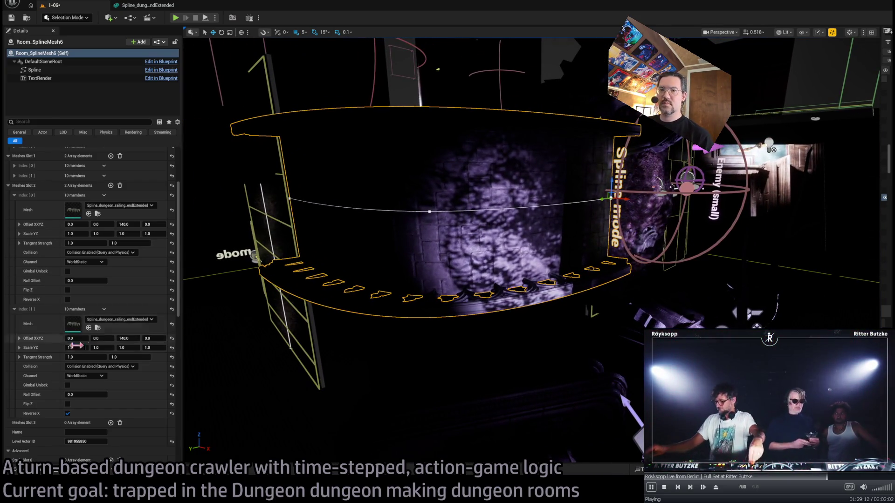
{"action": "left_click_drag", "start_coordinate": [330, 321], "coordinate": [278, 328]}
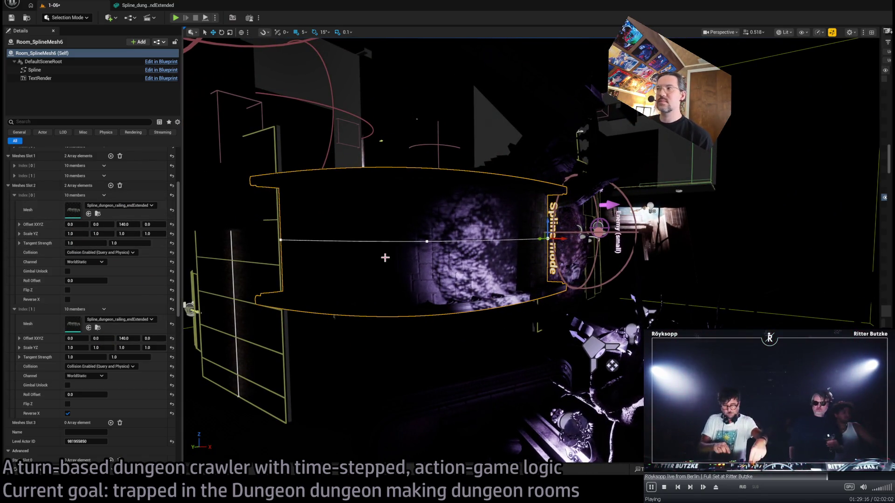
{"action": "left_click_drag", "start_coordinate": [880, 244], "coordinate": [740, 248]}
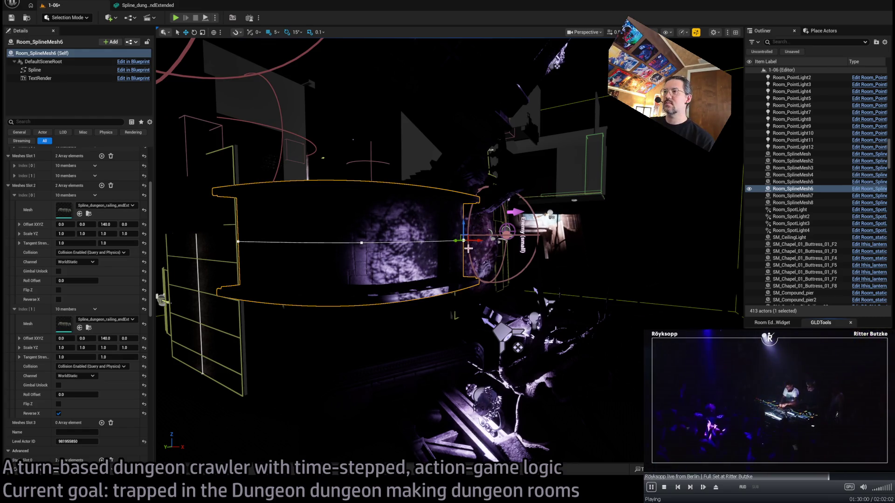
Orbit around the spline room and return the viewport to Unlit rendering
{"action": "scroll", "coordinate": [468, 248], "scroll_direction": "up", "scroll_amount": 3}
{"action": "mouse_move", "coordinate": [442, 241]}
{"action": "left_mouse_down"}
{"action": "mouse_move", "coordinate": [417, 255]}
{"action": "mouse_move", "coordinate": [504, 249]}
{"action": "left_mouse_up"}
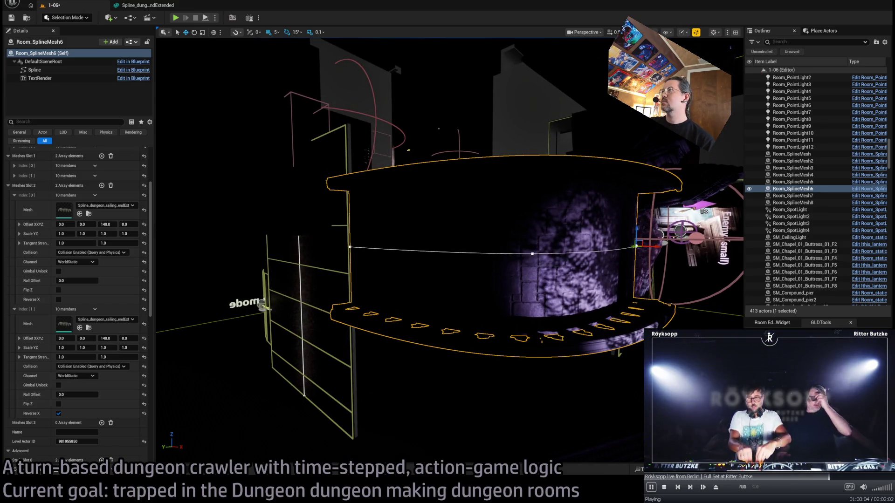
{"action": "key", "text": "alt+3"}
{"action": "scroll", "coordinate": [119, 362], "scroll_direction": "down", "scroll_amount": 5}
{"action": "scroll", "coordinate": [91, 345], "scroll_direction": "up", "scroll_amount": 8}
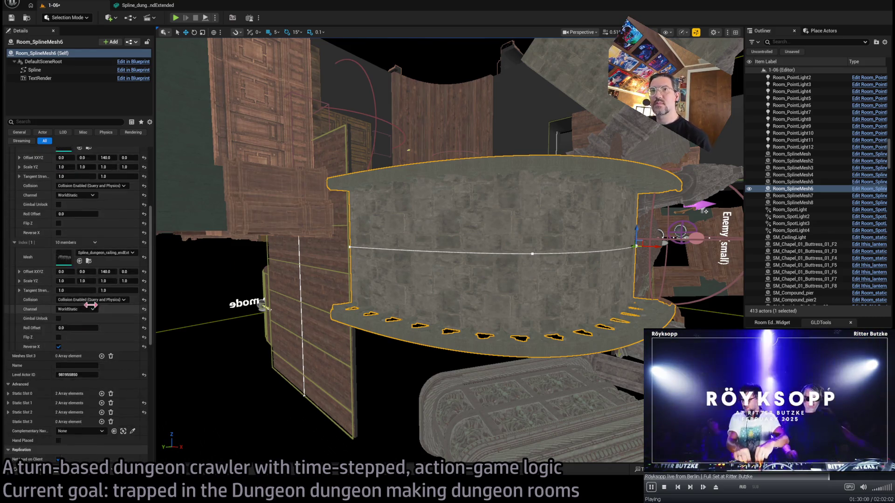
{"action": "mouse_move", "coordinate": [373, 261]}
{"action": "left_mouse_down"}
{"action": "mouse_move", "coordinate": [520, 283]}
{"action": "mouse_move", "coordinate": [537, 256]}
{"action": "left_mouse_up"}
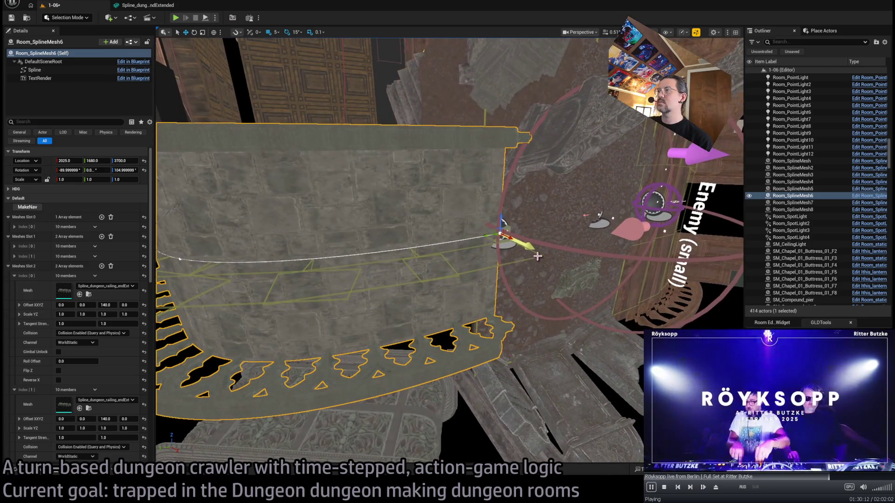
Select Room_nav_surface12 and add one twist entry set to 270
{"action": "left_click", "coordinate": [553, 280]}
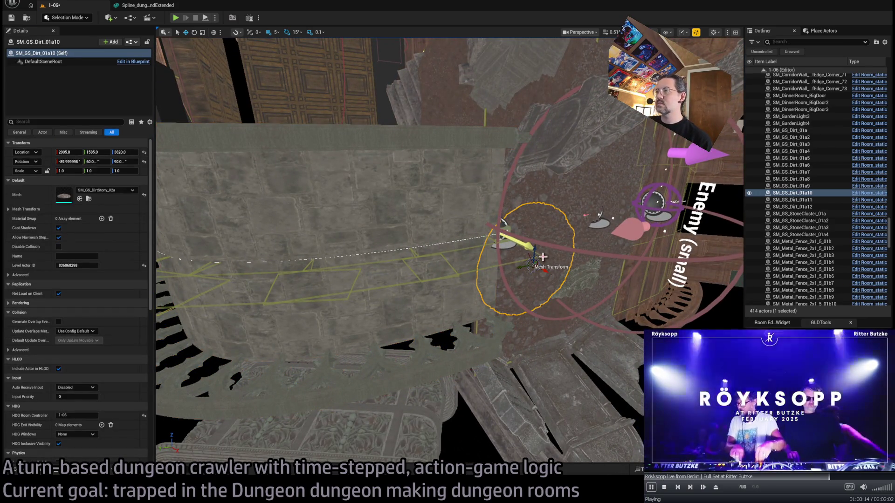
{"action": "left_click", "coordinate": [458, 276]}
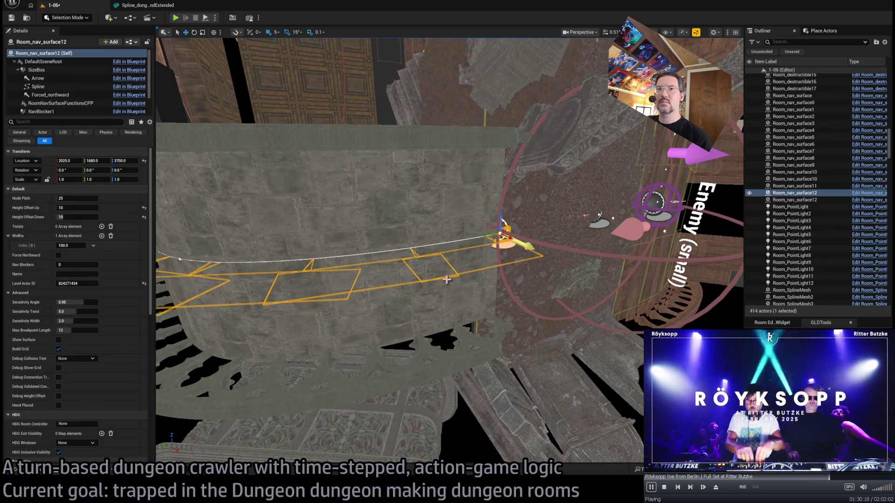
{"action": "left_click", "coordinate": [101, 227]}
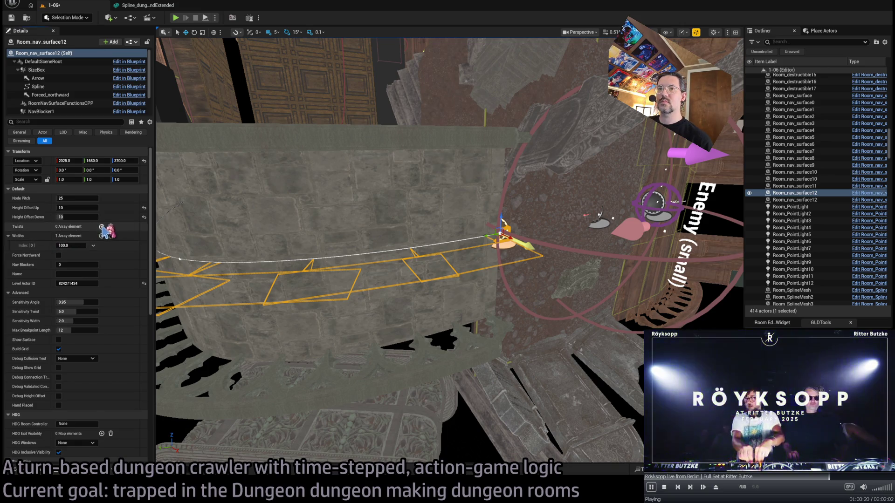
{"action": "left_click_drag", "start_coordinate": [70, 236], "coordinate": [42, 237]}
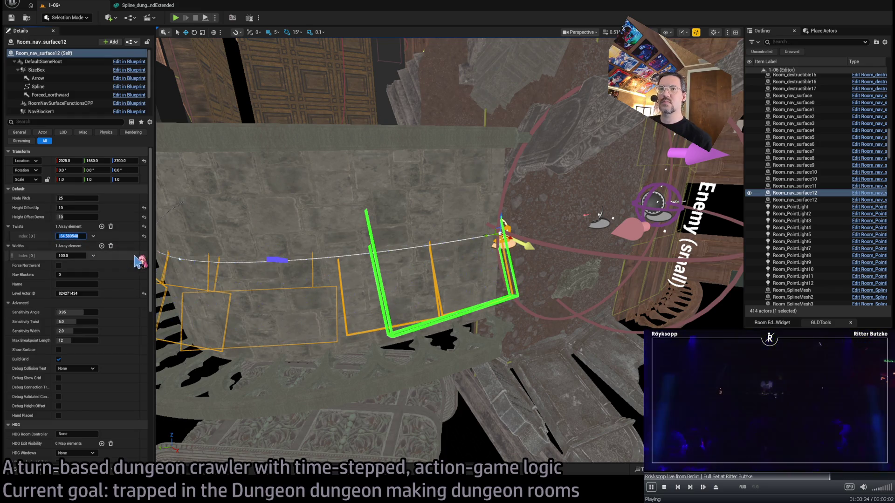
{"action": "type", "text": "270"}
{"action": "key", "text": "Return"}
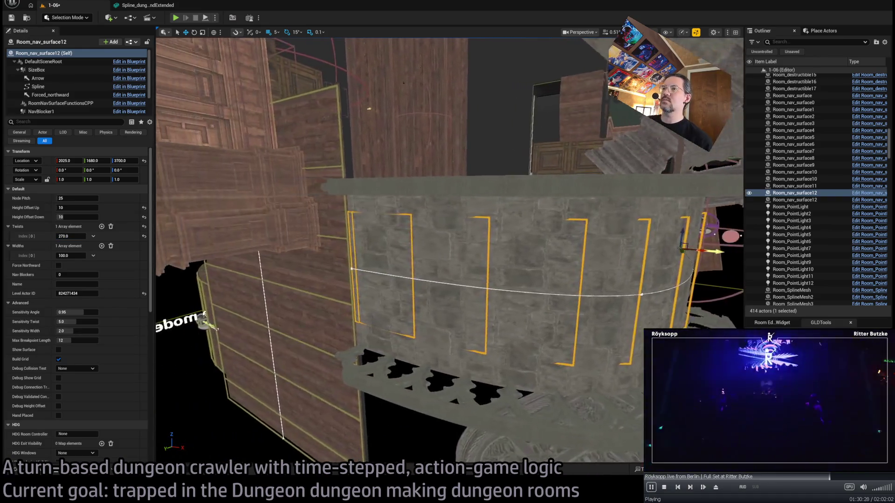
{"action": "left_click_drag", "start_coordinate": [228, 200], "coordinate": [228, 200]}
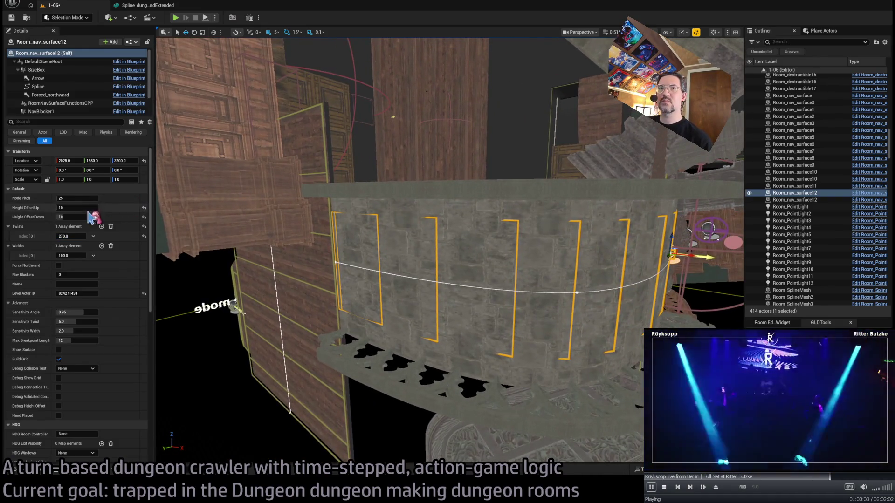
Widen the nav surface's Widths Index[0] to about 122.2 and view it from the side
{"action": "left_click_drag", "start_coordinate": [70, 256], "coordinate": [80, 256]}
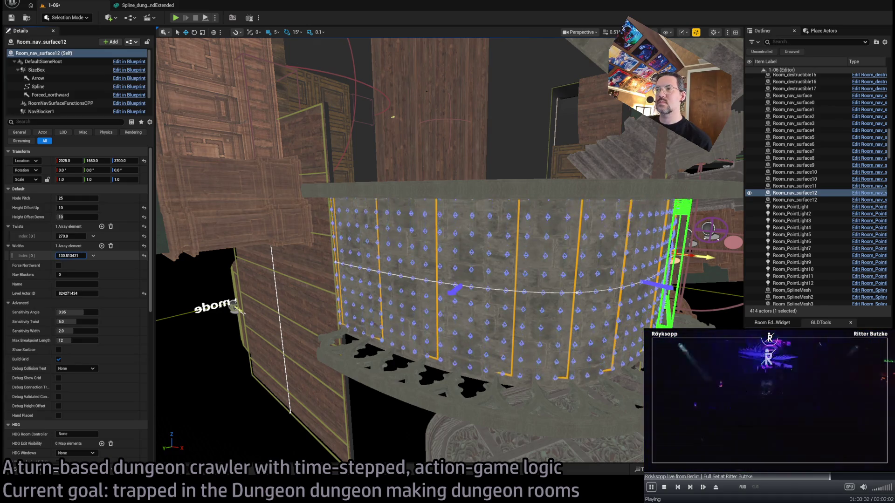
{"action": "left_click_drag", "start_coordinate": [178, 275], "coordinate": [177, 275]}
{"action": "left_click_drag", "start_coordinate": [315, 285], "coordinate": [314, 286]}
{"action": "key", "text": "f"}
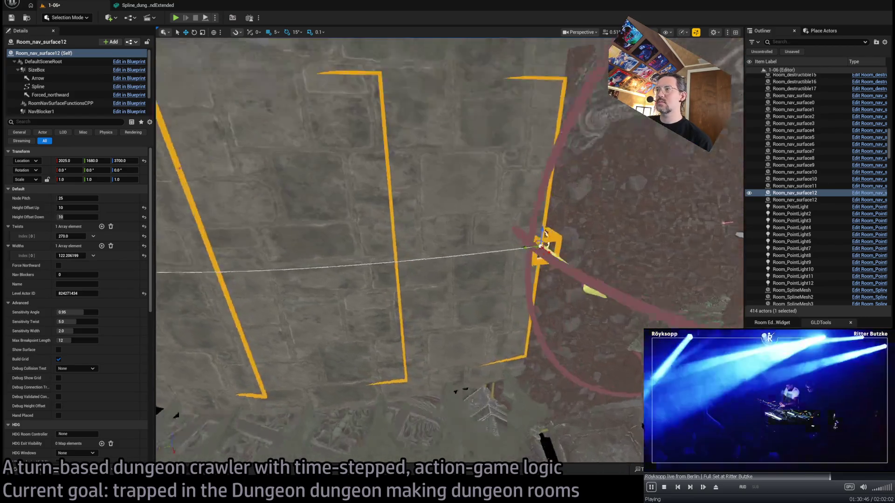
{"action": "left_click", "coordinate": [556, 233]}
{"action": "left_click_drag", "start_coordinate": [556, 233], "coordinate": [577, 258]}
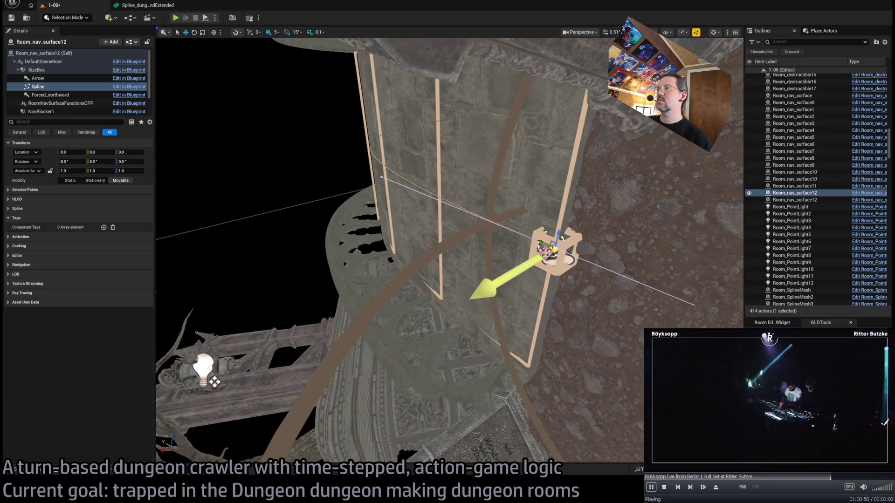
{"action": "left_click_drag", "start_coordinate": [537, 287], "coordinate": [537, 287]}
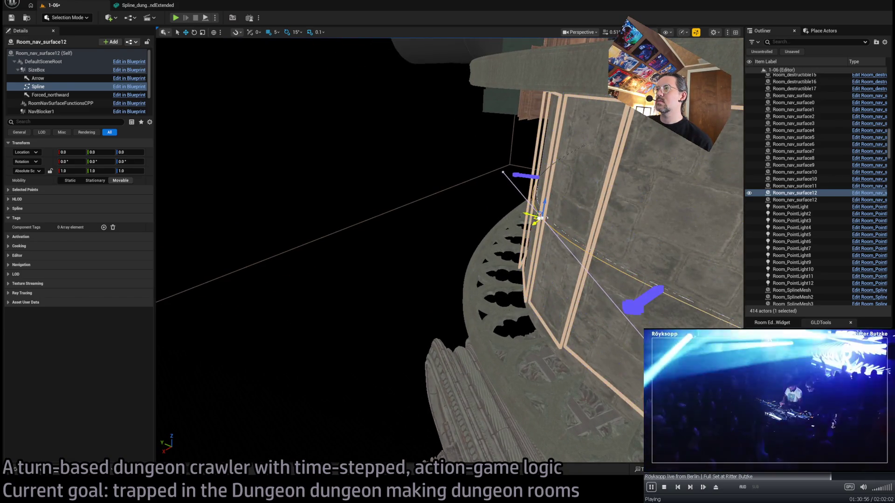
{"action": "left_click_drag", "start_coordinate": [537, 286], "coordinate": [537, 287]}
{"action": "left_click_drag", "start_coordinate": [454, 171], "coordinate": [454, 171]}
{"action": "left_click_drag", "start_coordinate": [388, 213], "coordinate": [387, 214]}
{"action": "left_click", "coordinate": [388, 214]}
{"action": "left_click", "coordinate": [413, 182]}
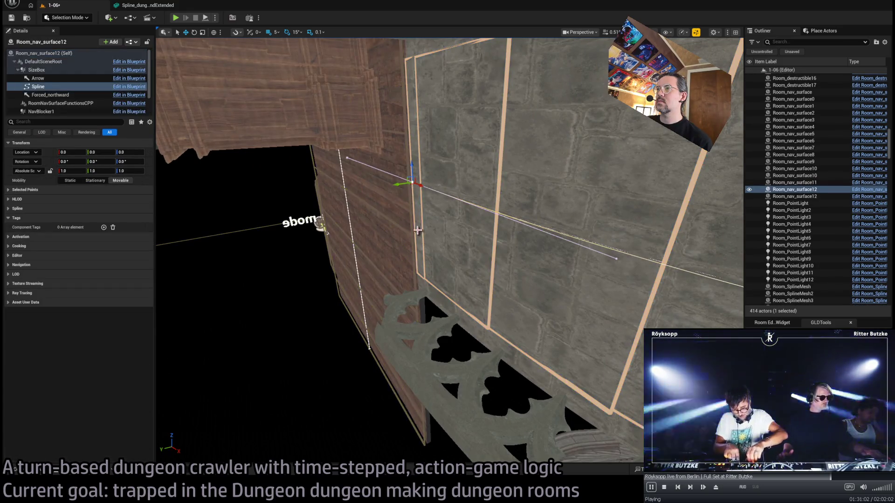
{"action": "key", "text": "f"}
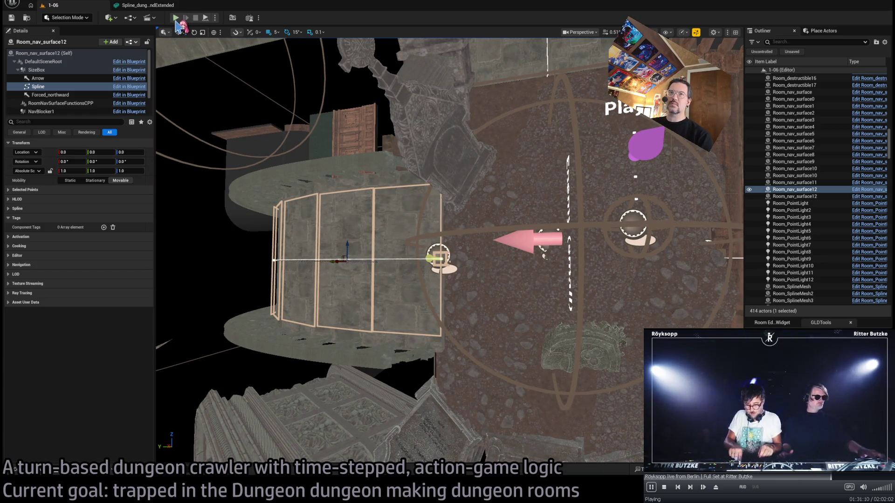
{"action": "key", "text": "alt+p"}
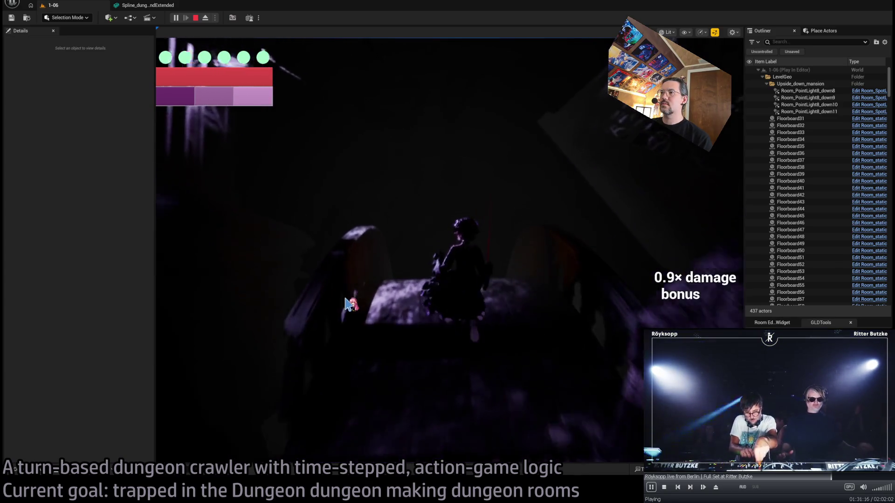
{"action": "left_click", "coordinate": [459, 290]}
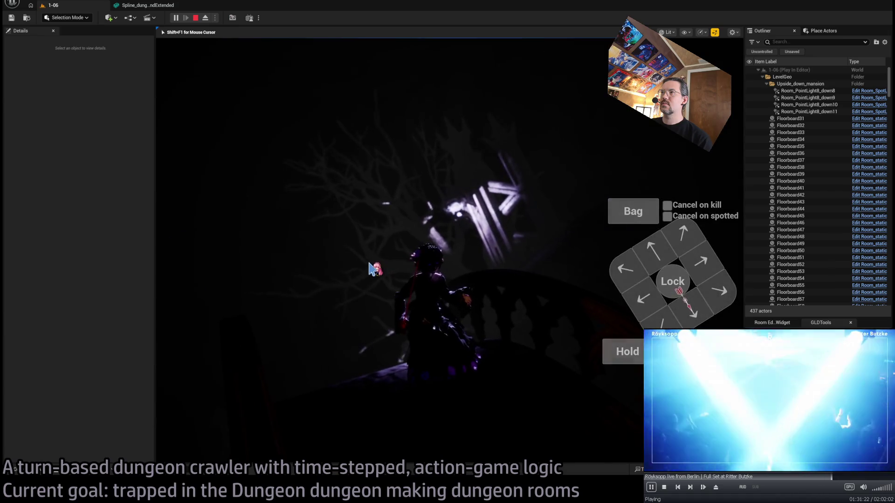
{"action": "left_click", "coordinate": [441, 269]}
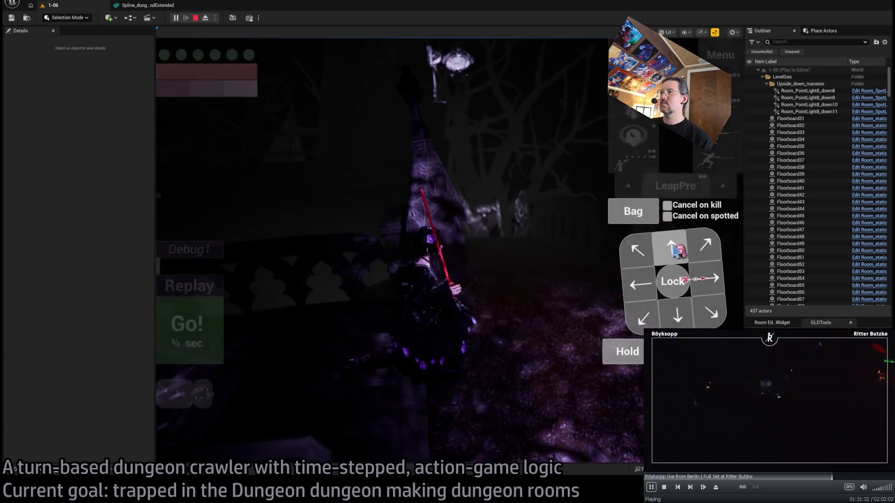
{"action": "left_click", "coordinate": [204, 328]}
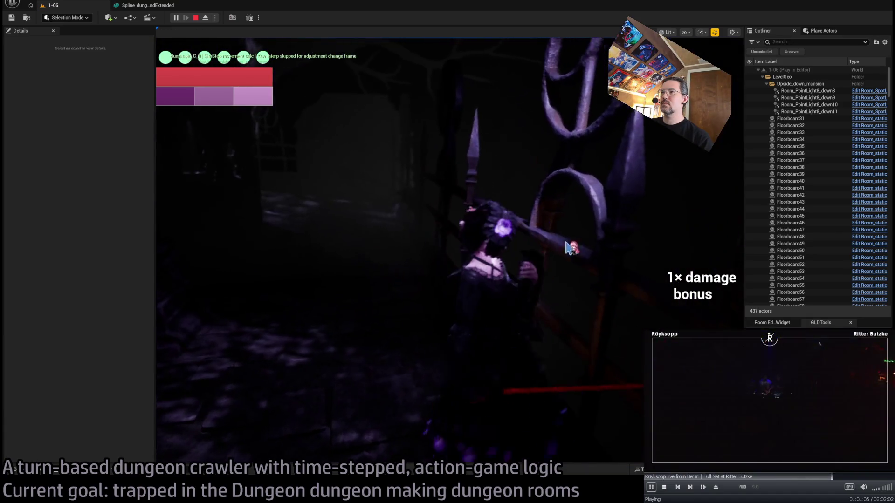
{"action": "left_click", "coordinate": [666, 251]}
{"action": "left_click", "coordinate": [210, 333]}
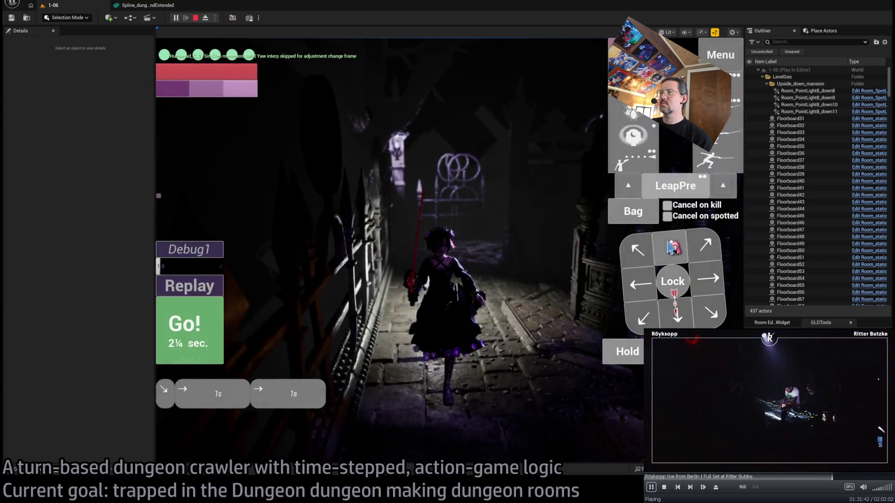
{"action": "left_click", "coordinate": [714, 281]}
{"action": "left_click", "coordinate": [200, 342]}
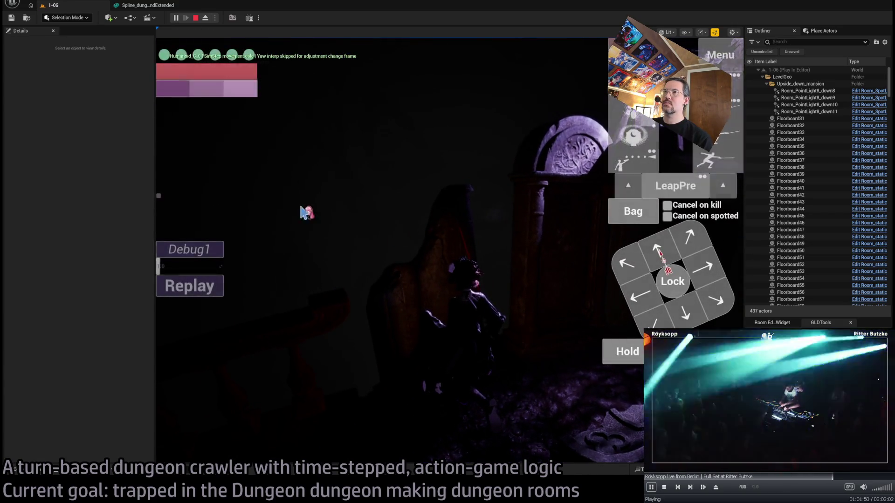
{"action": "key", "text": "Escape"}
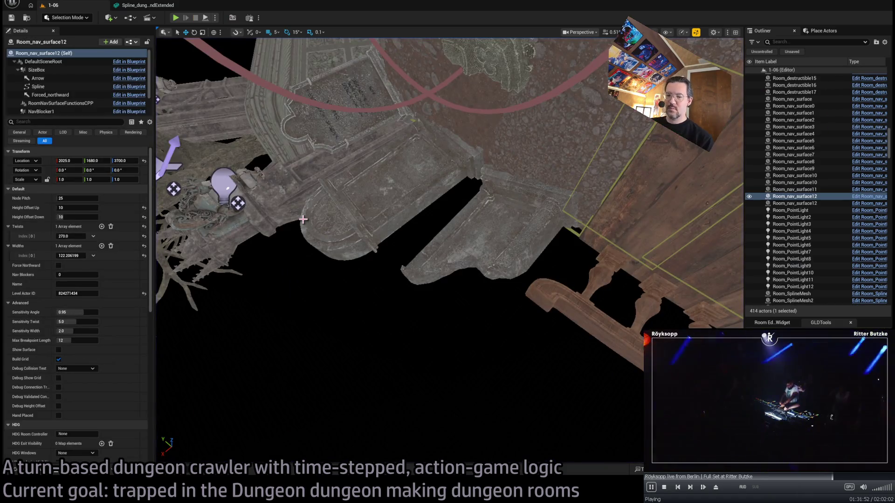
Find player_gui with Ctrl+P and open the Player_GUI Blueprint
{"action": "key", "text": "ctrl+p"}
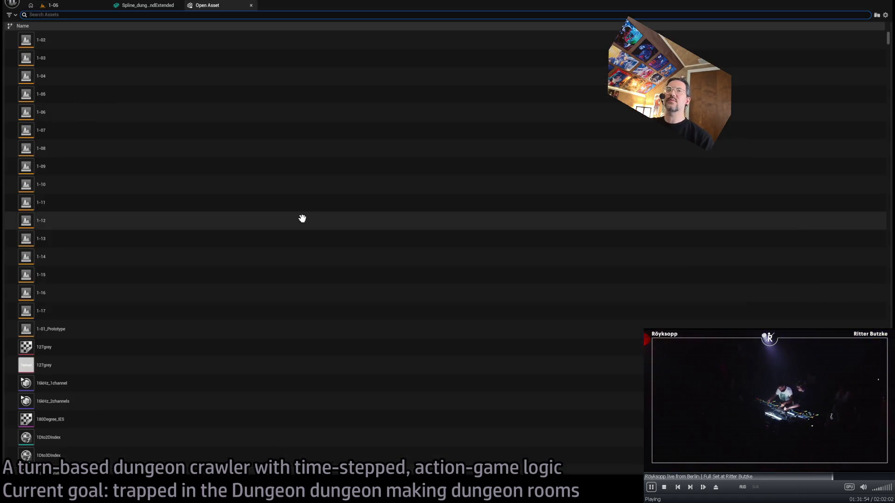
{"action": "key", "text": "Escape"}
{"action": "key", "text": "ctrl+p"}
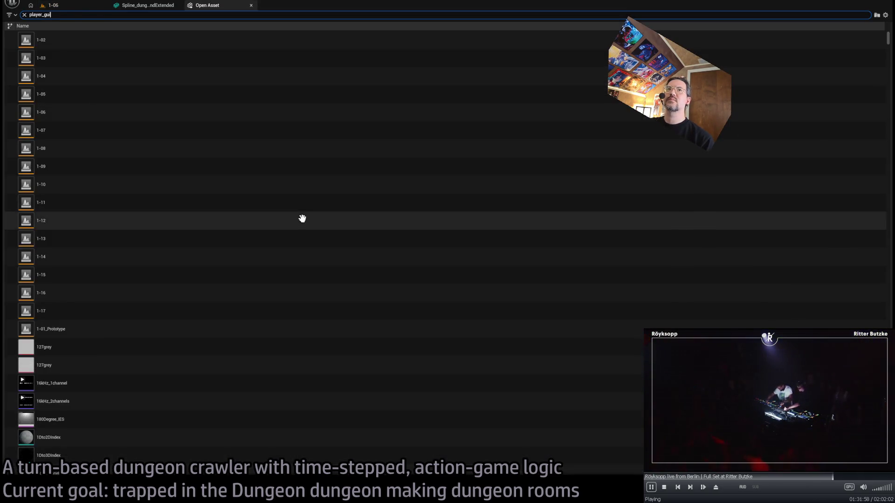
{"action": "left_click", "coordinate": [96, 59]}
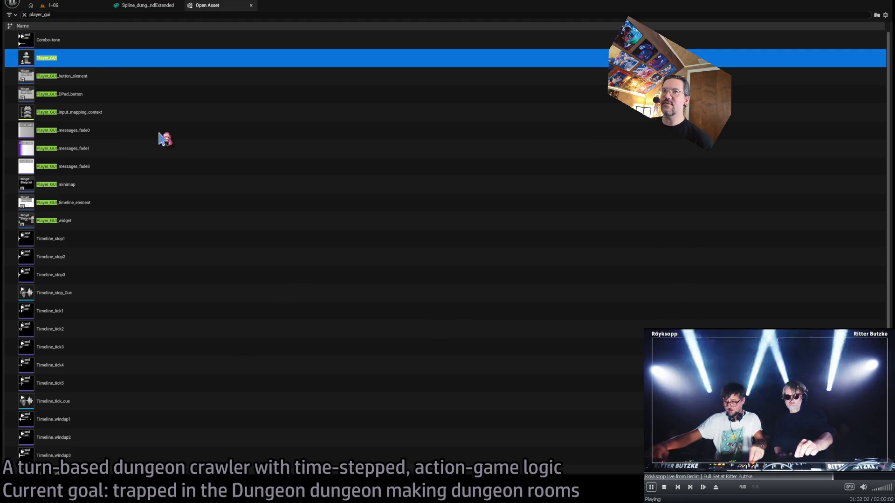
{"action": "key", "text": "Return"}
Pan the Event Graph to the camera nodes, then return to the 1-06 level and play
{"action": "scroll", "coordinate": [369, 230], "scroll_direction": "down", "scroll_amount": 3}
{"action": "scroll", "coordinate": [400, 199], "scroll_direction": "up", "scroll_amount": 5}
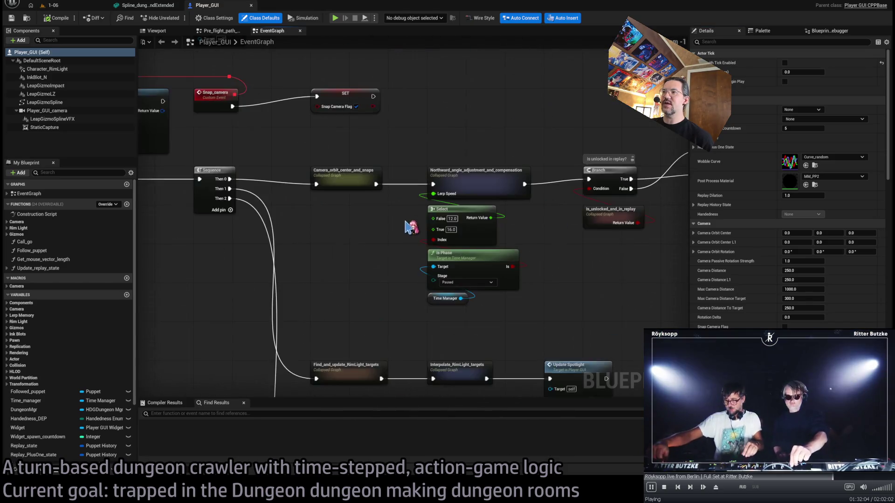
{"action": "scroll", "coordinate": [310, 219], "scroll_direction": "down", "scroll_amount": 1}
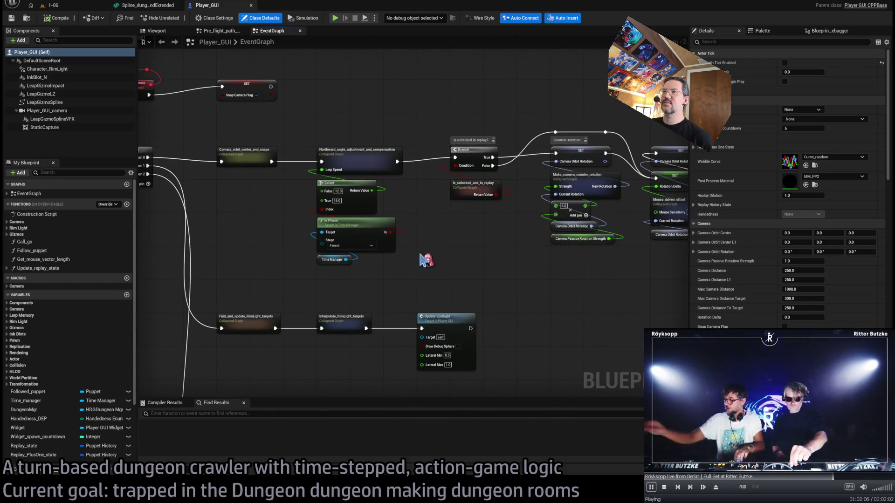
{"action": "scroll", "coordinate": [404, 208], "scroll_direction": "up", "scroll_amount": 2}
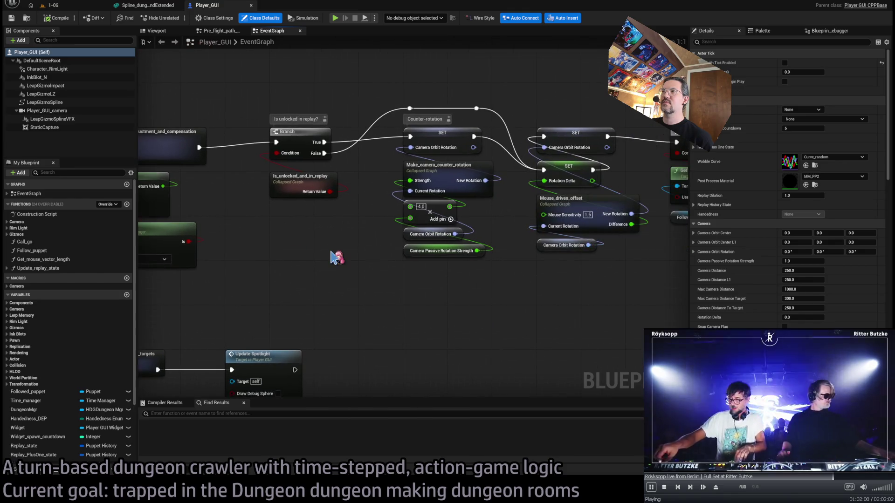
{"action": "left_click_drag", "start_coordinate": [377, 265], "coordinate": [396, 177]}
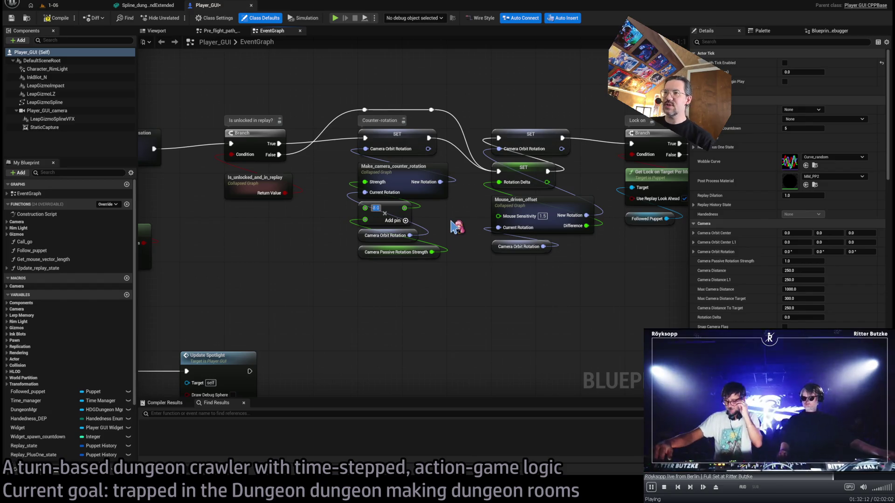
{"action": "left_click", "coordinate": [72, 7]}
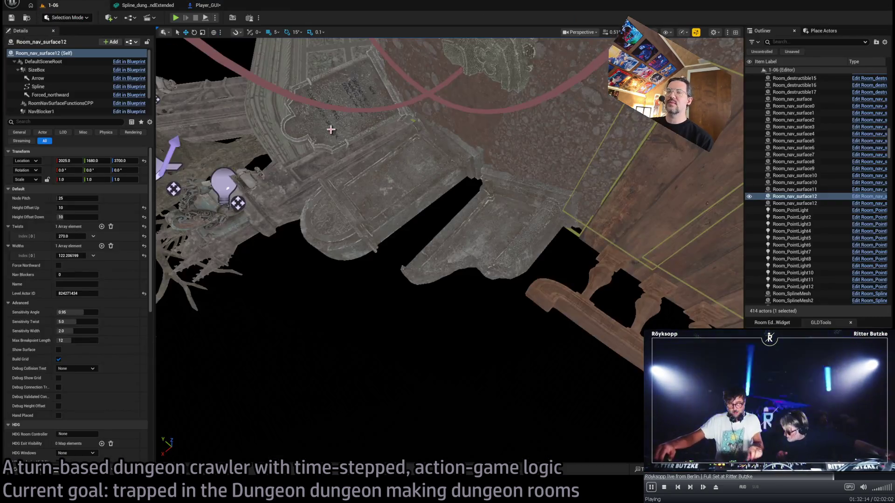
{"action": "key", "text": "alt+p"}
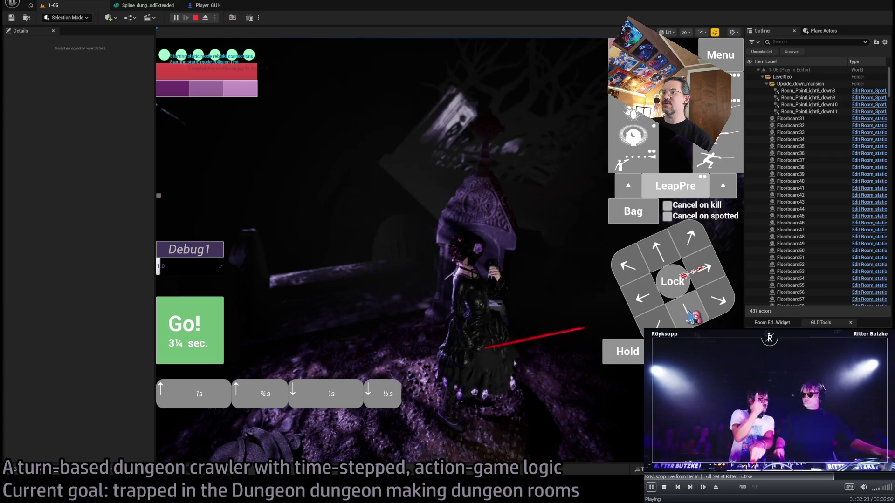
Play two turns, then queue a left move and a turning move, playing each turn
{"action": "left_click", "coordinate": [203, 335]}
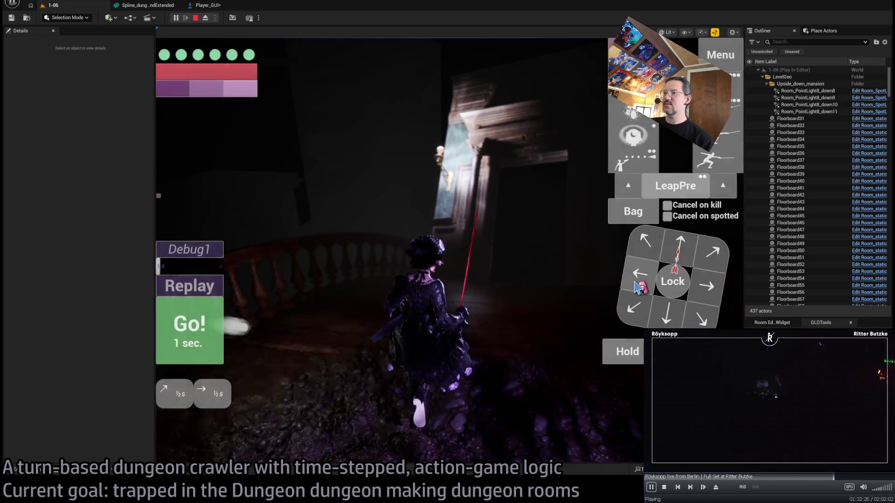
{"action": "left_click", "coordinate": [217, 326]}
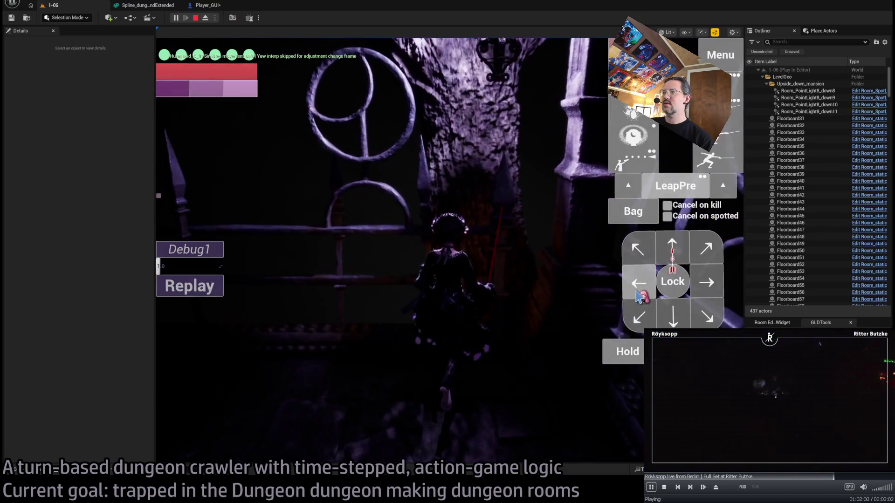
{"action": "left_click", "coordinate": [644, 283]}
{"action": "left_click", "coordinate": [210, 335]}
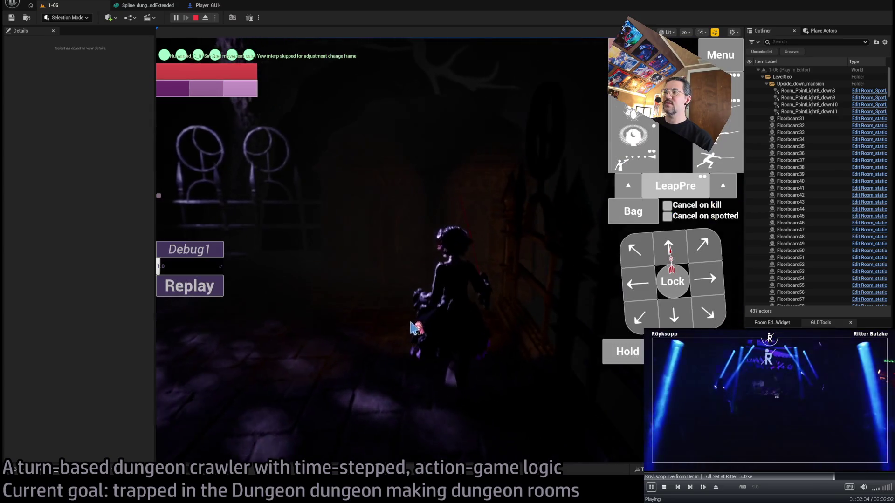
{"action": "left_click", "coordinate": [676, 319]}
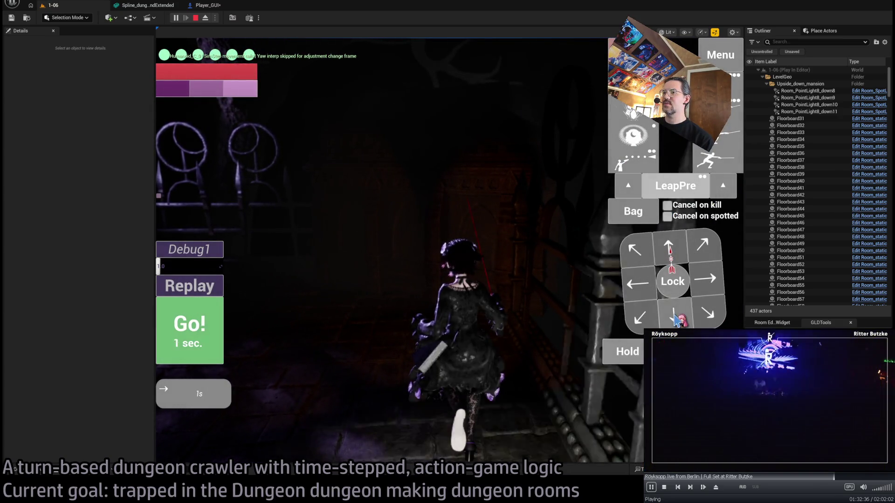
{"action": "left_click", "coordinate": [201, 336]}
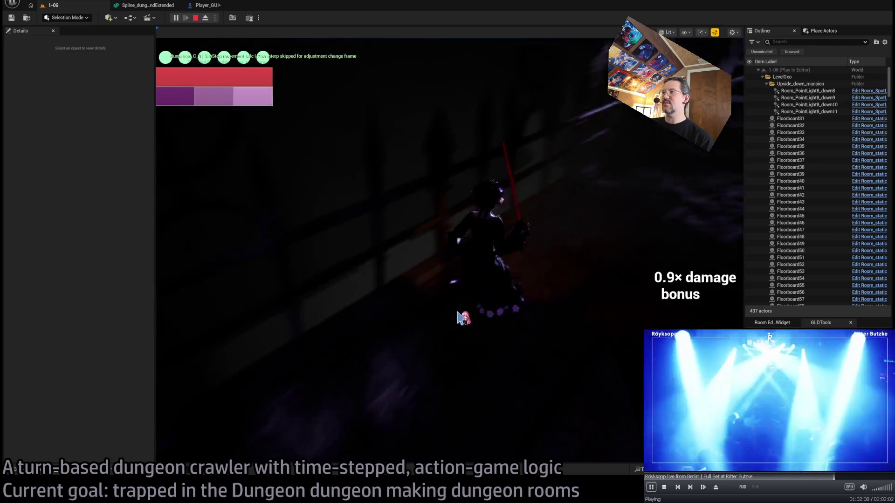
Queue two right moves, then a longer keypad move sequence (3, 2), playing each turn
{"action": "left_click", "coordinate": [711, 286]}
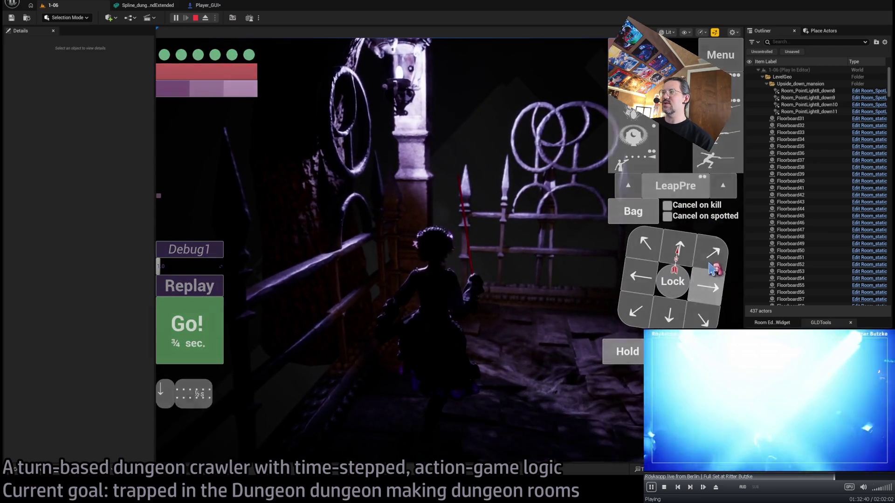
{"action": "left_click", "coordinate": [712, 286]}
{"action": "left_click", "coordinate": [220, 321]}
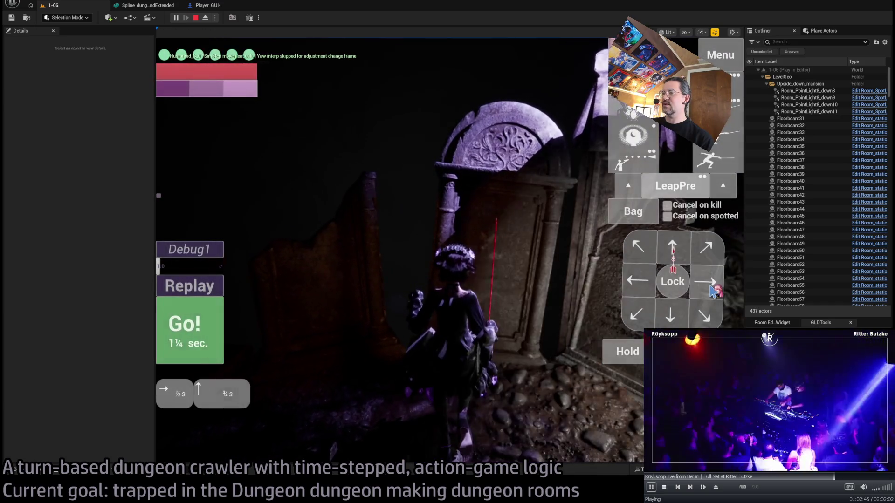
{"action": "left_click", "coordinate": [200, 330]}
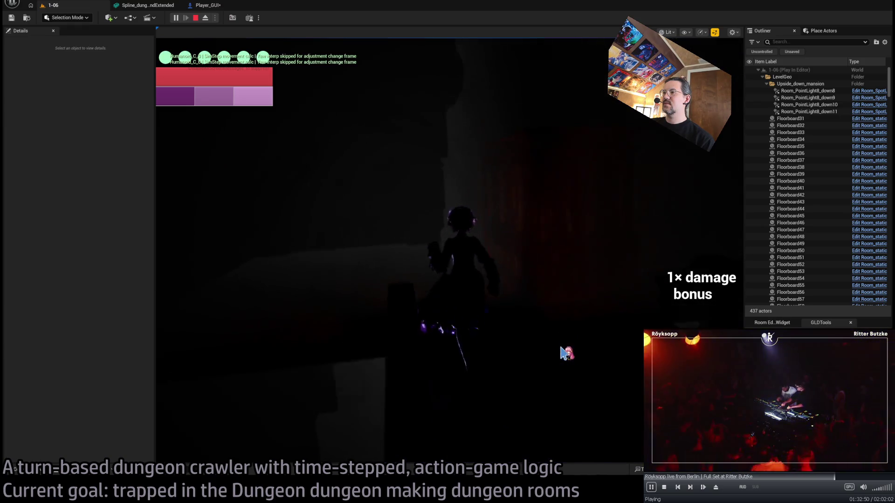
{"action": "key", "text": "KP_3"}
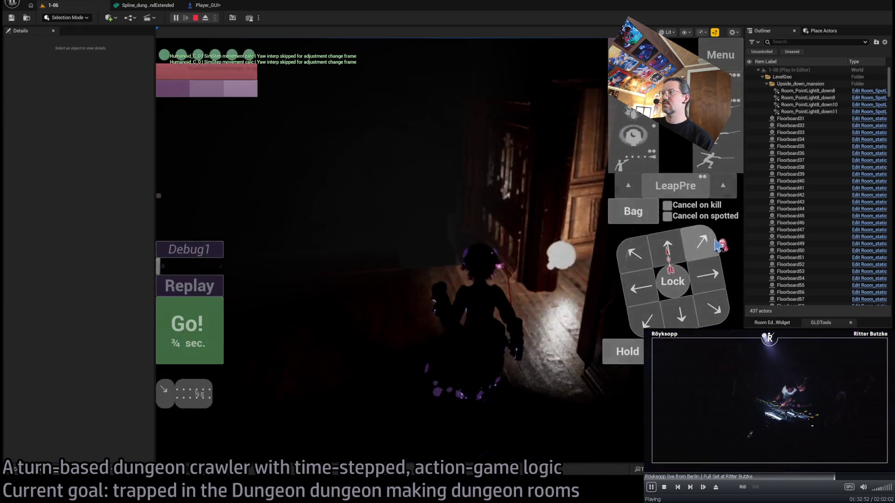
{"action": "key", "text": "KP_2"}
{"action": "key", "text": "KP_2"}
{"action": "key", "text": "KP_2"}
{"action": "left_click", "coordinate": [222, 332]}
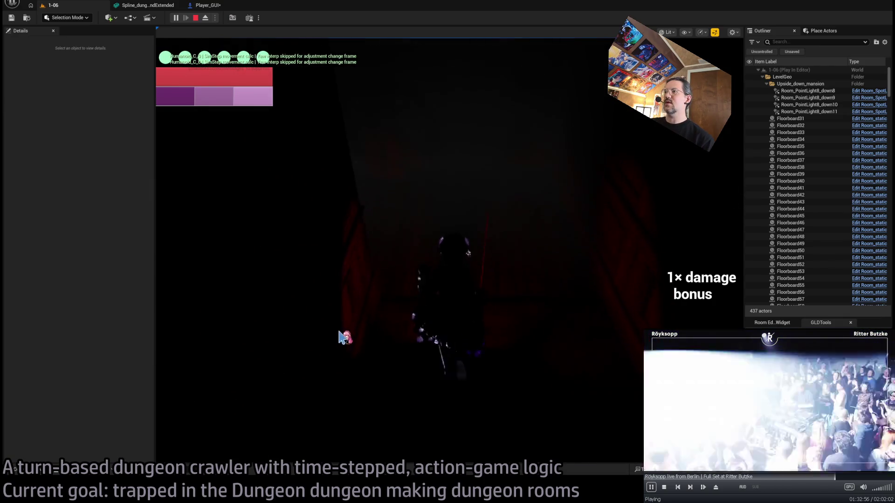
Play a half-second move, a left step, the stance-breaker lunge and a forward move, then stop the play test
{"action": "left_click", "coordinate": [677, 320]}
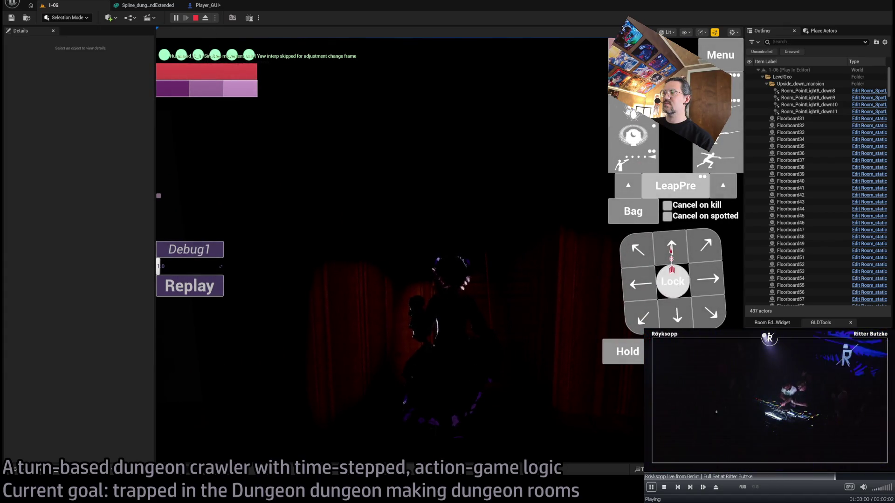
{"action": "left_click", "coordinate": [636, 359]}
{"action": "left_click", "coordinate": [182, 357]}
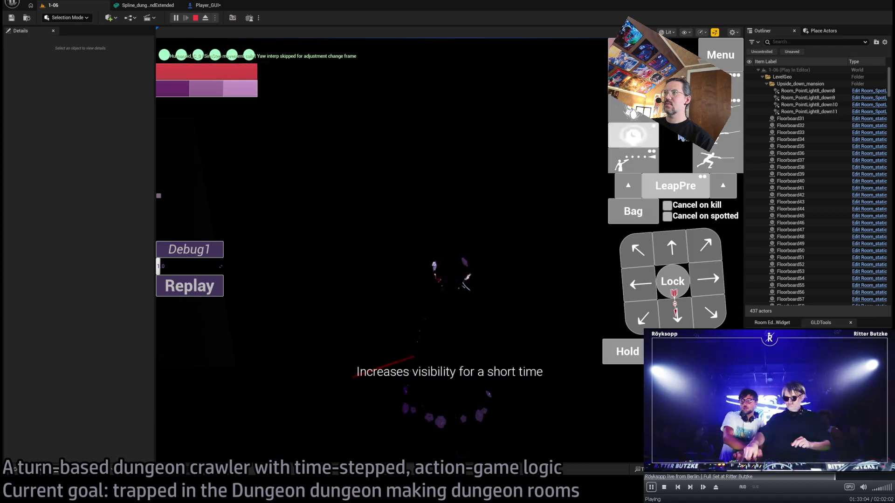
{"action": "left_click", "coordinate": [435, 265]}
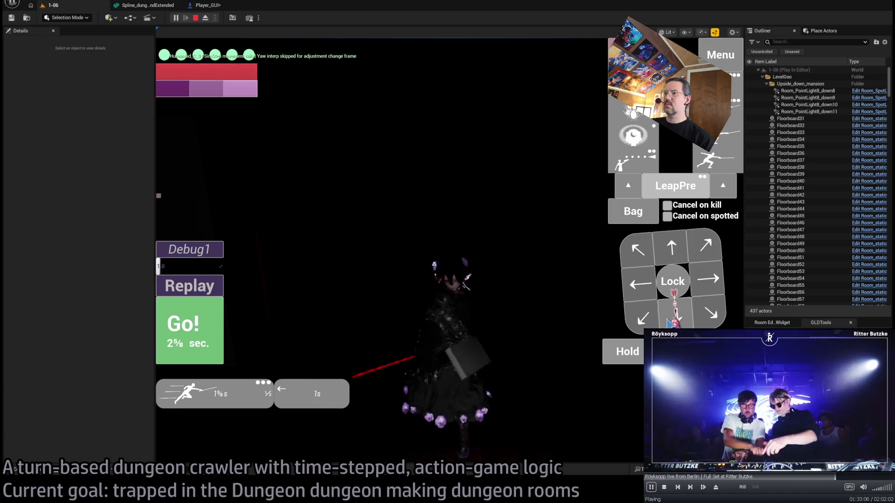
{"action": "left_click", "coordinate": [182, 338]}
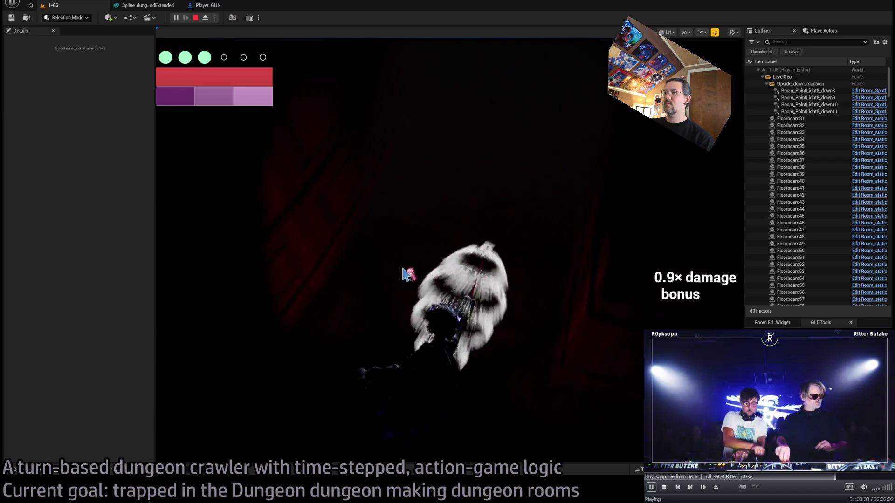
{"action": "left_click", "coordinate": [670, 250]}
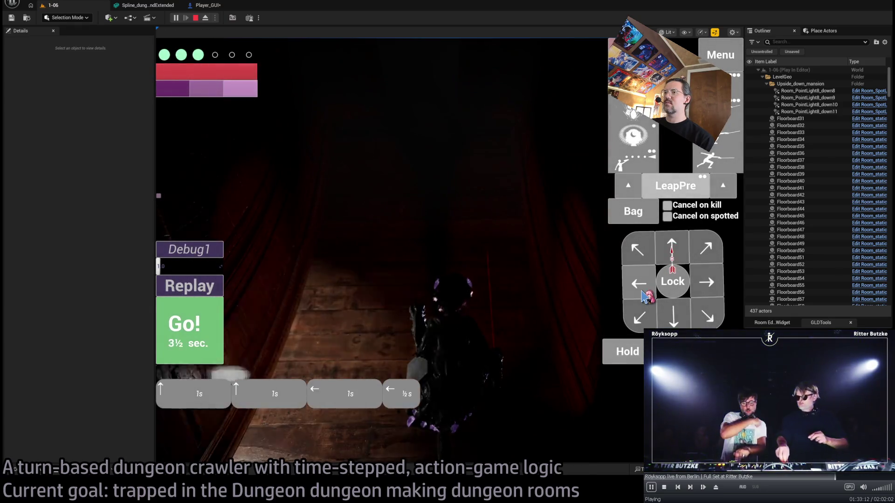
{"action": "left_click", "coordinate": [205, 342]}
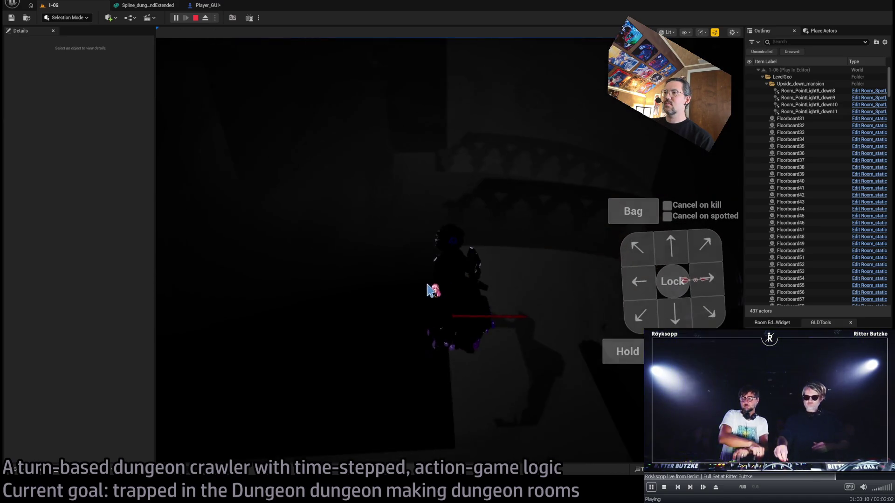
{"action": "key", "text": "Escape"}
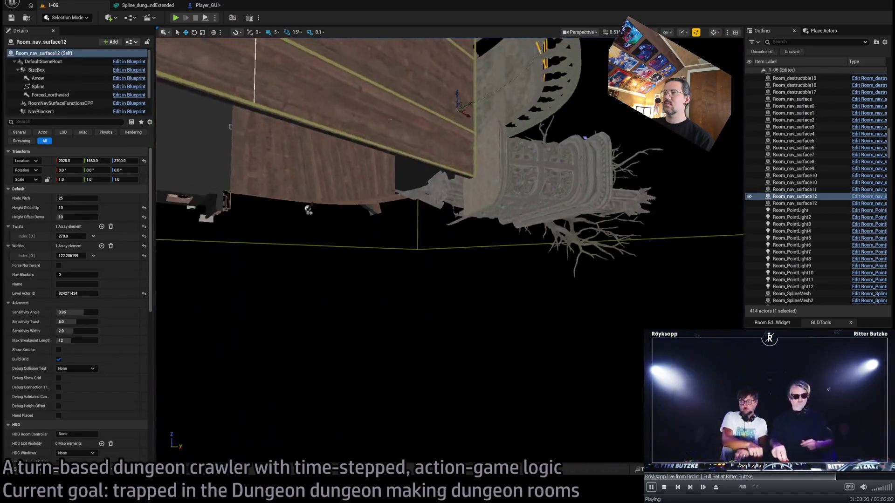
Frame Room_nav_surface12, orbit around the room walls toward the exit, and select exit marker E5
{"action": "key", "text": "f"}
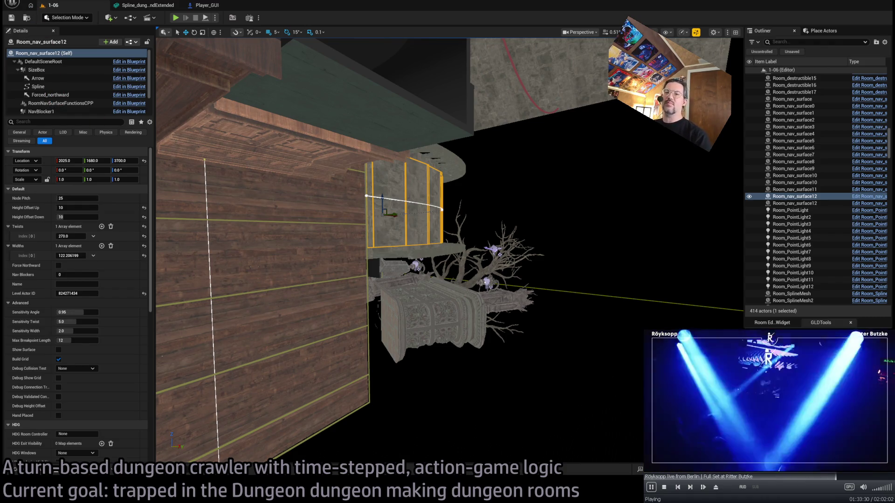
{"action": "scroll", "coordinate": [448, 252], "scroll_direction": "up", "scroll_amount": 3}
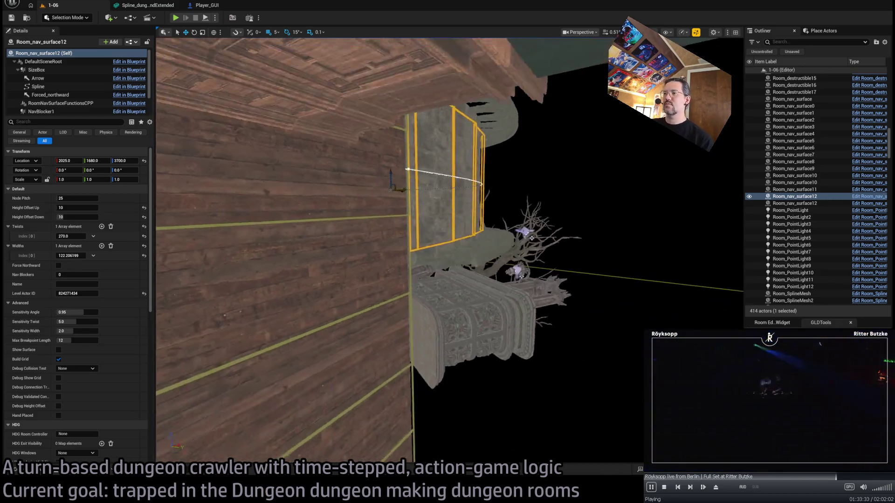
{"action": "mouse_move", "coordinate": [447, 251]}
{"action": "left_mouse_down"}
{"action": "mouse_move", "coordinate": [410, 242]}
{"action": "mouse_move", "coordinate": [373, 196]}
{"action": "left_mouse_up"}
{"action": "left_click_drag", "start_coordinate": [504, 227], "coordinate": [424, 246]}
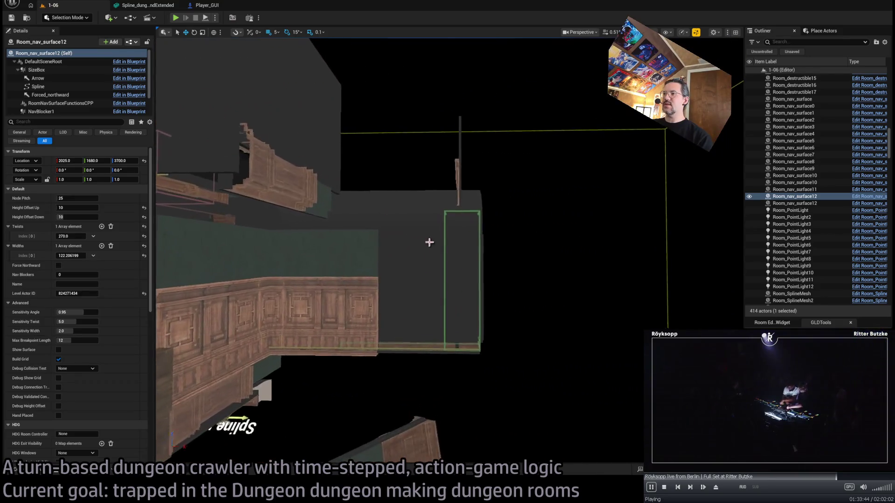
{"action": "left_click", "coordinate": [471, 246]}
Move exit marker E5 further along X to 3000
{"action": "key", "text": "f"}
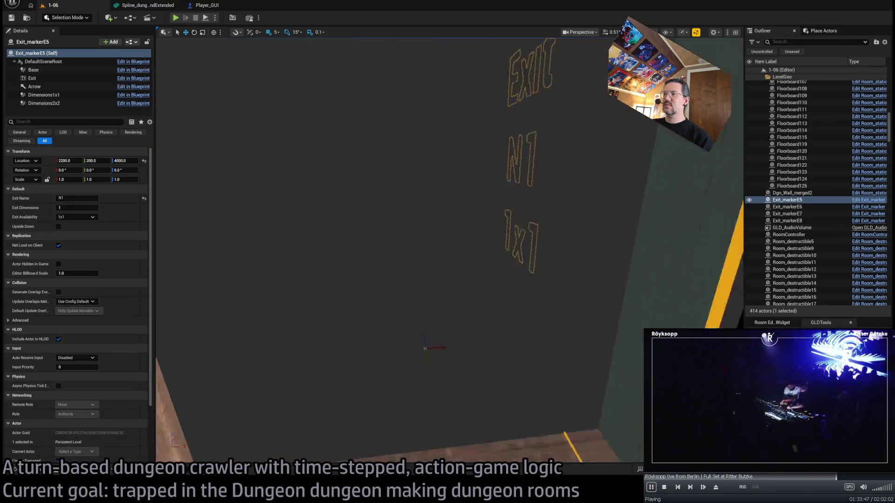
{"action": "left_click_drag", "start_coordinate": [448, 252], "coordinate": [254, 184]}
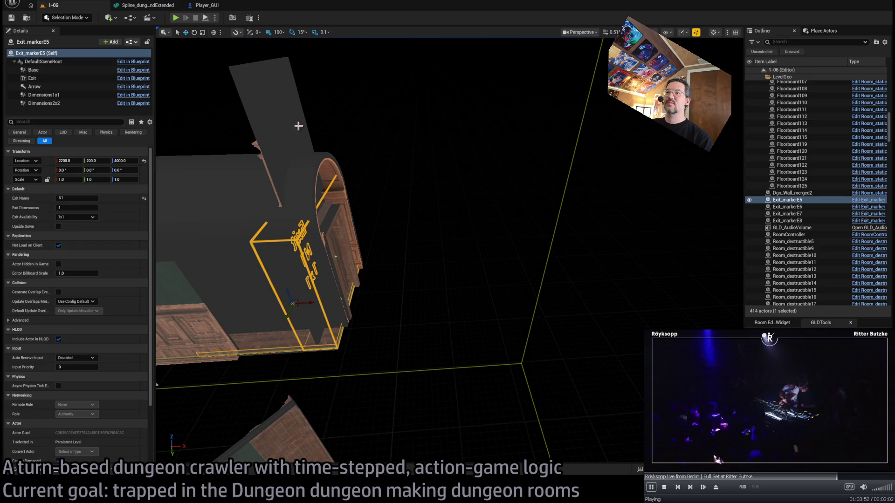
{"action": "mouse_move", "coordinate": [309, 302]}
{"action": "left_mouse_down"}
{"action": "mouse_move", "coordinate": [565, 289]}
{"action": "mouse_move", "coordinate": [484, 283]}
{"action": "mouse_move", "coordinate": [322, 302]}
{"action": "left_mouse_up"}
{"action": "key", "text": "f"}
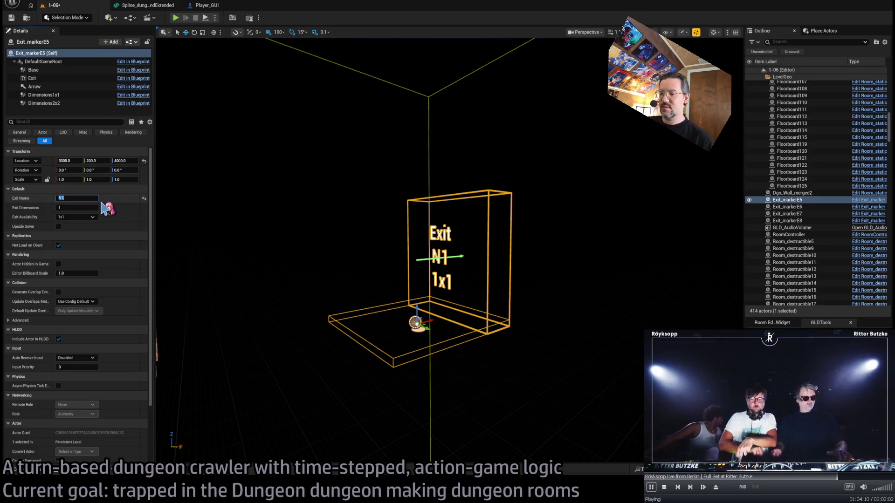
{"action": "type", "text": "2"}
Compare against exit marker E6, then duplicate the marker as Exit_markerE9
{"action": "left_click_drag", "start_coordinate": [169, 215], "coordinate": [183, 209]}
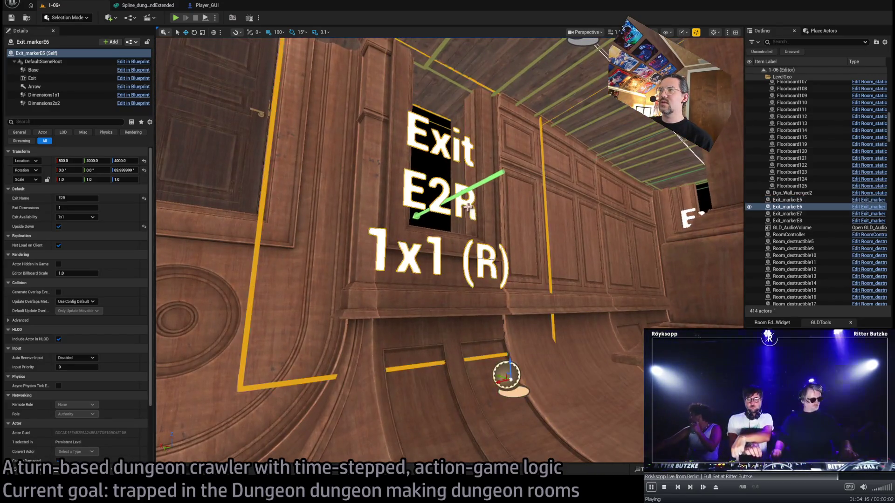
{"action": "left_click", "coordinate": [788, 206]}
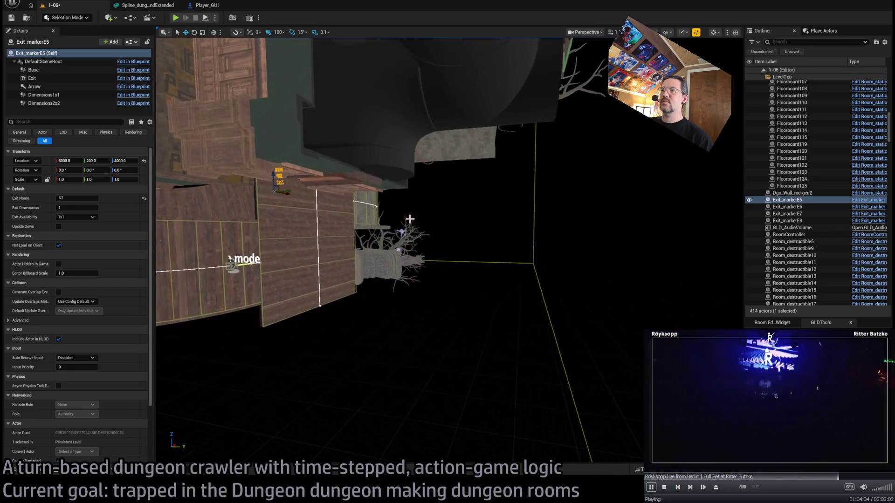
{"action": "left_click", "coordinate": [280, 184]}
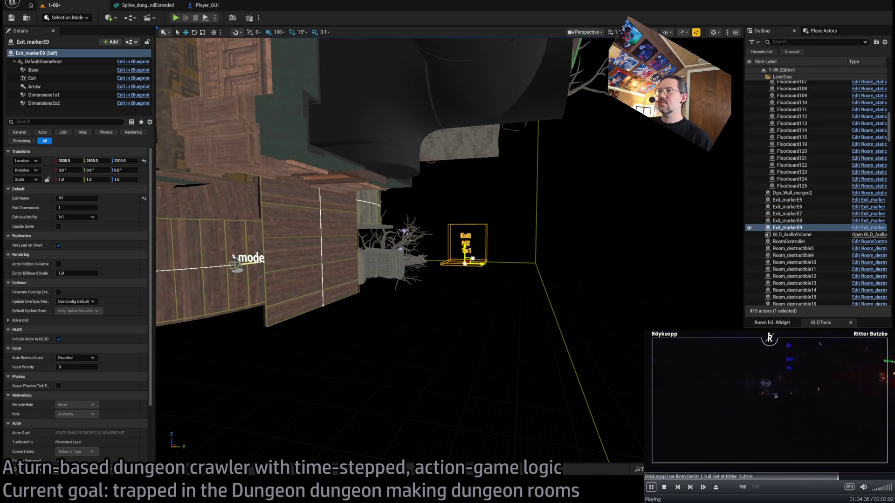
Move Exit_markerE9 along Y to 2800, then back to 2600
{"action": "key", "text": "f"}
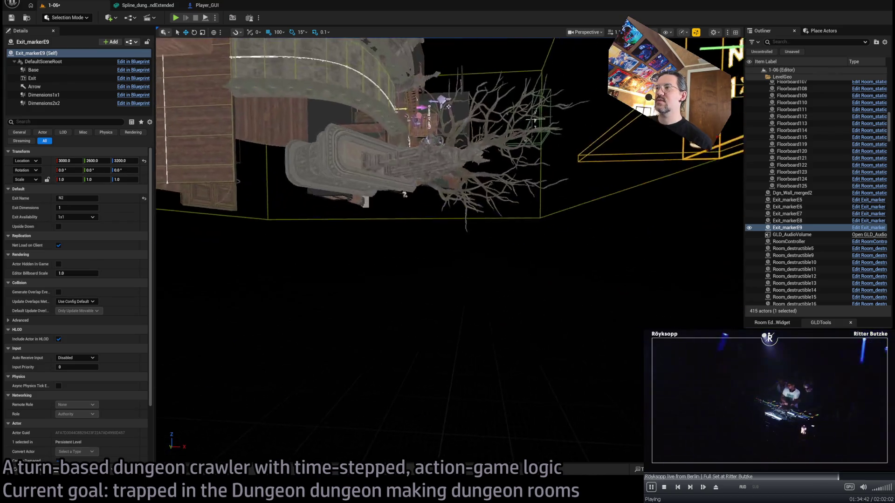
{"action": "key", "text": "f"}
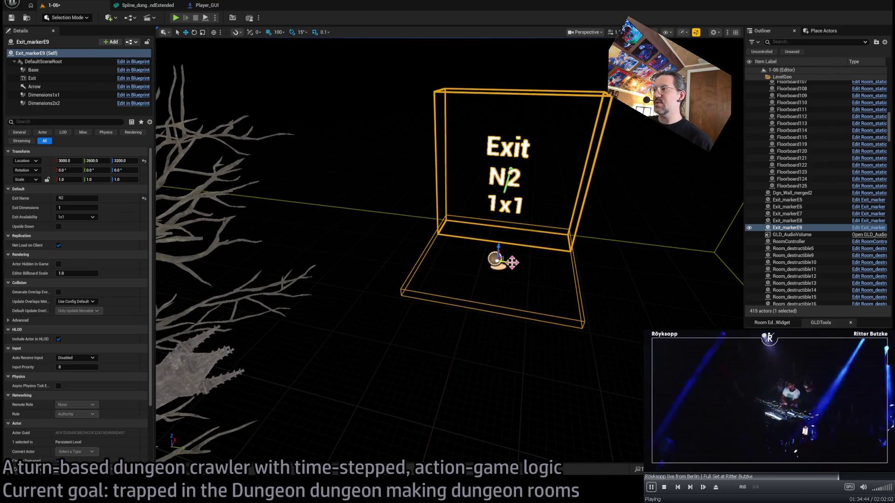
{"action": "left_click_drag", "start_coordinate": [510, 262], "coordinate": [590, 275]}
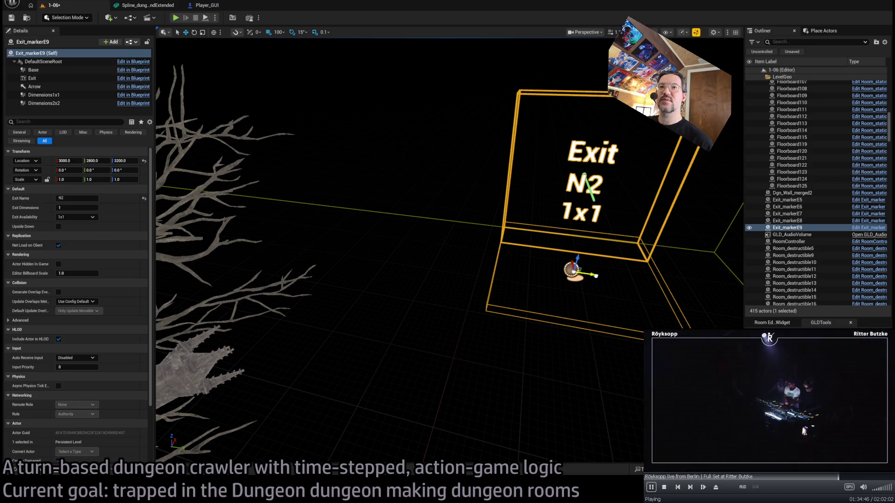
{"action": "key", "text": "f"}
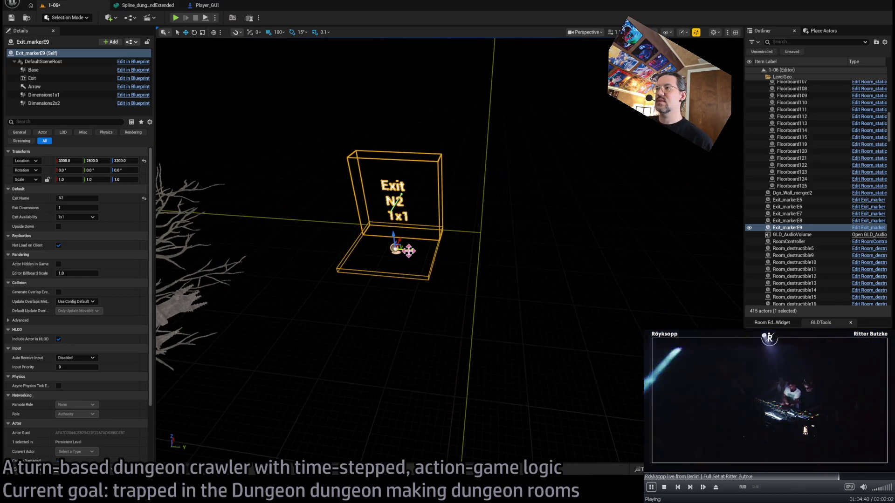
{"action": "left_click_drag", "start_coordinate": [433, 252], "coordinate": [359, 251]}
{"action": "key", "text": "f"}
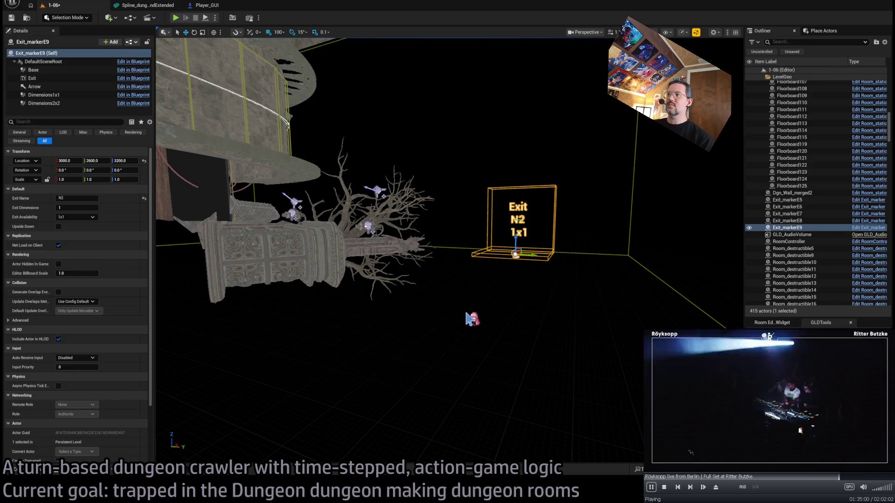
View exit marker E9 and the room from lower and closer, then select a wall piece
{"action": "mouse_move", "coordinate": [488, 307]}
{"action": "left_mouse_down"}
{"action": "mouse_move", "coordinate": [424, 277]}
{"action": "mouse_move", "coordinate": [493, 305]}
{"action": "left_mouse_up"}
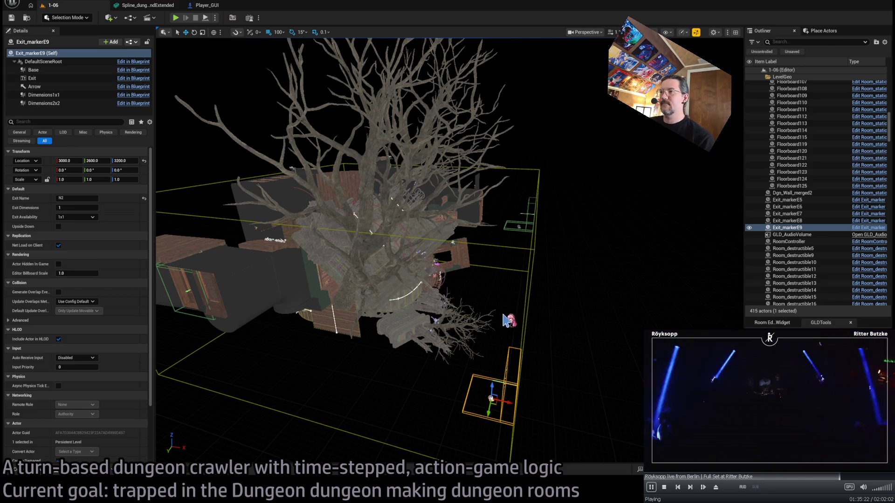
{"action": "mouse_move", "coordinate": [514, 317]}
{"action": "left_mouse_down"}
{"action": "mouse_move", "coordinate": [657, 465]}
{"action": "mouse_move", "coordinate": [627, 406]}
{"action": "mouse_move", "coordinate": [643, 452]}
{"action": "mouse_move", "coordinate": [606, 396]}
{"action": "mouse_move", "coordinate": [393, 188]}
{"action": "left_mouse_up"}
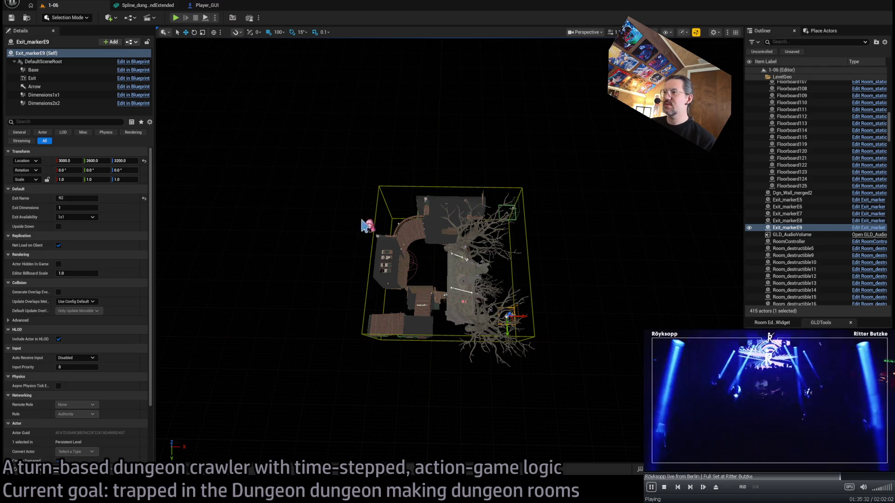
{"action": "scroll", "coordinate": [511, 304], "scroll_direction": "up", "scroll_amount": 10}
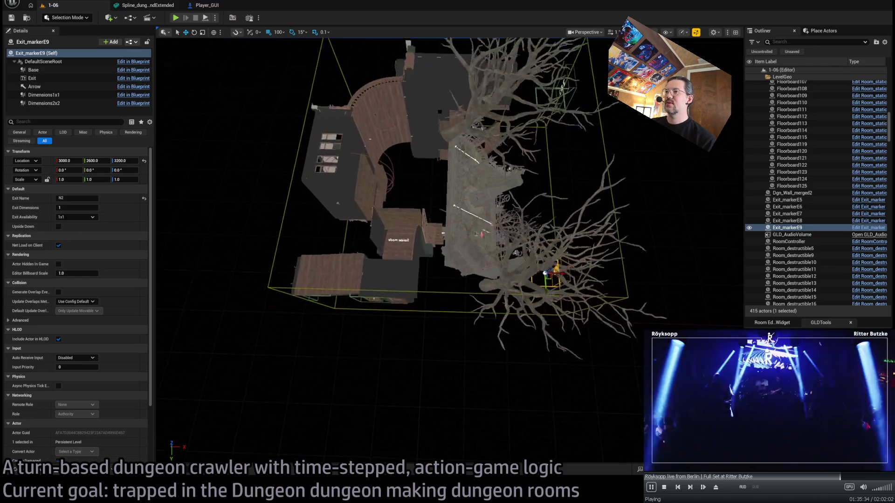
{"action": "scroll", "coordinate": [512, 304], "scroll_direction": "up", "scroll_amount": 10}
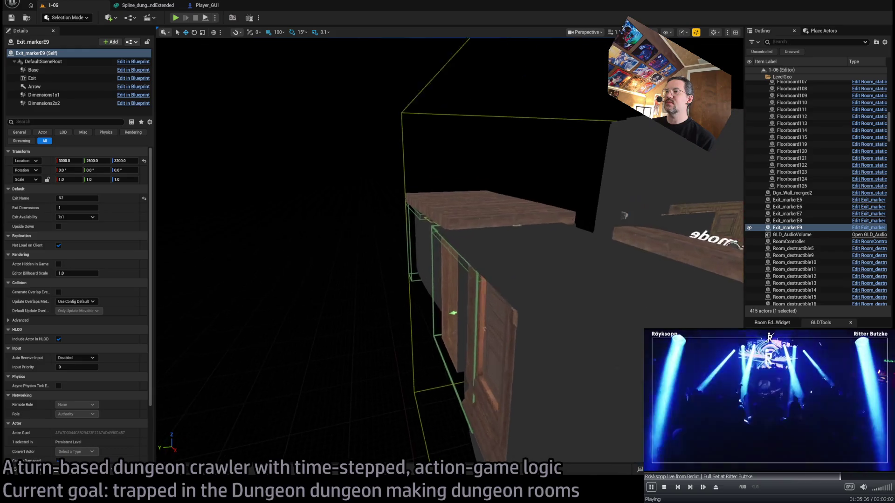
{"action": "scroll", "coordinate": [511, 304], "scroll_direction": "up", "scroll_amount": 10}
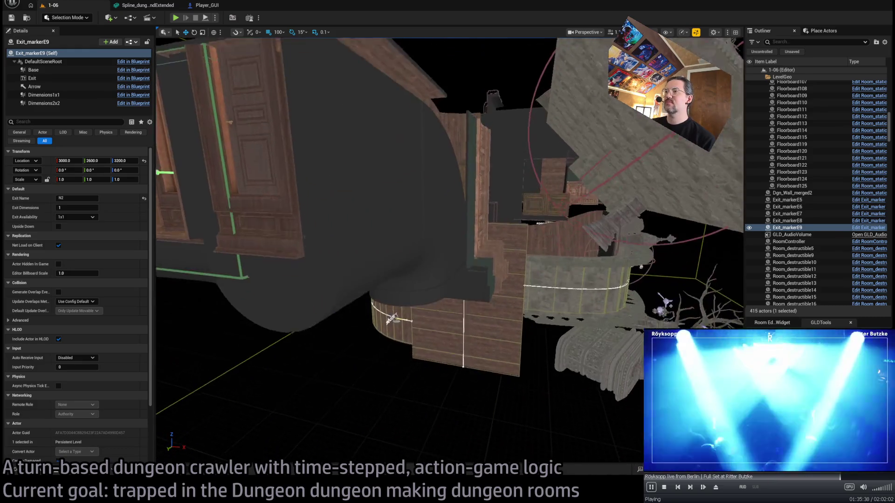
{"action": "scroll", "coordinate": [512, 304], "scroll_direction": "up", "scroll_amount": 10}
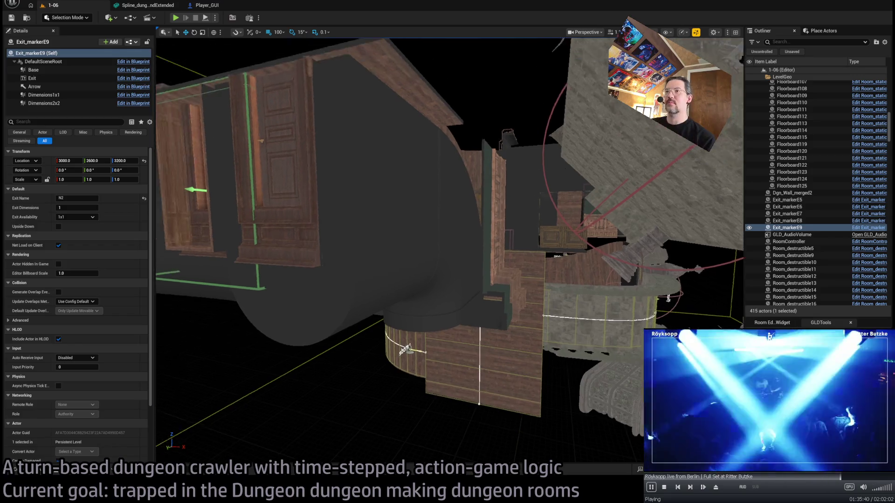
{"action": "scroll", "coordinate": [463, 278], "scroll_direction": "up", "scroll_amount": 2}
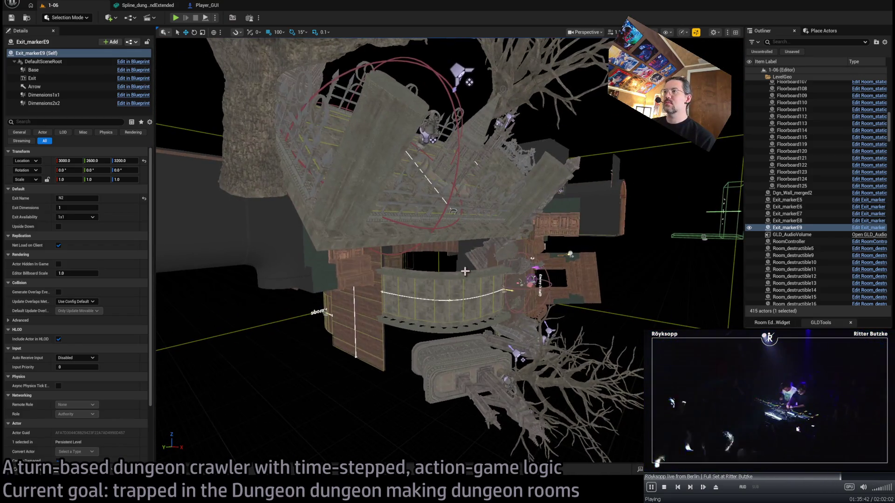
{"action": "left_click", "coordinate": [532, 258]}
{"action": "scroll", "coordinate": [467, 280], "scroll_direction": "up", "scroll_amount": 5}
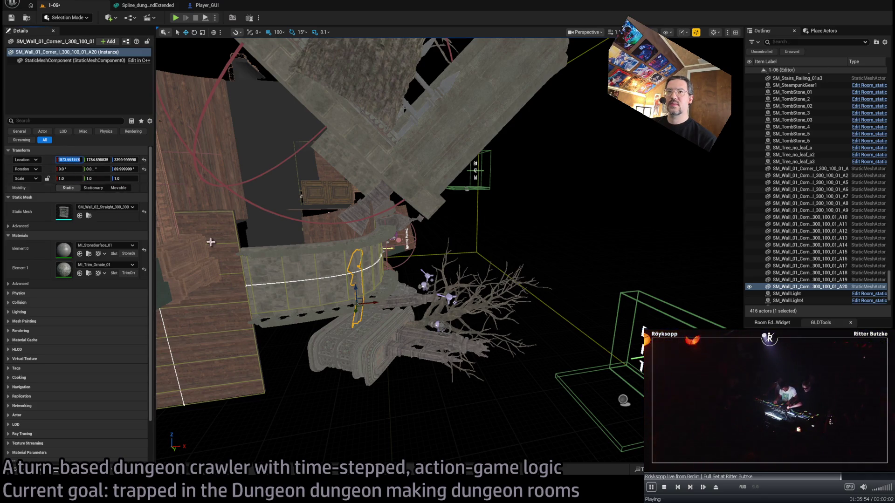
Set the wall piece's location to 3100, 1800, 3200
{"action": "type", "text": "3173.661578"}
{"action": "key", "text": "Return"}
{"action": "key", "text": "f"}
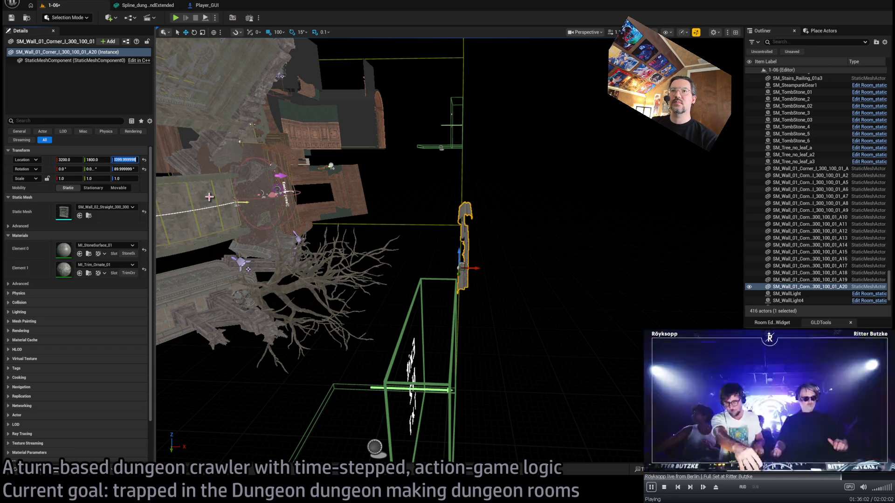
{"action": "type", "text": "3200"}
{"action": "key", "text": "Return"}
{"action": "key", "text": "f"}
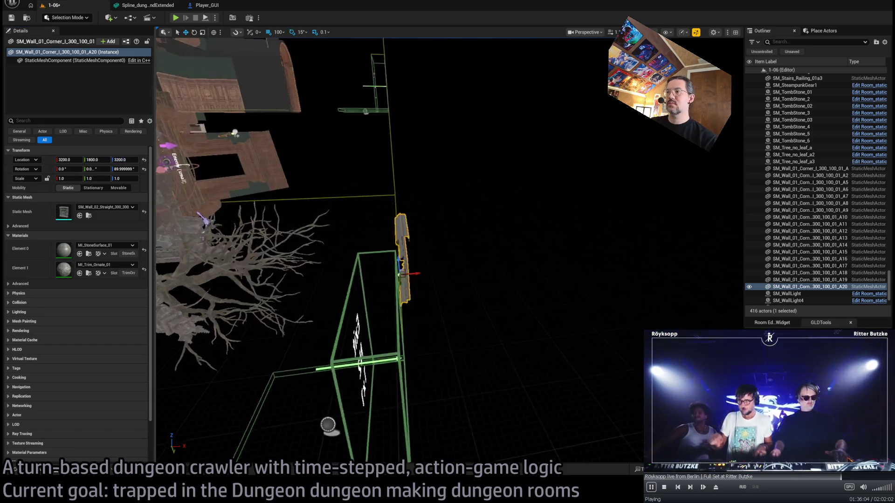
{"action": "mouse_move", "coordinate": [544, 237]}
{"action": "left_mouse_down"}
{"action": "mouse_move", "coordinate": [369, 262]}
{"action": "mouse_move", "coordinate": [544, 237]}
{"action": "mouse_move", "coordinate": [526, 226]}
{"action": "mouse_move", "coordinate": [420, 242]}
{"action": "mouse_move", "coordinate": [448, 279]}
{"action": "left_mouse_up"}
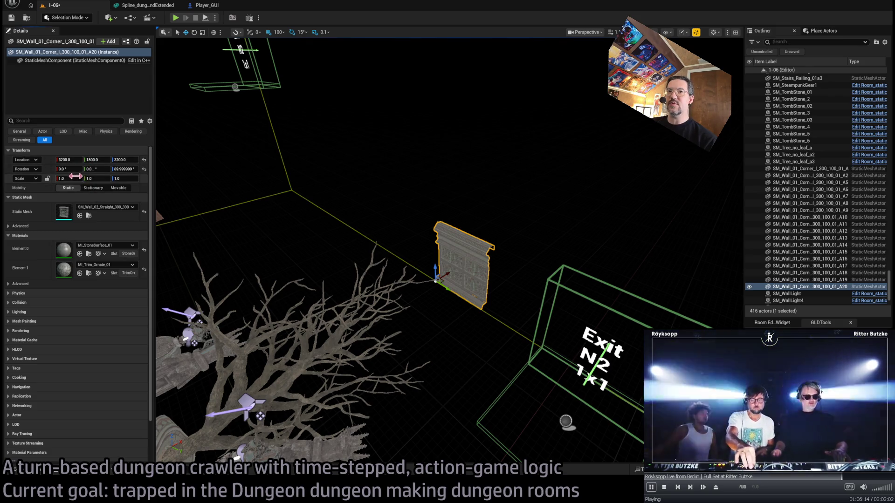
Scale the wall piece to 2 on X, Y and Z and view it beside the exit
{"action": "left_click", "coordinate": [75, 176]}
{"action": "type", "text": "2"}
{"action": "key", "text": "Tab"}
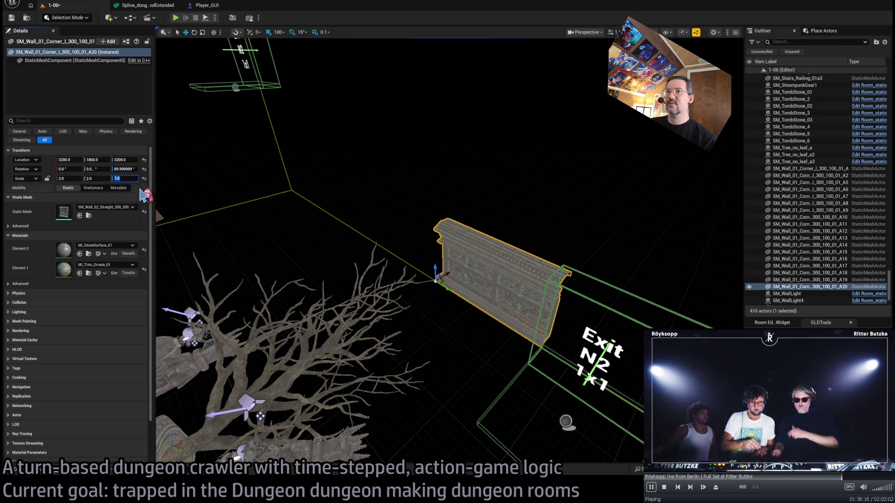
{"action": "type", "text": "2"}
{"action": "key", "text": "Return"}
{"action": "mouse_move", "coordinate": [259, 227]}
{"action": "left_mouse_down"}
{"action": "mouse_move", "coordinate": [186, 117]}
{"action": "mouse_move", "coordinate": [167, 69]}
{"action": "left_mouse_up"}
{"action": "left_click_drag", "start_coordinate": [453, 277], "coordinate": [469, 303]}
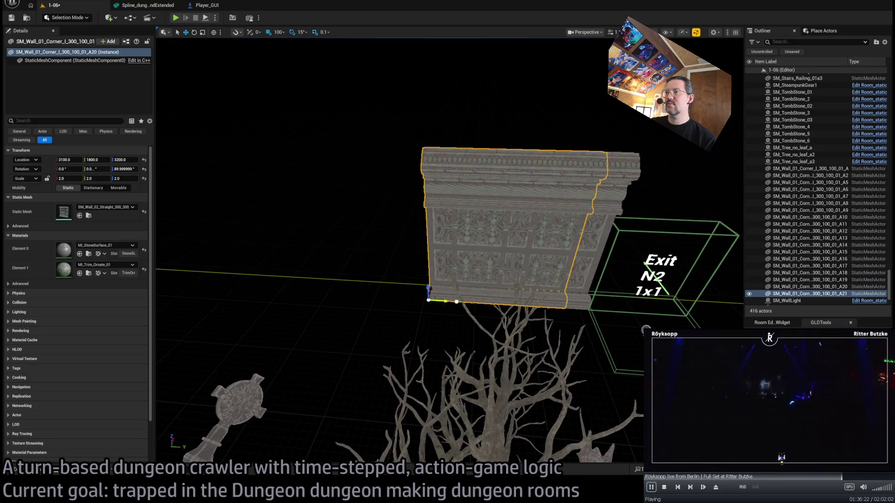
Duplicate two walls further along the row, then stack the four walls one row higher
{"action": "left_click", "coordinate": [654, 235], "text": "ctrl"}
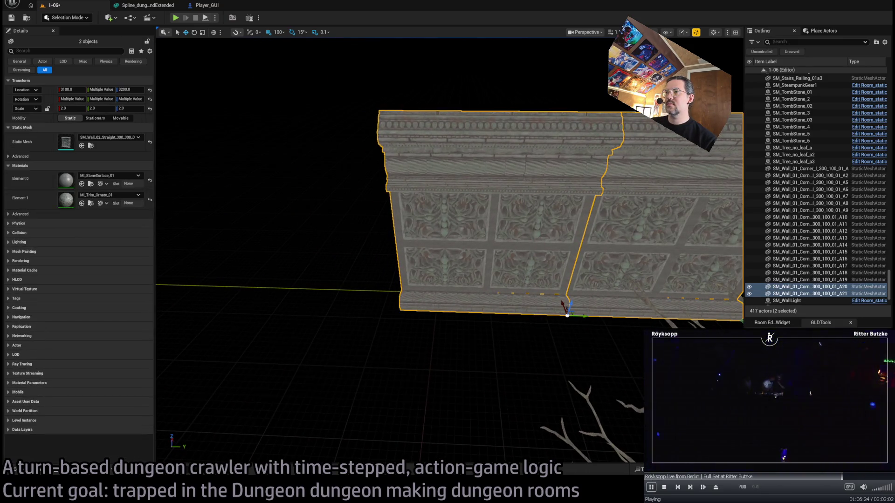
{"action": "scroll", "coordinate": [487, 294], "scroll_direction": "down", "scroll_amount": 3}
{"action": "left_click_drag", "start_coordinate": [543, 372], "coordinate": [305, 372], "text": "alt"}
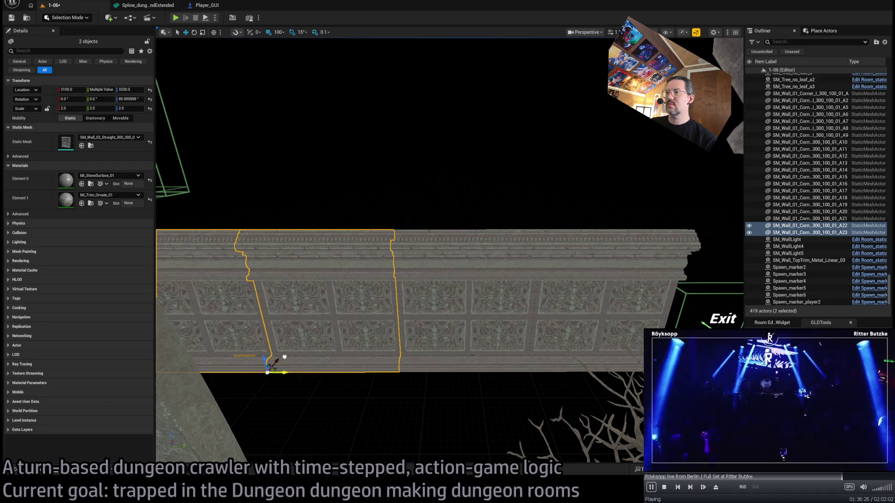
{"action": "left_click_drag", "start_coordinate": [344, 293], "coordinate": [479, 56]}
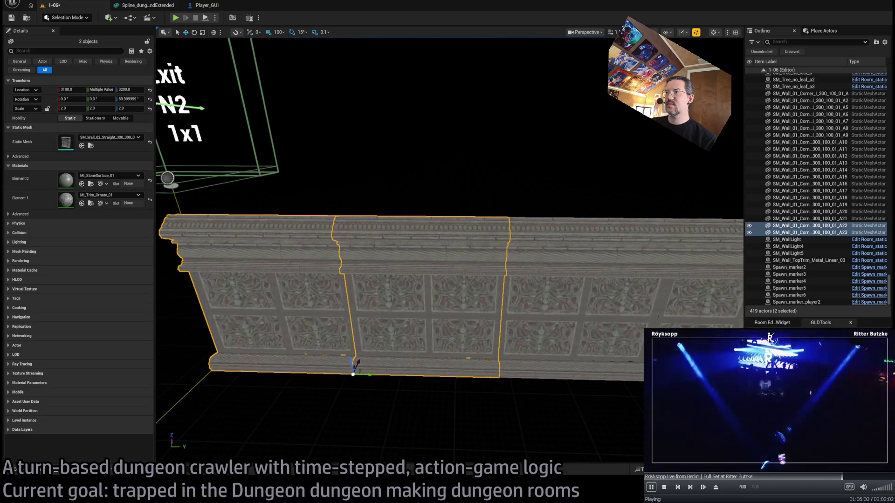
{"action": "mouse_move", "coordinate": [507, 348]}
{"action": "left_mouse_down", "text": "alt"}
{"action": "mouse_move", "coordinate": [483, 189]}
{"action": "mouse_move", "coordinate": [261, 201]}
{"action": "mouse_move", "coordinate": [190, 215]}
{"action": "left_mouse_up", "text": "alt"}
Delete the upper panel over the exit and stack the remaining three walls another row up
{"action": "mouse_move", "coordinate": [447, 251]}
{"action": "left_mouse_down"}
{"action": "mouse_move", "coordinate": [447, 233]}
{"action": "mouse_move", "coordinate": [485, 219]}
{"action": "left_mouse_up"}
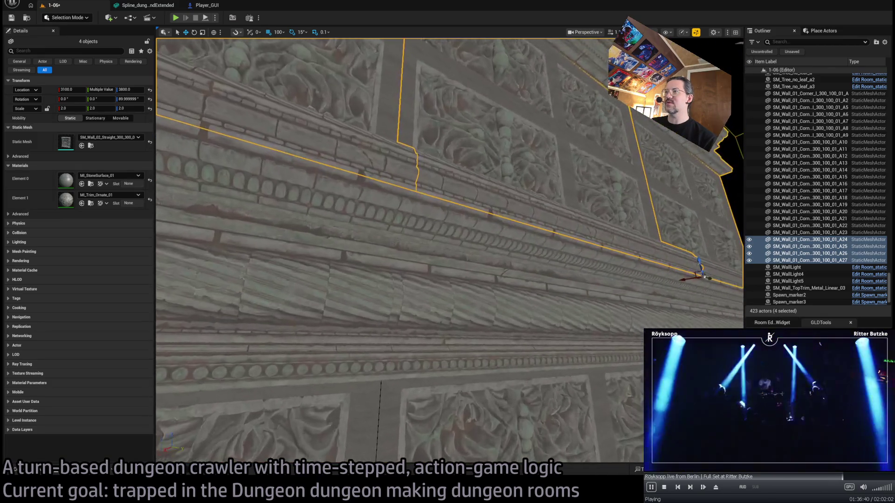
{"action": "key", "text": "Right"}
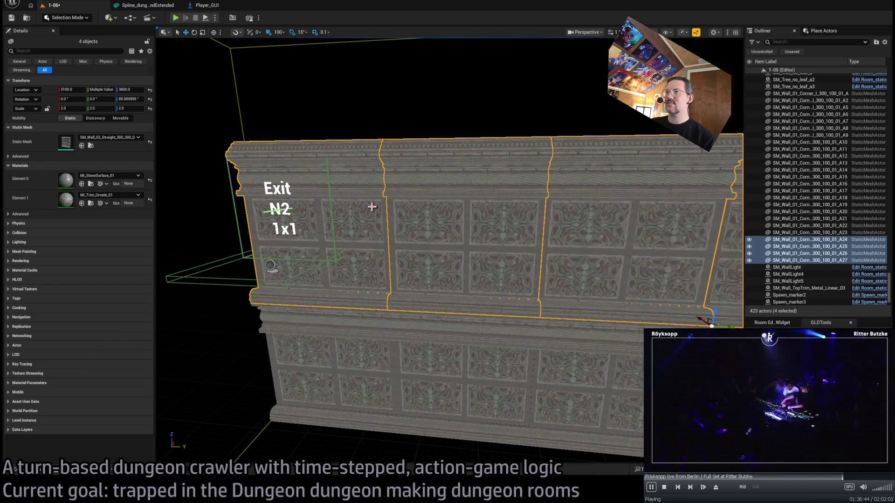
{"action": "left_click", "coordinate": [270, 265]}
{"action": "key", "text": "Up"}
{"action": "key", "text": "Delete"}
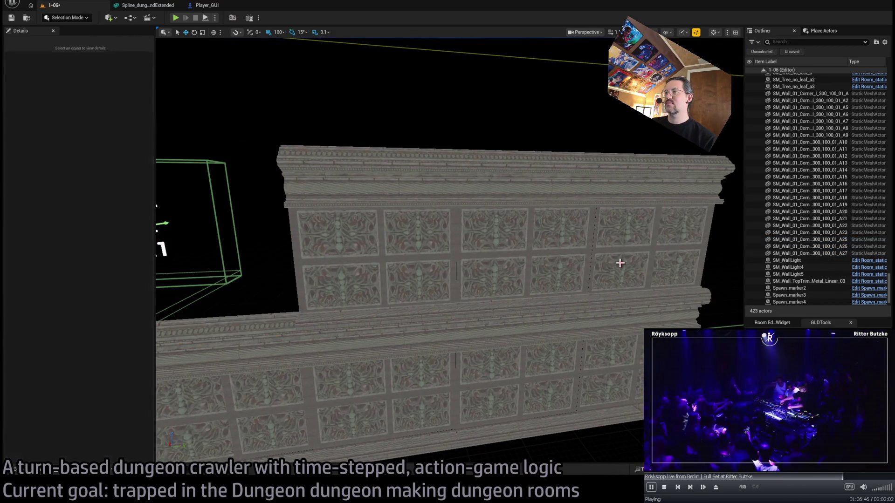
{"action": "left_click", "coordinate": [290, 325]}
{"action": "key", "text": "Left"}
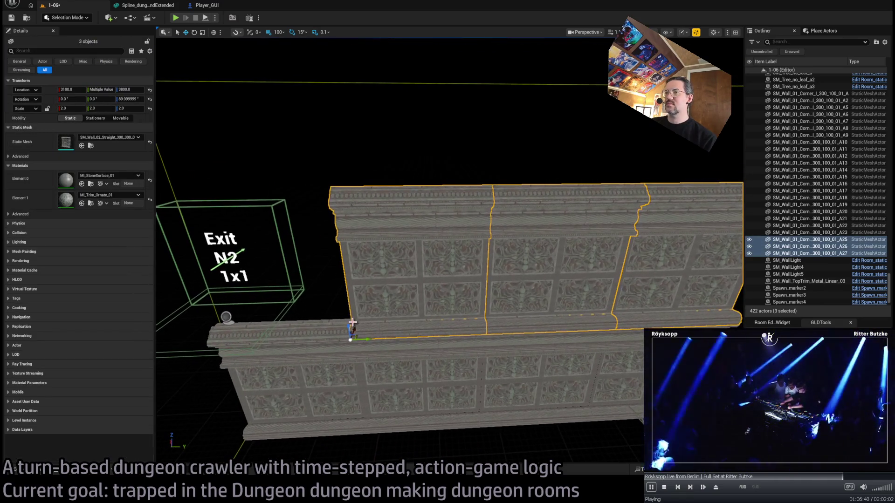
{"action": "left_click_drag", "start_coordinate": [348, 327], "coordinate": [330, 171], "text": "alt"}
Duplicate the wall column beside the exit sideways and nudge it to Y 2400
{"action": "key", "text": "Page_Up"}
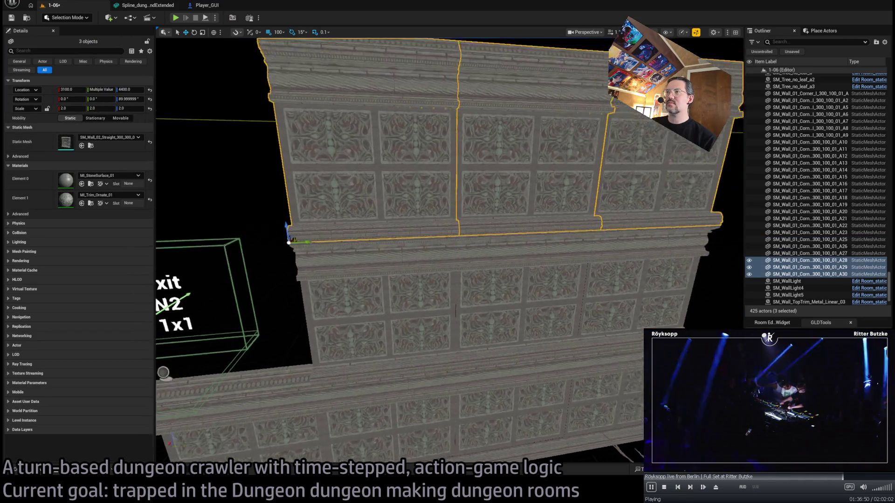
{"action": "key", "text": "Up"}
{"action": "key", "text": "Up"}
{"action": "key", "text": "Up"}
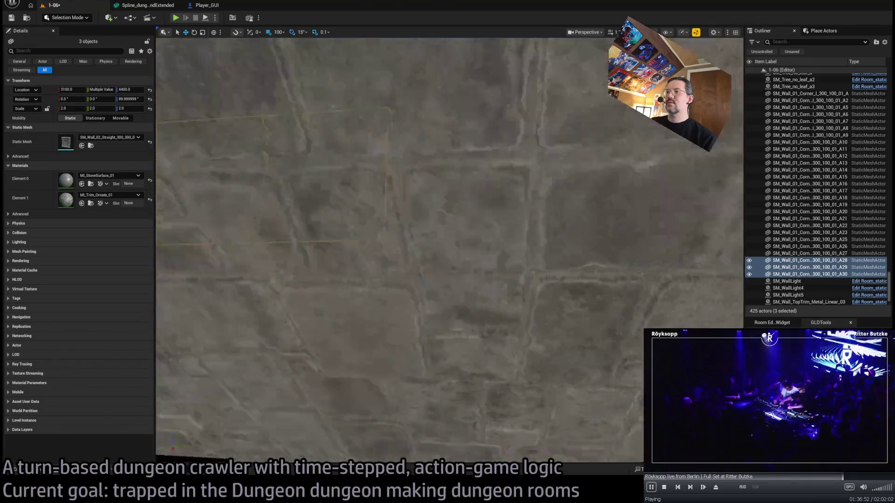
{"action": "key", "text": "Down"}
{"action": "left_click", "coordinate": [394, 233], "text": "ctrl"}
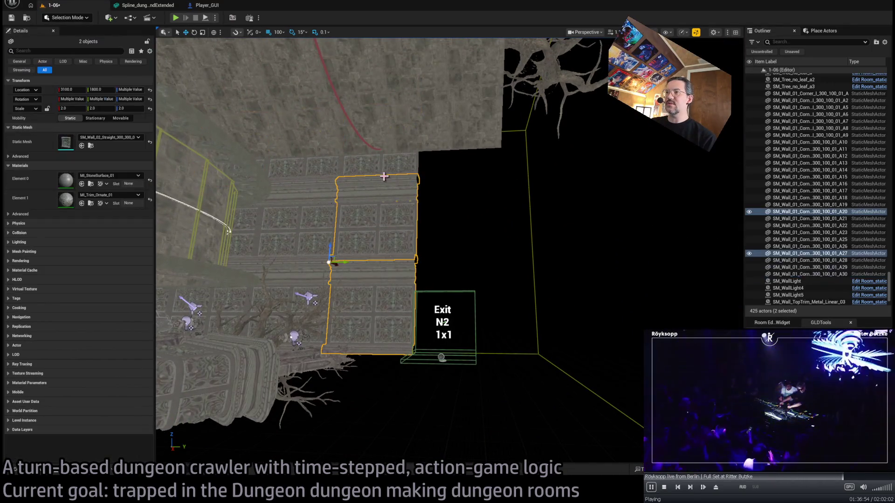
{"action": "left_click_drag", "start_coordinate": [351, 181], "coordinate": [455, 184], "text": "alt"}
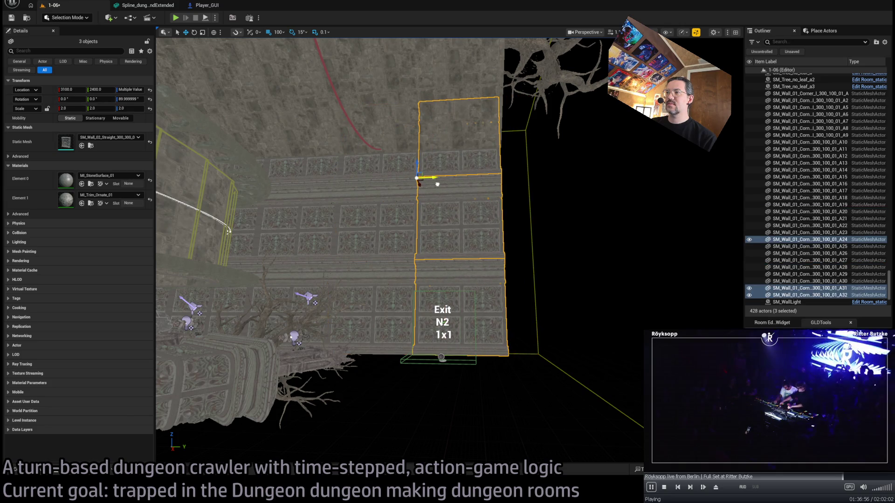
{"action": "key", "text": "Up"}
{"action": "key", "text": "Up"}
{"action": "key", "text": "Up"}
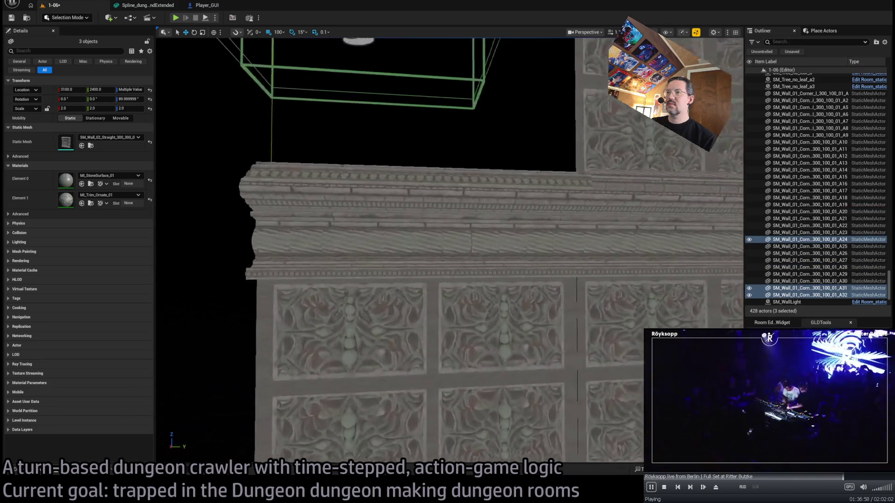
{"action": "key", "text": "f"}
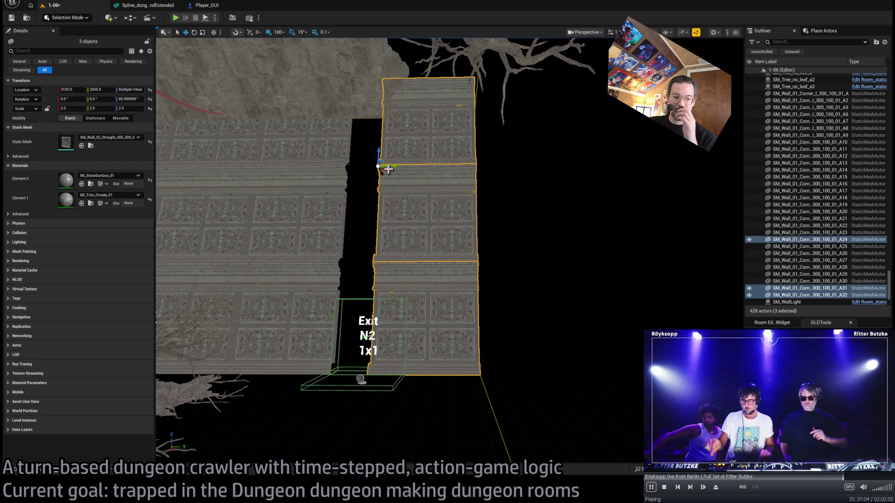
{"action": "left_click_drag", "start_coordinate": [391, 165], "coordinate": [365, 166]}
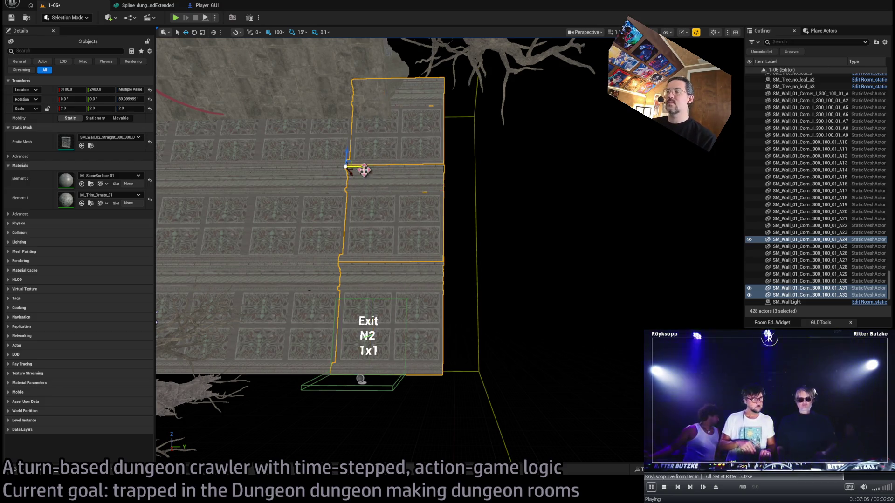
Duplicate the column again to Y 3000 and delete the two extra wall pieces
{"action": "scroll", "coordinate": [407, 220], "scroll_direction": "down", "scroll_amount": 5}
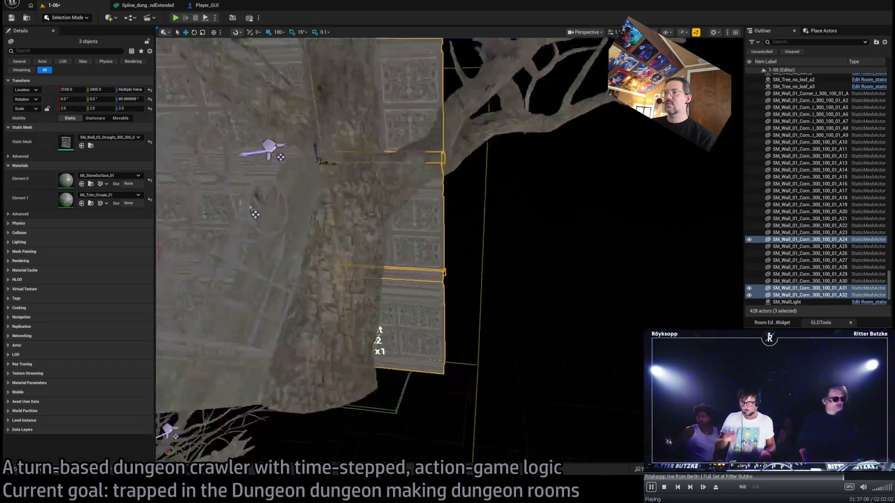
{"action": "mouse_move", "coordinate": [347, 134]}
{"action": "left_mouse_down"}
{"action": "mouse_move", "coordinate": [464, 135]}
{"action": "mouse_move", "coordinate": [429, 134]}
{"action": "left_mouse_up"}
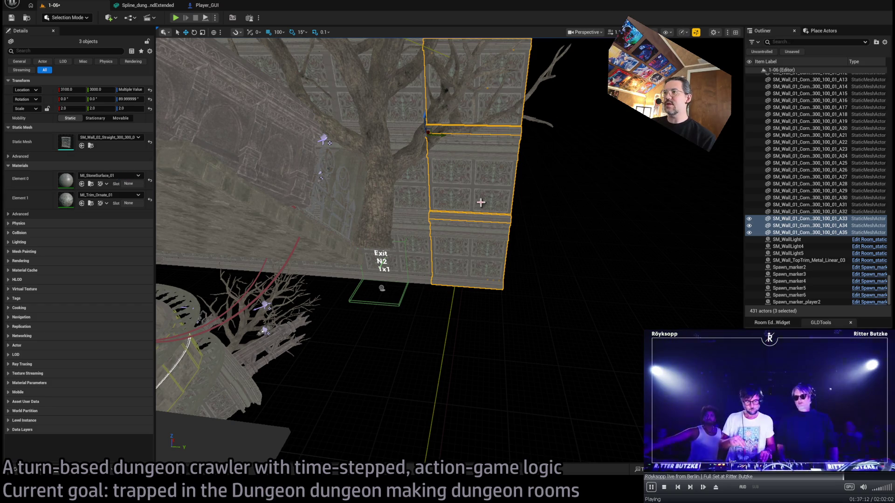
{"action": "left_click", "coordinate": [485, 166]}
{"action": "key", "text": "Delete"}
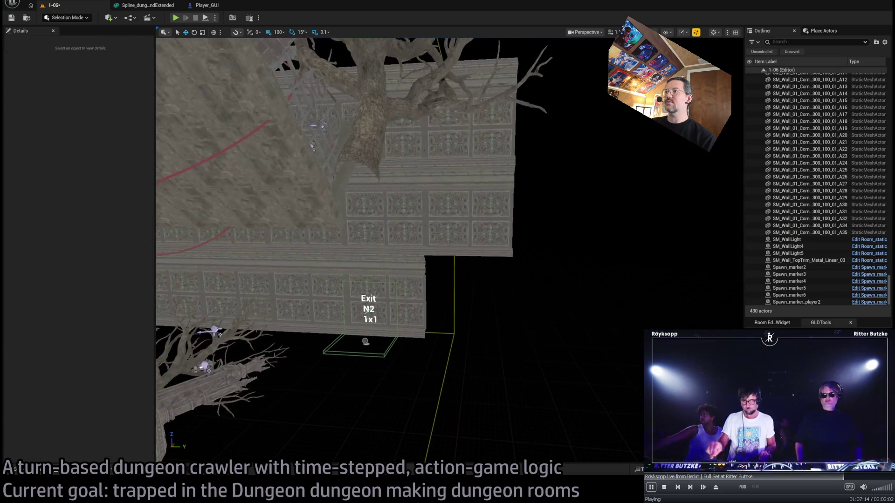
{"action": "left_click", "coordinate": [485, 127]}
{"action": "key", "text": "Delete"}
{"action": "left_click", "coordinate": [459, 208]}
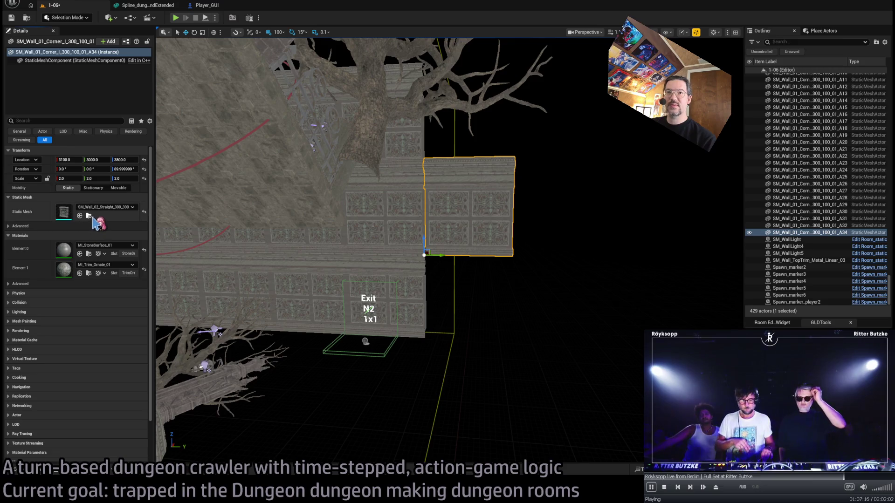
Swap the wall piece for an outer corner mesh and turn it 90° around Z
{"action": "left_click", "coordinate": [88, 216]}
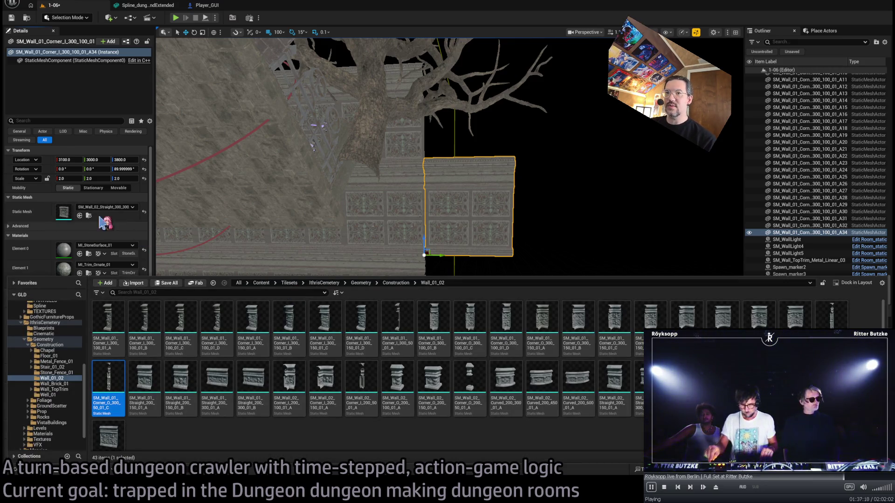
{"action": "left_click", "coordinate": [80, 216]}
{"action": "scroll", "coordinate": [426, 261], "scroll_direction": "up", "scroll_amount": 5}
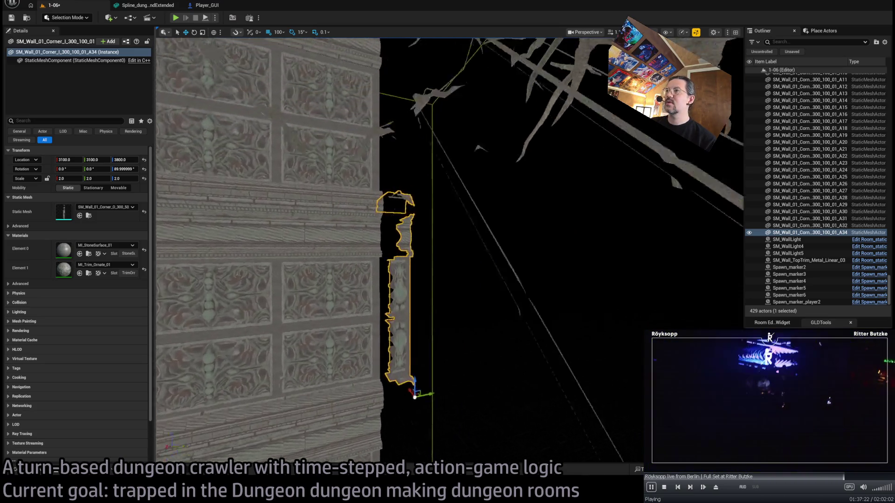
{"action": "key", "text": "e"}
{"action": "mouse_move", "coordinate": [438, 368]}
{"action": "left_mouse_down"}
{"action": "mouse_move", "coordinate": [476, 327]}
{"action": "mouse_move", "coordinate": [461, 279]}
{"action": "mouse_move", "coordinate": [428, 337]}
{"action": "mouse_move", "coordinate": [422, 331]}
{"action": "left_mouse_up"}
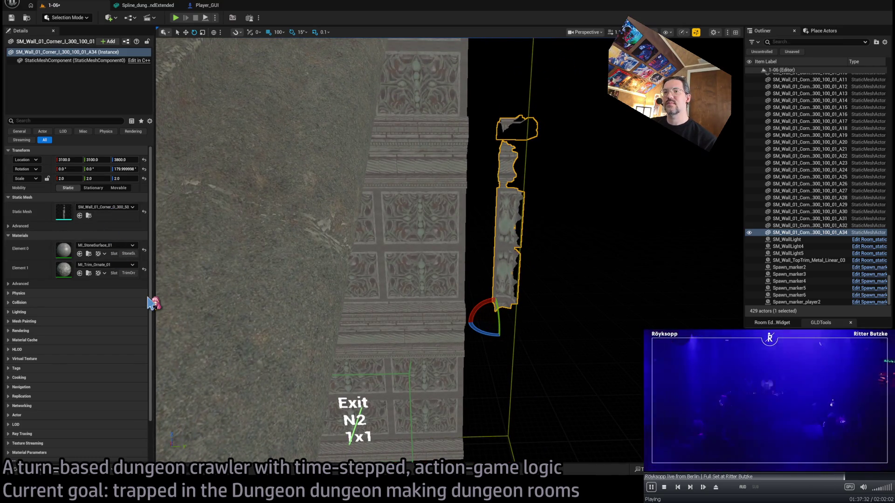
{"action": "scroll", "coordinate": [326, 233], "scroll_direction": "up", "scroll_amount": 5}
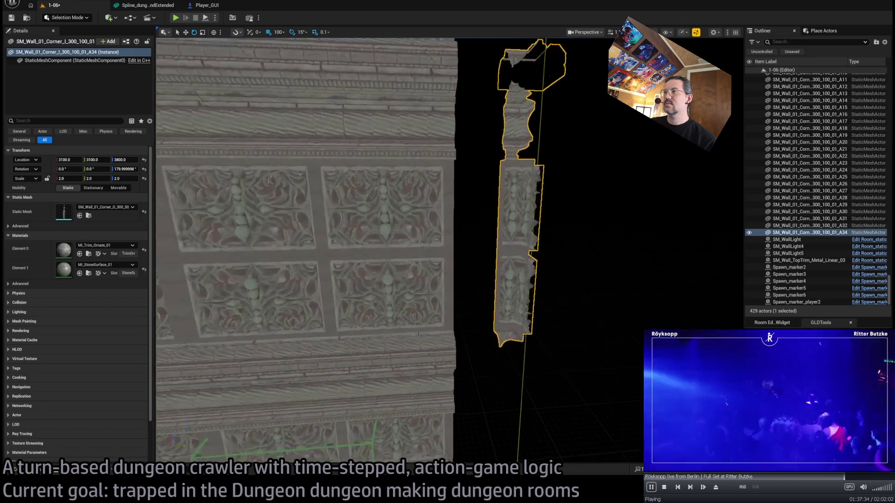
{"action": "key", "text": "w"}
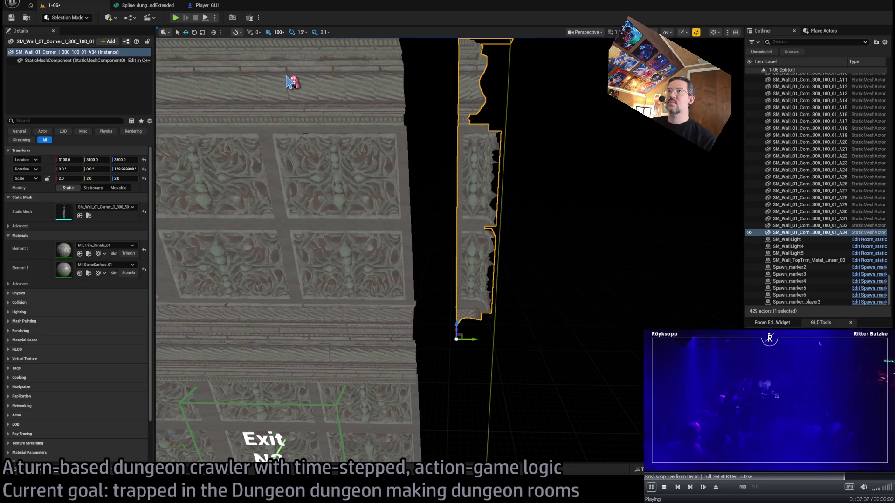
Halve the grid snap to 50 and select the wall pieces beside Exit N2
{"action": "key", "text": "bracketleft"}
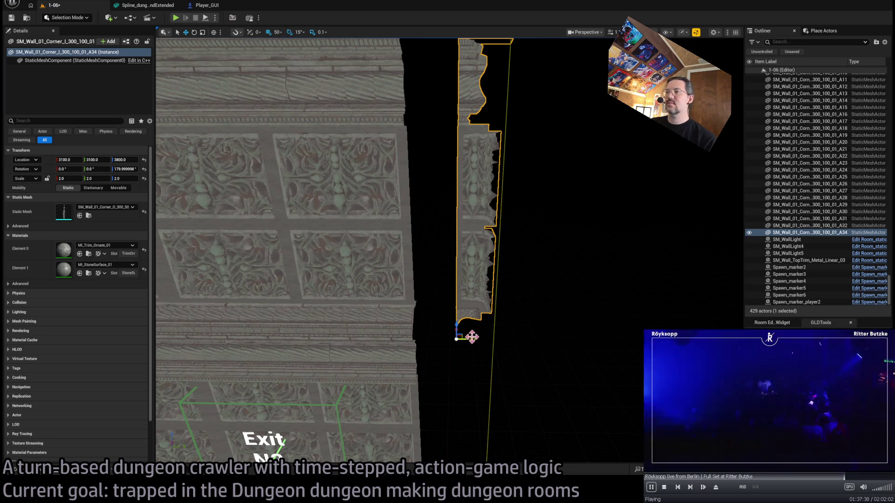
{"action": "scroll", "coordinate": [429, 339], "scroll_direction": "down", "scroll_amount": 10}
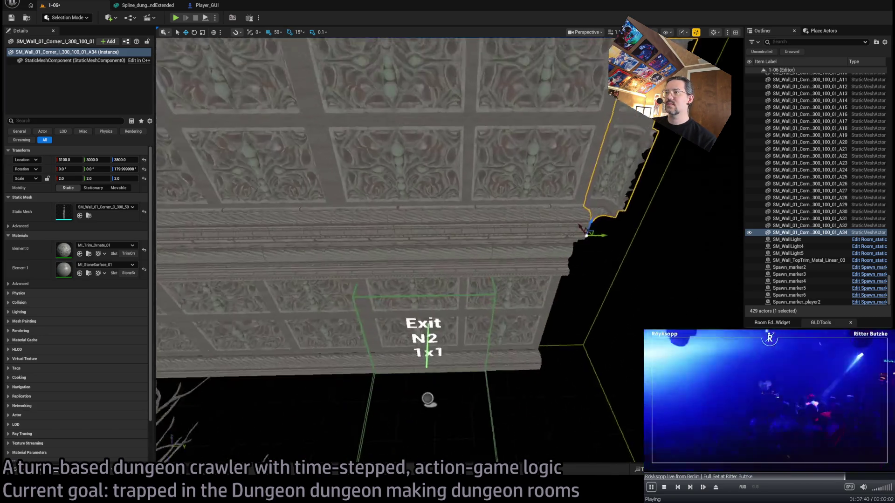
{"action": "key", "text": "f"}
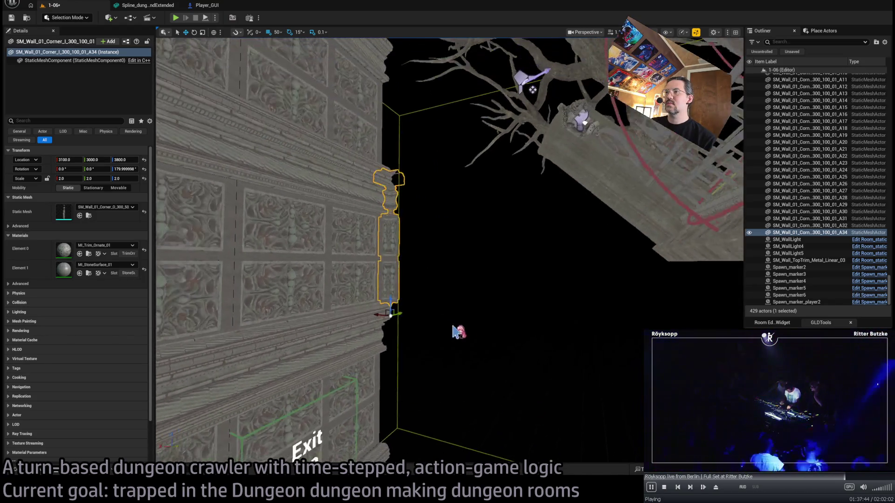
{"action": "left_click", "coordinate": [362, 274]}
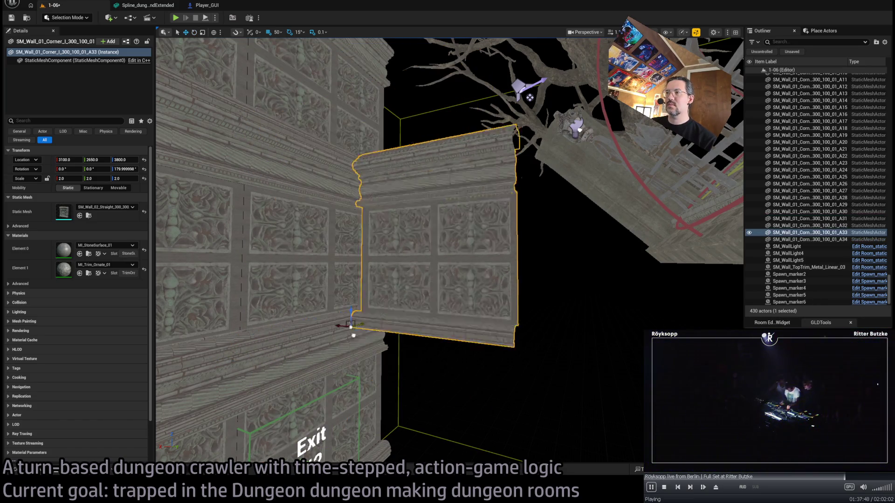
{"action": "mouse_move", "coordinate": [398, 334]}
{"action": "left_mouse_down"}
{"action": "mouse_move", "coordinate": [377, 329]}
{"action": "mouse_move", "coordinate": [375, 341]}
{"action": "mouse_move", "coordinate": [380, 332]}
{"action": "mouse_move", "coordinate": [359, 317]}
{"action": "left_mouse_up"}
{"action": "left_click_drag", "start_coordinate": [462, 375], "coordinate": [461, 374]}
{"action": "left_click", "coordinate": [461, 374], "text": "ctrl"}
{"action": "left_click", "coordinate": [518, 299], "text": "ctrl"}
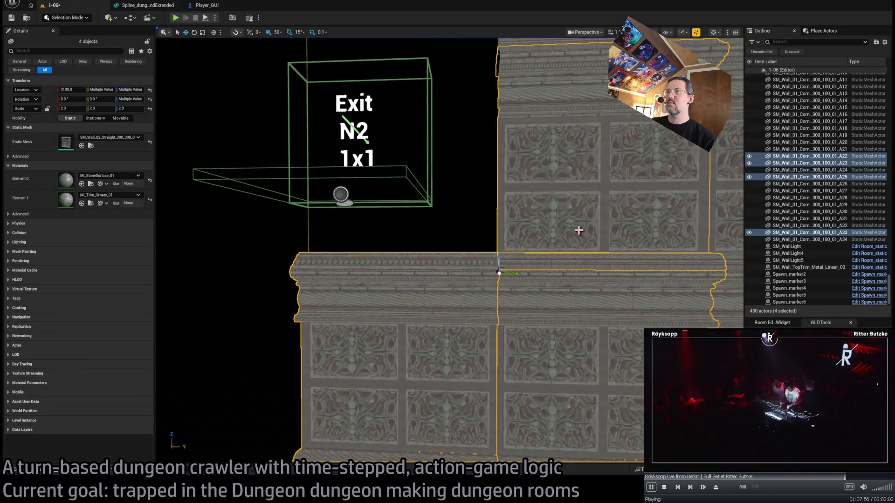
{"action": "left_click", "coordinate": [579, 230], "text": "ctrl"}
Duplicate the corner pieces one row lower, turn one 90°, and place a straight wall copy
{"action": "mouse_move", "coordinate": [579, 200]}
{"action": "left_mouse_down"}
{"action": "mouse_move", "coordinate": [550, 172]}
{"action": "mouse_move", "coordinate": [485, 199]}
{"action": "left_mouse_up"}
{"action": "left_click", "coordinate": [464, 200]}
{"action": "left_click", "coordinate": [473, 258], "text": "ctrl"}
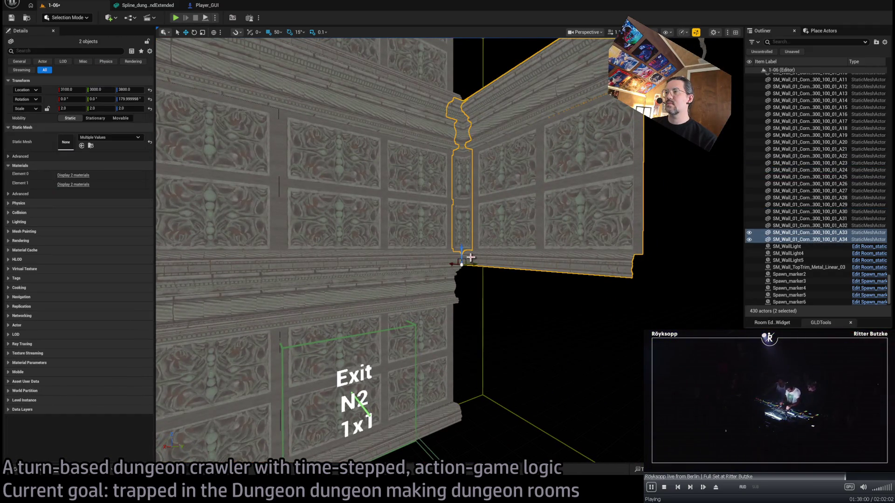
{"action": "left_click_drag", "start_coordinate": [463, 251], "coordinate": [455, 411]}
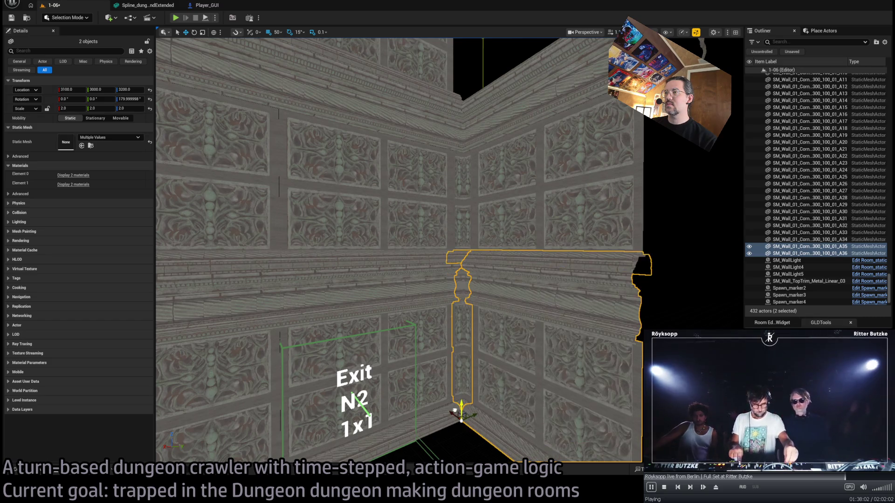
{"action": "left_click_drag", "start_coordinate": [506, 363], "coordinate": [531, 346]}
{"action": "left_click", "coordinate": [516, 318]}
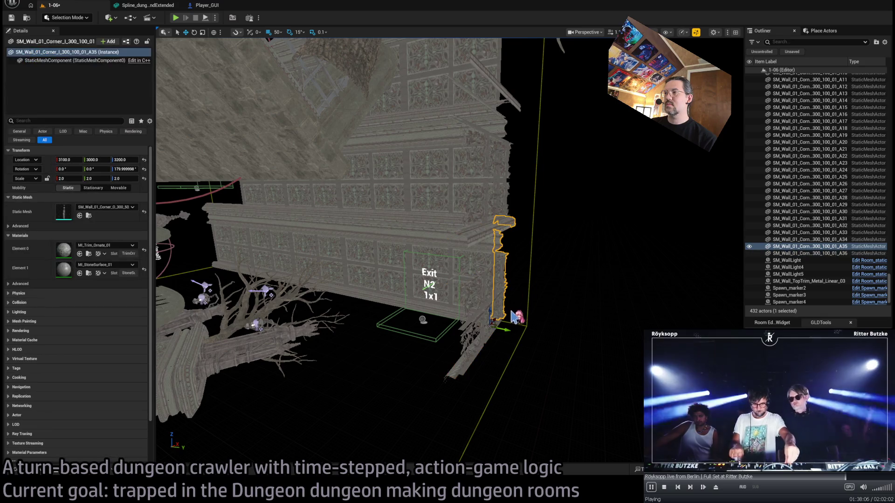
{"action": "key", "text": "f"}
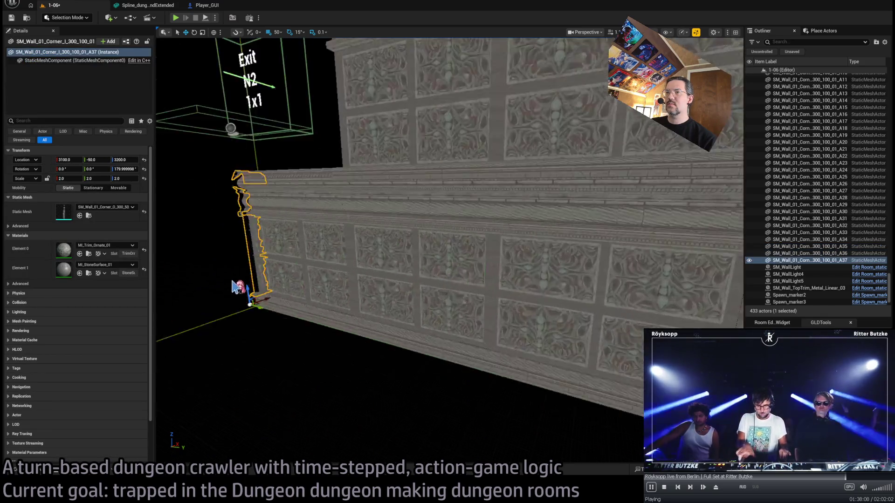
{"action": "left_click_drag", "start_coordinate": [424, 362], "coordinate": [401, 365]}
{"action": "left_click_drag", "start_coordinate": [446, 344], "coordinate": [463, 344]}
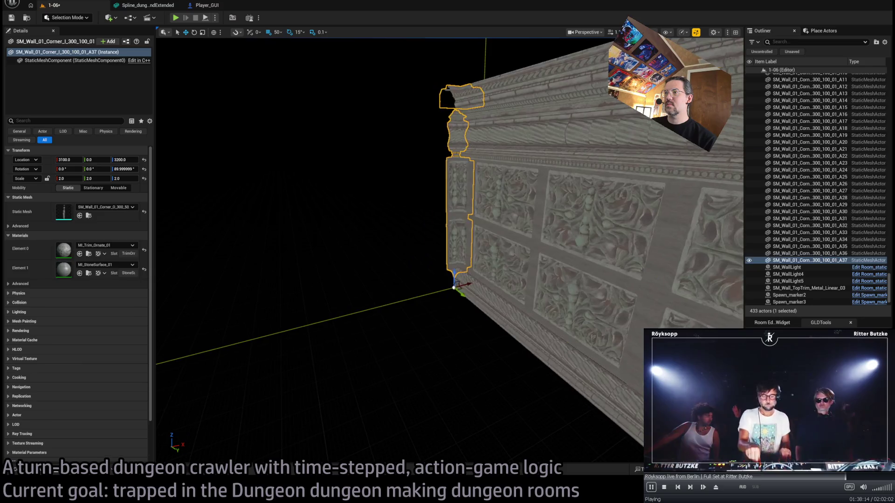
{"action": "left_click", "coordinate": [536, 210]}
{"action": "key", "text": "e"}
{"action": "mouse_move", "coordinate": [466, 299]}
{"action": "left_mouse_down"}
{"action": "mouse_move", "coordinate": [473, 282]}
{"action": "mouse_move", "coordinate": [411, 296]}
{"action": "mouse_move", "coordinate": [283, 303]}
{"action": "left_mouse_up"}
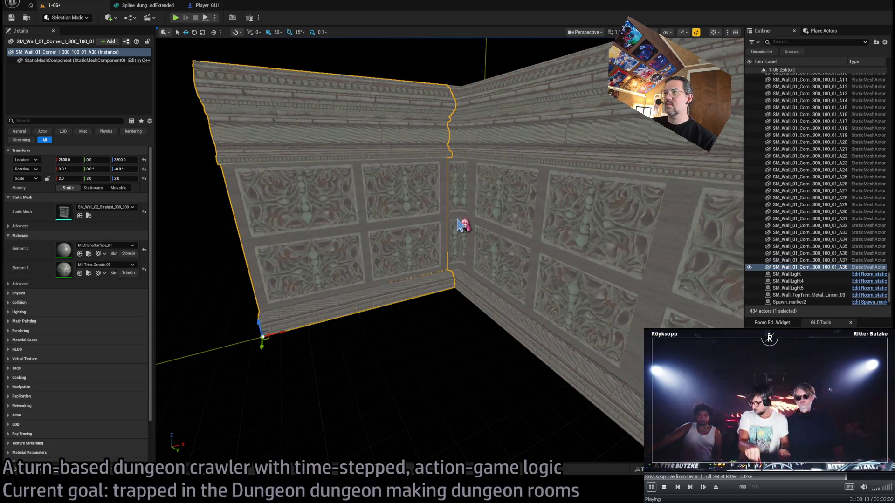
Select the corner, upper and left wall pieces around the exit, then the leafless tree
{"action": "left_click", "coordinate": [458, 225], "text": "ctrl"}
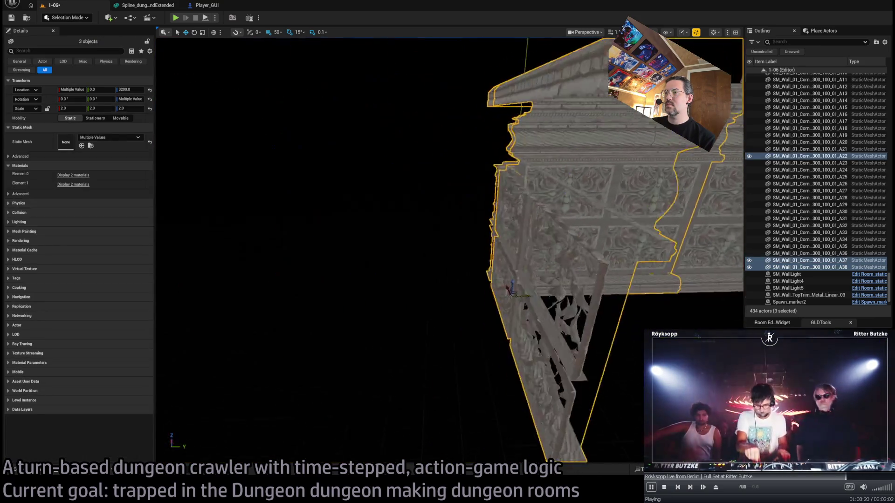
{"action": "left_click", "coordinate": [531, 177], "text": "ctrl"}
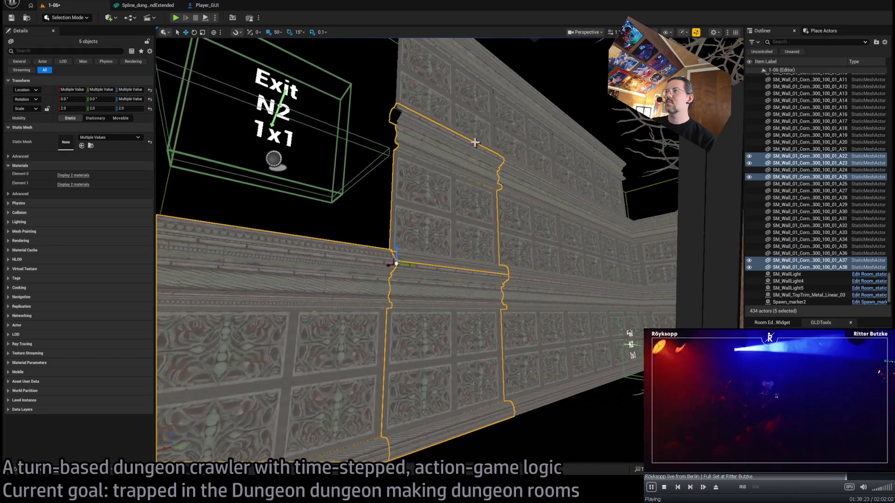
{"action": "left_click", "coordinate": [533, 140], "text": "ctrl"}
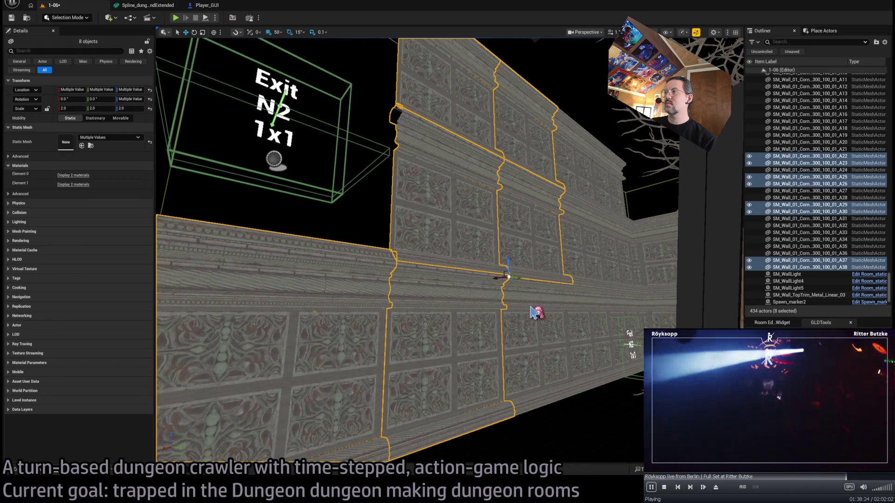
{"action": "left_click", "coordinate": [591, 276], "text": "ctrl"}
{"action": "left_click", "coordinate": [593, 175], "text": "ctrl"}
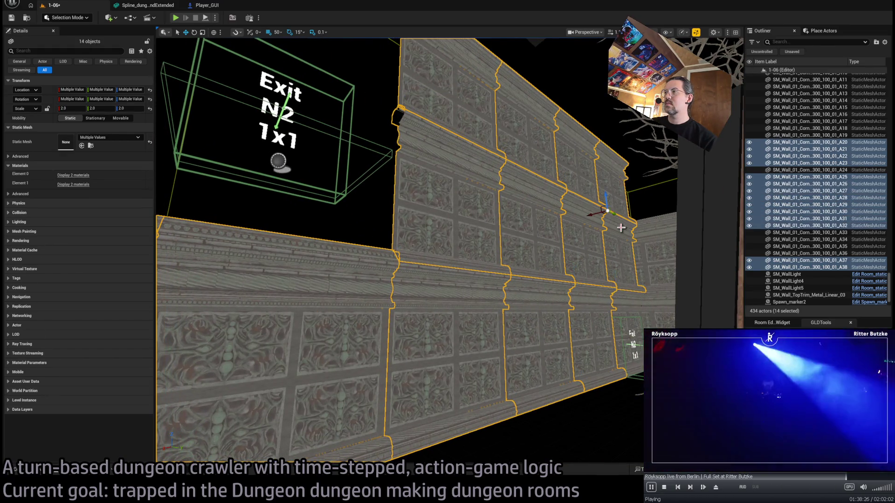
{"action": "left_click", "coordinate": [631, 309], "text": "ctrl"}
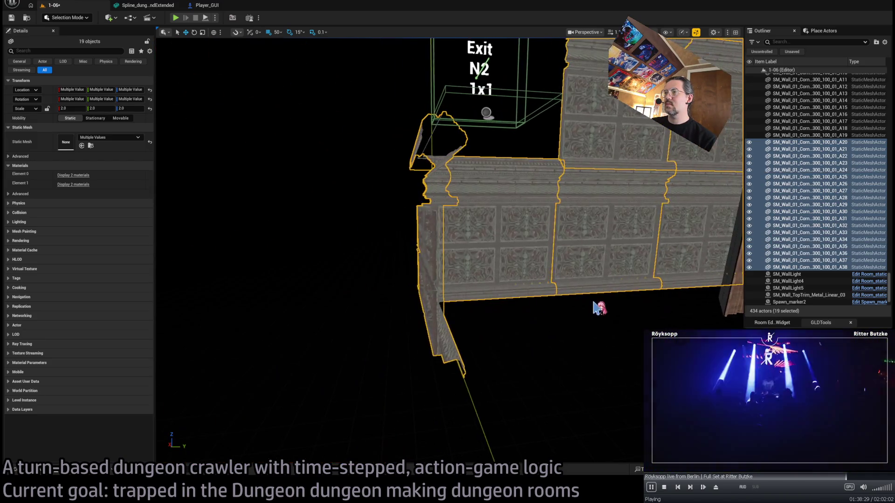
{"action": "left_click", "coordinate": [557, 285], "text": "ctrl"}
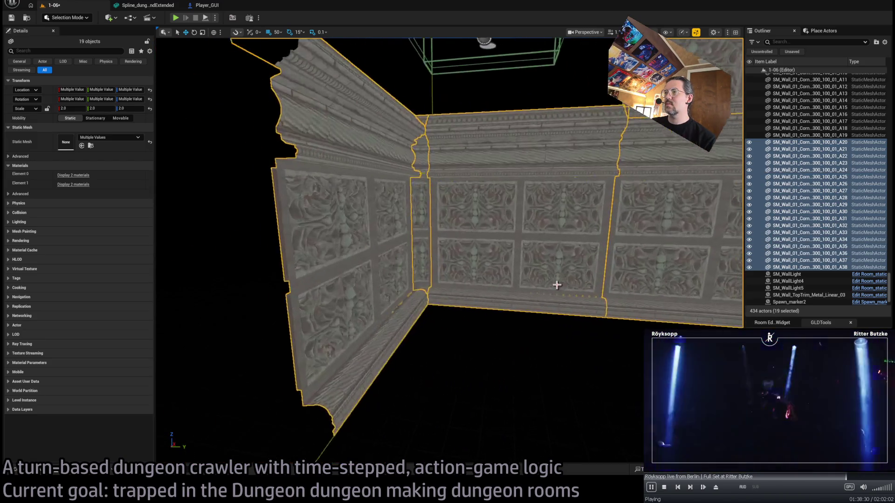
{"action": "left_click", "coordinate": [334, 272], "text": "ctrl"}
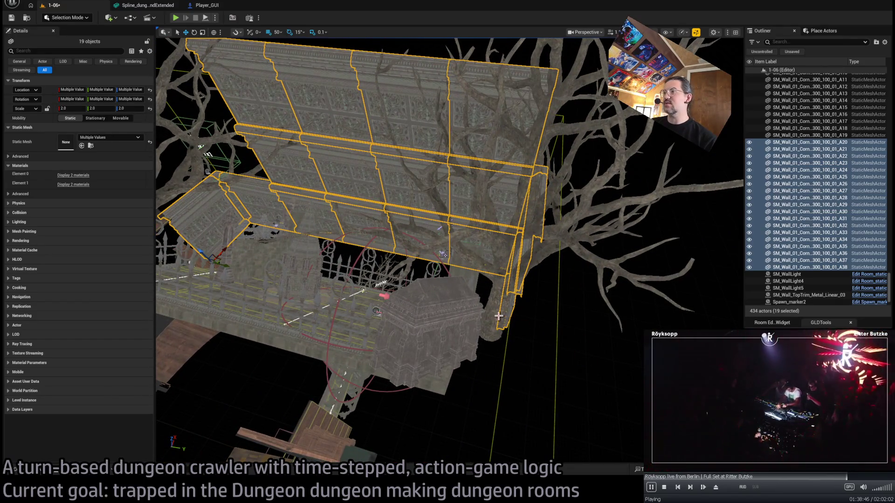
{"action": "left_click", "coordinate": [506, 317]}
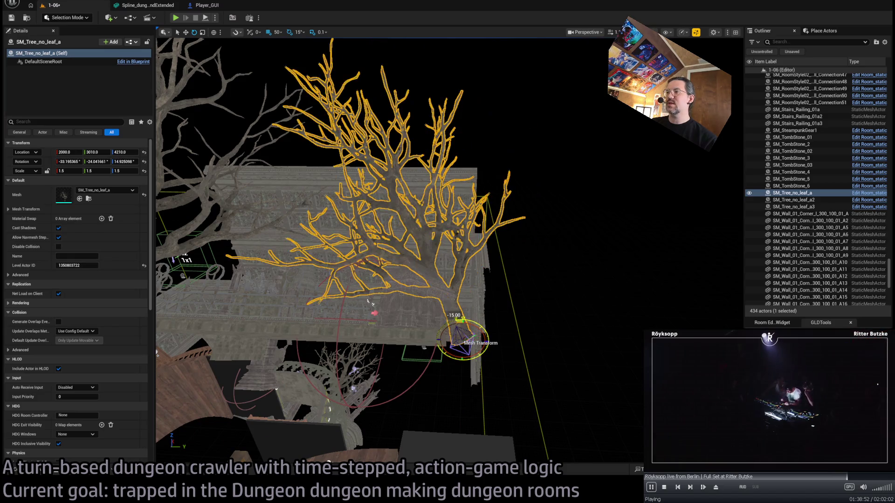
Narrow SM_Tree_no_leaf_a to scale 1.3, 1.3, 1.6 and check it from several angles
{"action": "scroll", "coordinate": [386, 350], "scroll_direction": "up", "scroll_amount": 10}
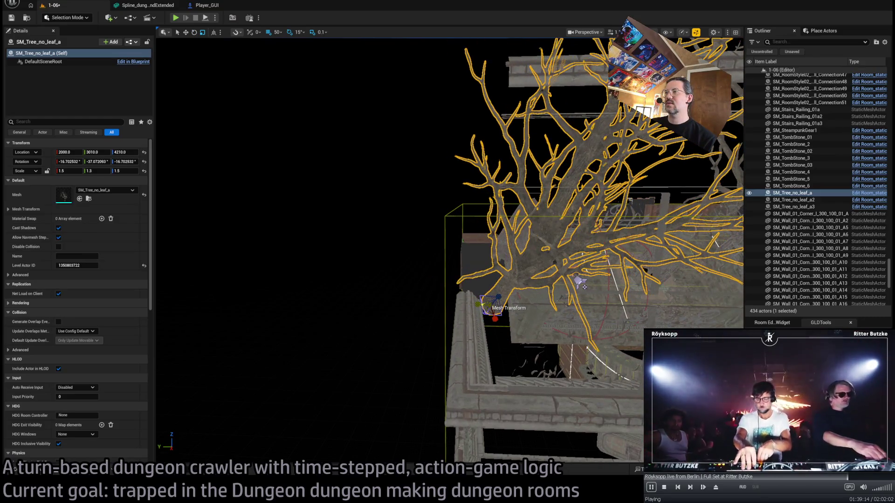
{"action": "key", "text": "w"}
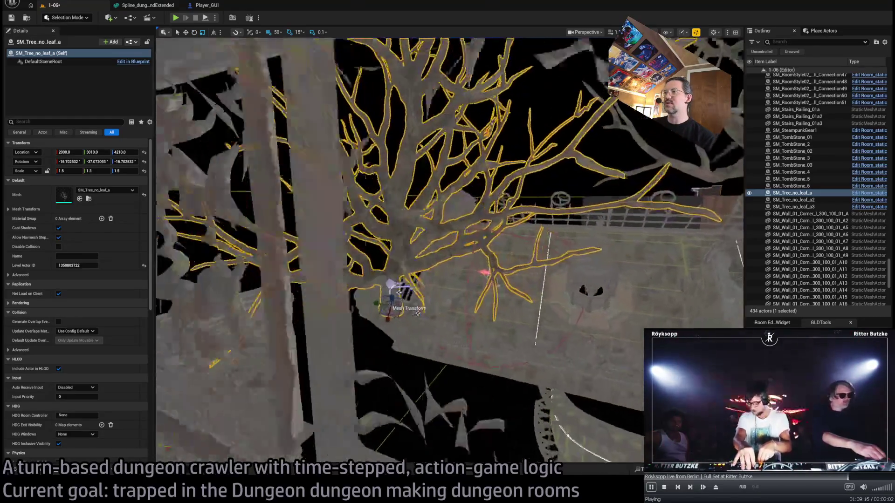
{"action": "scroll", "coordinate": [472, 317], "scroll_direction": "down", "scroll_amount": 10}
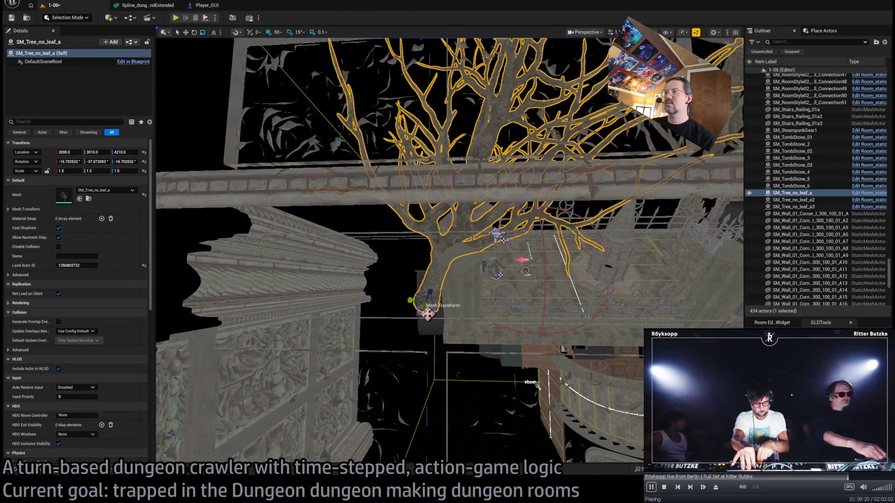
{"action": "left_click_drag", "start_coordinate": [428, 315], "coordinate": [426, 314]}
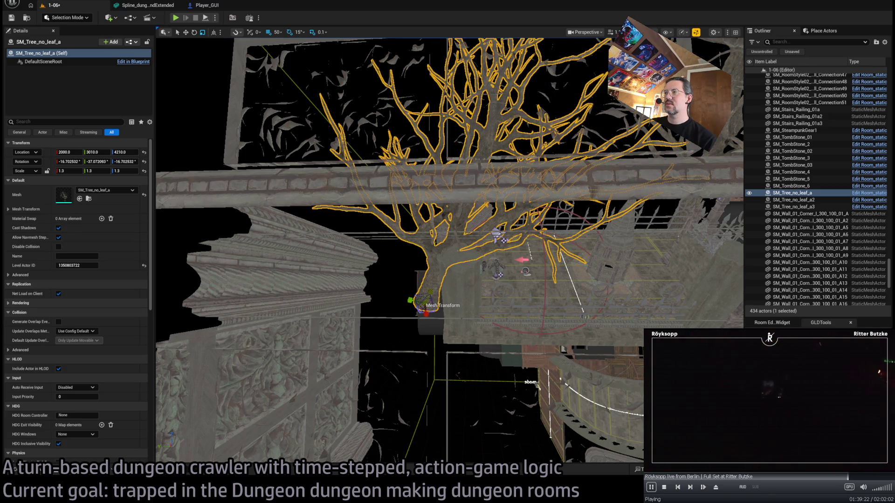
{"action": "left_click_drag", "start_coordinate": [452, 287], "coordinate": [526, 262]}
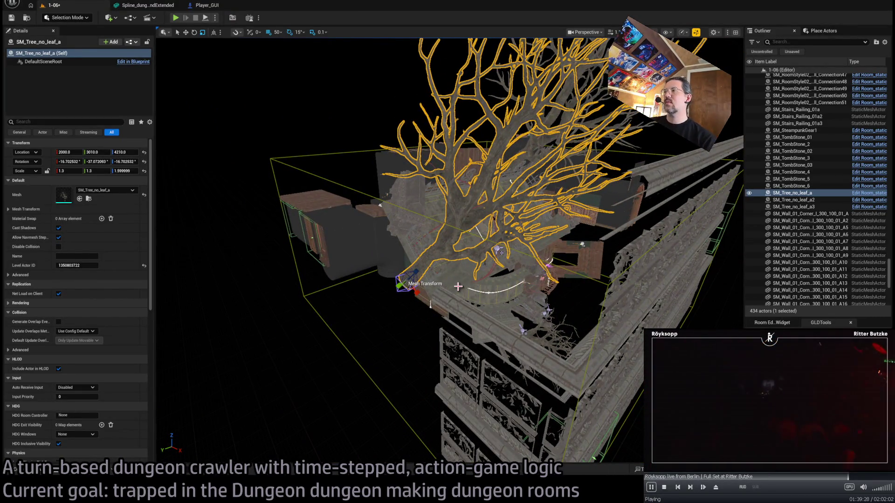
{"action": "mouse_move", "coordinate": [521, 278]}
{"action": "left_mouse_down"}
{"action": "mouse_move", "coordinate": [547, 266]}
{"action": "mouse_move", "coordinate": [498, 256]}
{"action": "left_mouse_up"}
{"action": "left_click_drag", "start_coordinate": [521, 196], "coordinate": [431, 125]}
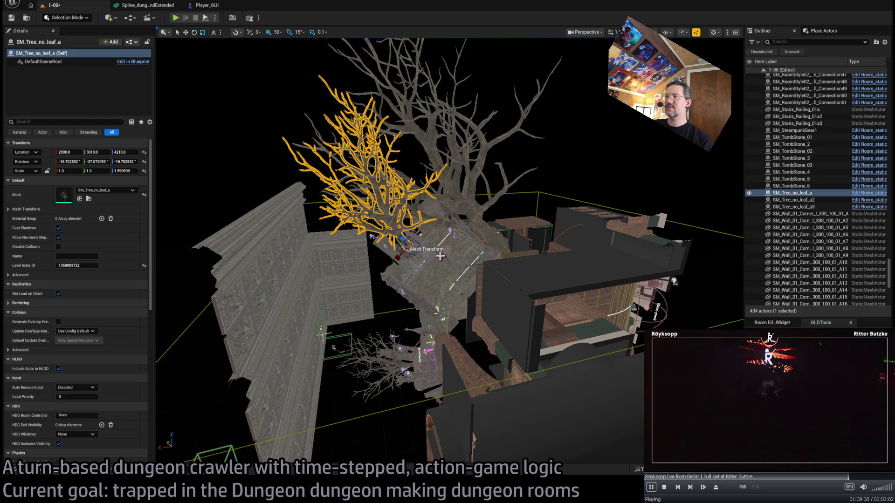
{"action": "scroll", "coordinate": [388, 240], "scroll_direction": "up", "scroll_amount": 10}
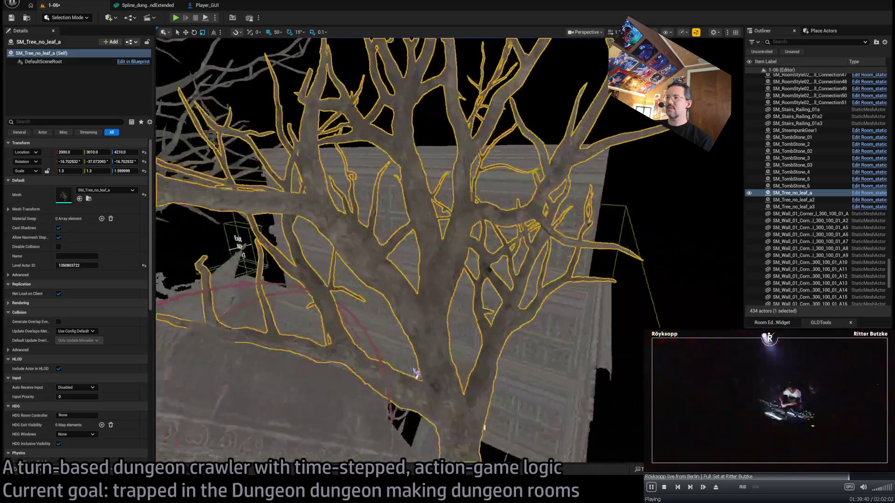
{"action": "left_click_drag", "start_coordinate": [417, 373], "coordinate": [413, 268]}
Delete the three stray wall pieces behind the tree
{"action": "left_click", "coordinate": [408, 345]}
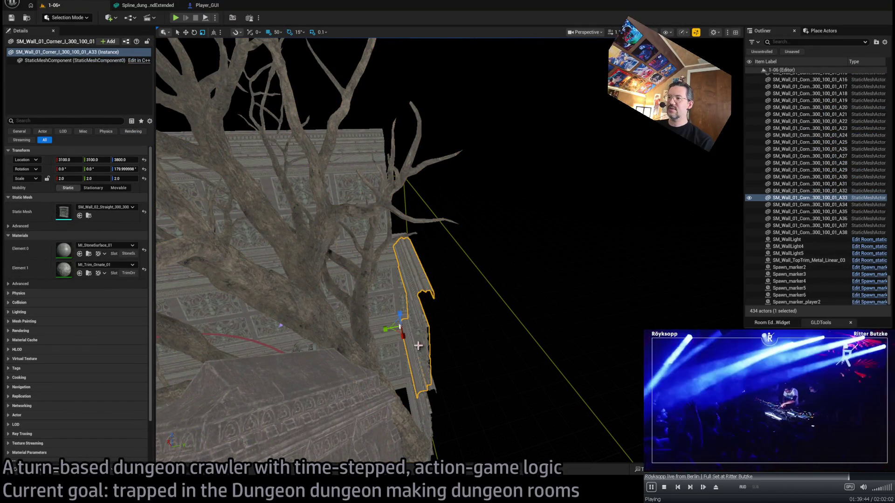
{"action": "left_click", "coordinate": [405, 298], "text": "ctrl"}
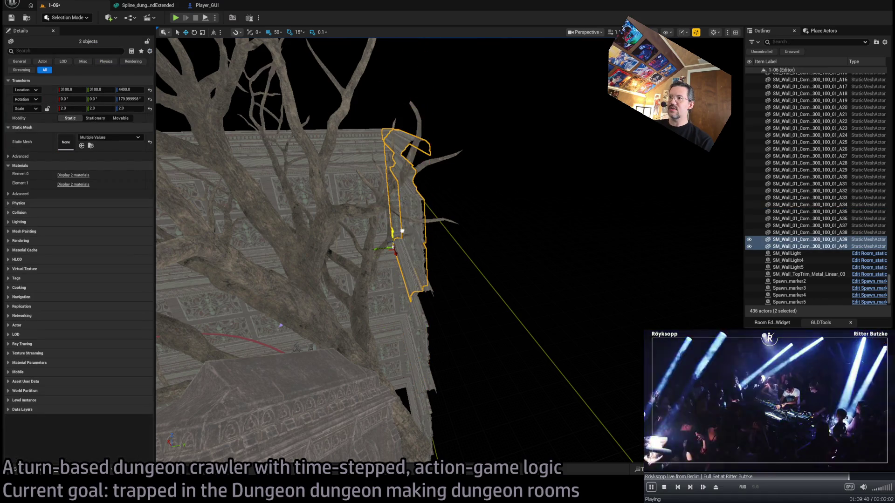
{"action": "left_click_drag", "start_coordinate": [405, 298], "coordinate": [402, 224]}
{"action": "left_click", "coordinate": [444, 232], "text": "ctrl"}
{"action": "left_click", "coordinate": [451, 325], "text": "ctrl"}
{"action": "key", "text": "f"}
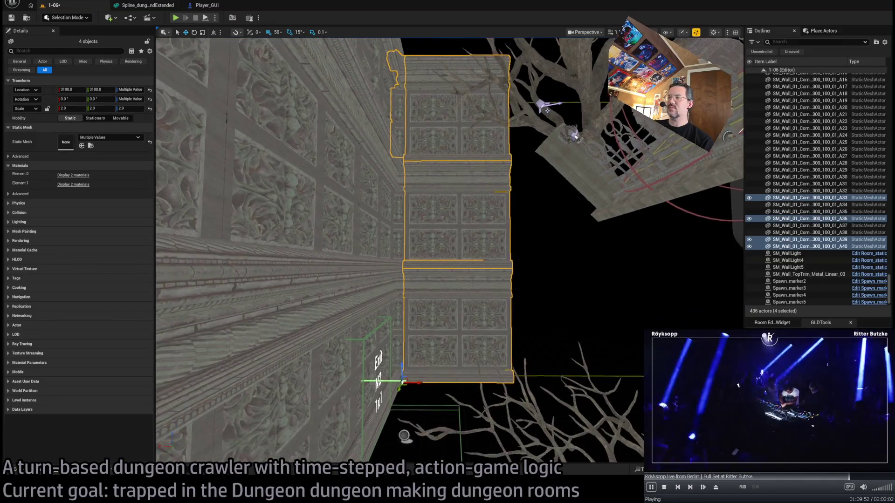
{"action": "left_click", "coordinate": [532, 256], "text": "ctrl"}
{"action": "key", "text": "f"}
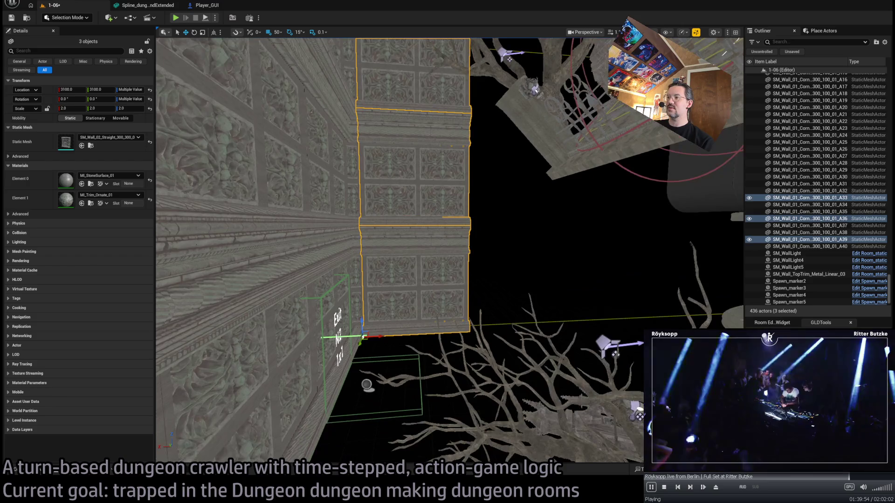
{"action": "mouse_move", "coordinate": [454, 304]}
{"action": "left_mouse_down"}
{"action": "mouse_move", "coordinate": [443, 279]}
{"action": "mouse_move", "coordinate": [454, 304]}
{"action": "left_mouse_up"}
{"action": "key", "text": "Delete"}
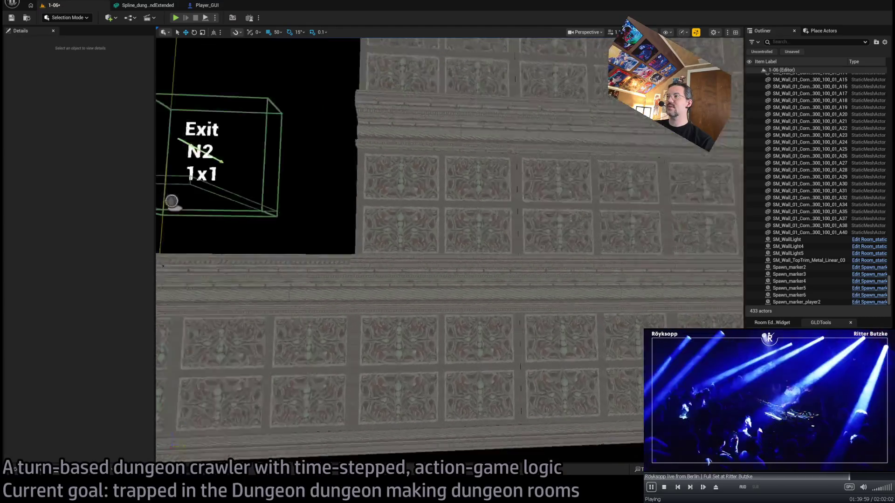
Select the existing row's wall pieces beside Exit N2
{"action": "scroll", "coordinate": [443, 288], "scroll_direction": "down", "scroll_amount": 3}
{"action": "left_click", "coordinate": [443, 287]}
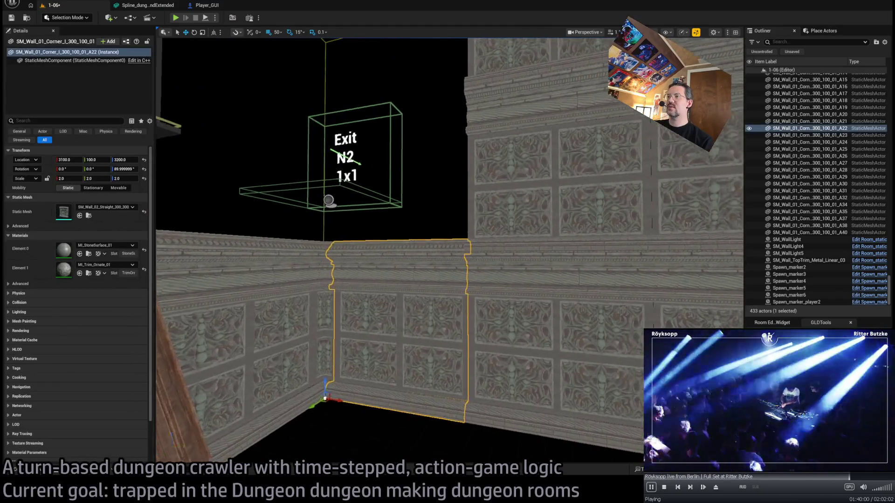
{"action": "left_click_drag", "start_coordinate": [443, 288], "coordinate": [465, 325]}
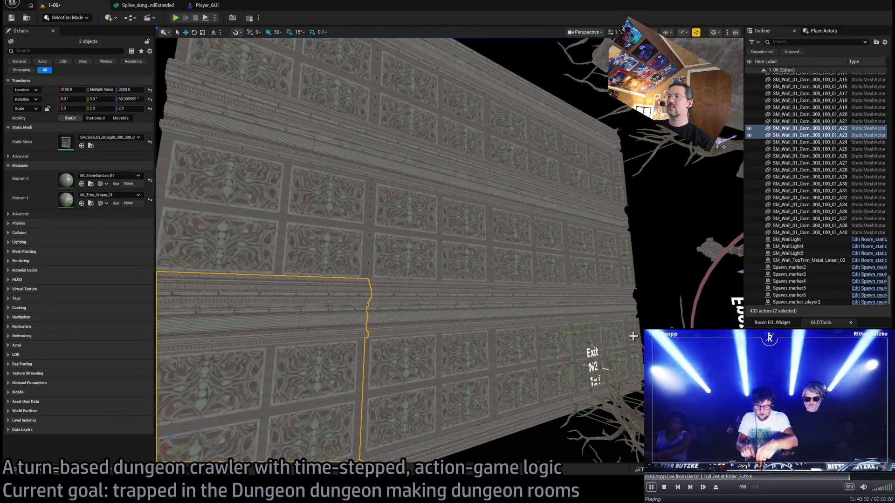
{"action": "left_click", "coordinate": [616, 206]}
{"action": "left_click", "coordinate": [588, 188], "text": "ctrl"}
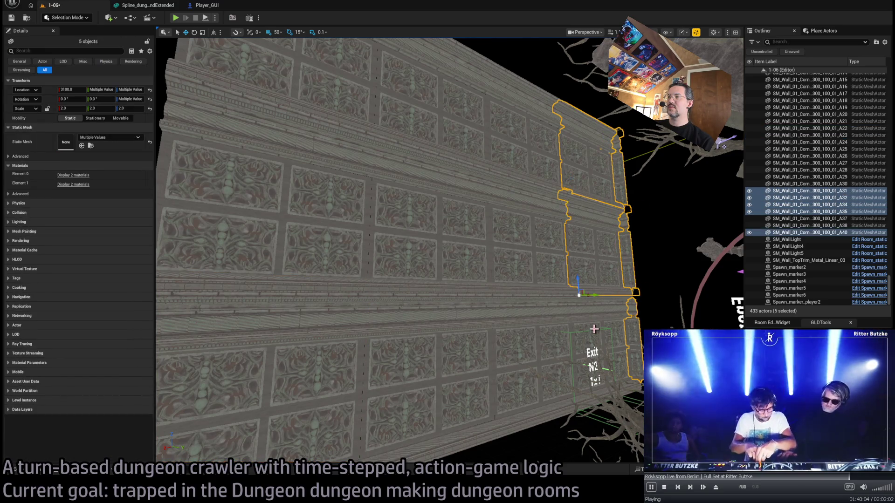
{"action": "left_click", "coordinate": [502, 331], "text": "ctrl"}
{"action": "left_click", "coordinate": [495, 214], "text": "ctrl"}
{"action": "left_click", "coordinate": [497, 156], "text": "ctrl"}
{"action": "left_click", "coordinate": [463, 144], "text": "ctrl"}
{"action": "left_click", "coordinate": [443, 259], "text": "ctrl"}
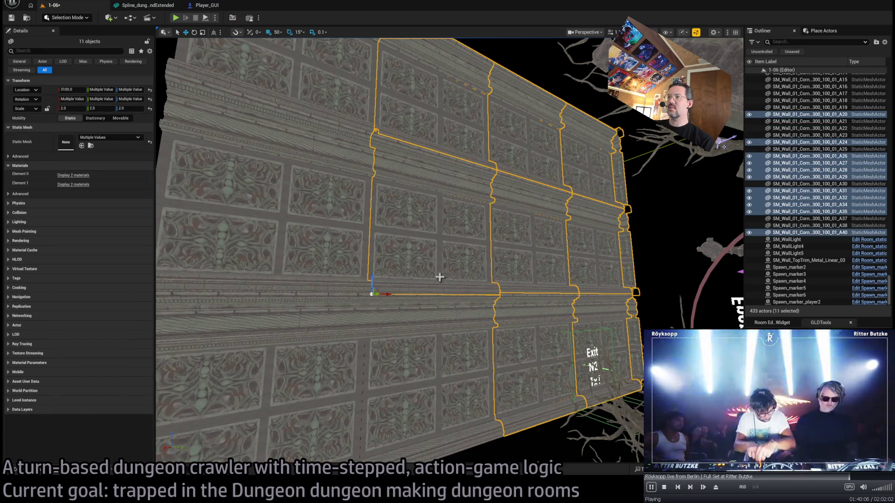
{"action": "left_click", "coordinate": [430, 355], "text": "ctrl"}
Add the row's remaining pieces, then Alt-drag a copy of all 16 upward on top
{"action": "left_click", "coordinate": [322, 388], "text": "ctrl"}
{"action": "left_click", "coordinate": [336, 150], "text": "ctrl"}
{"action": "left_click", "coordinate": [358, 99], "text": "ctrl"}
{"action": "left_click_drag", "start_coordinate": [383, 202], "coordinate": [371, 227]}
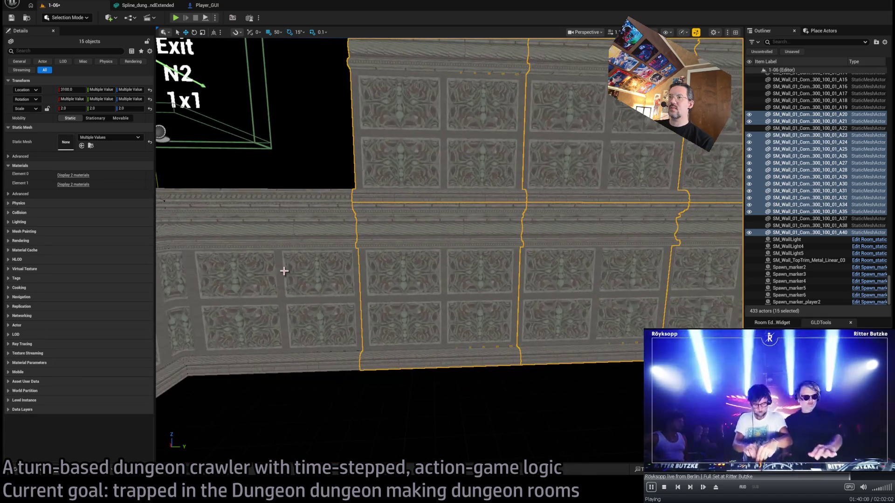
{"action": "left_click", "coordinate": [286, 269], "text": "ctrl"}
{"action": "mouse_move", "coordinate": [205, 373]}
{"action": "left_mouse_down"}
{"action": "mouse_move", "coordinate": [179, 392]}
{"action": "mouse_move", "coordinate": [215, 369]}
{"action": "left_mouse_up"}
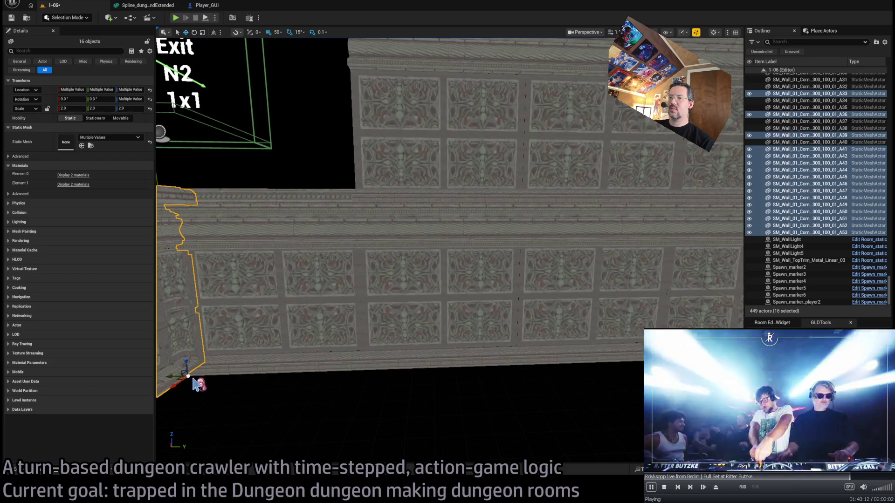
Stack two duplicates, A54 and A55, above the single wall piece near the corner
{"action": "key", "text": "f"}
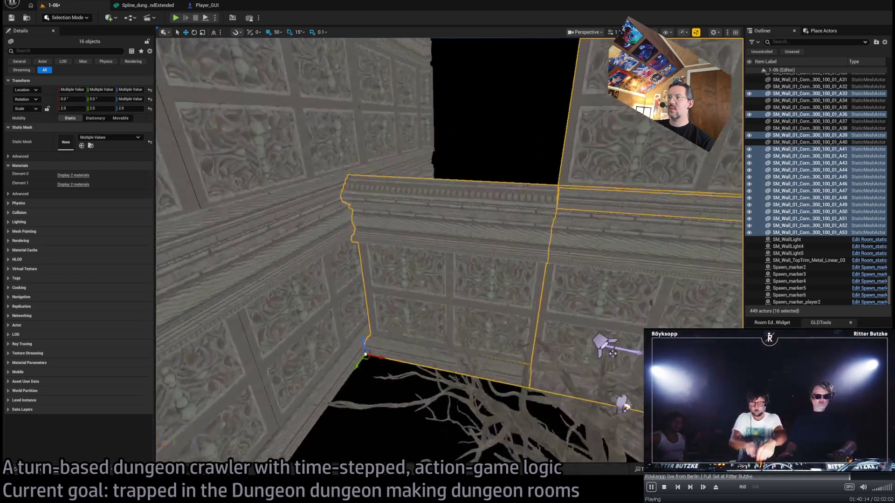
{"action": "scroll", "coordinate": [447, 252], "scroll_direction": "down", "scroll_amount": 5}
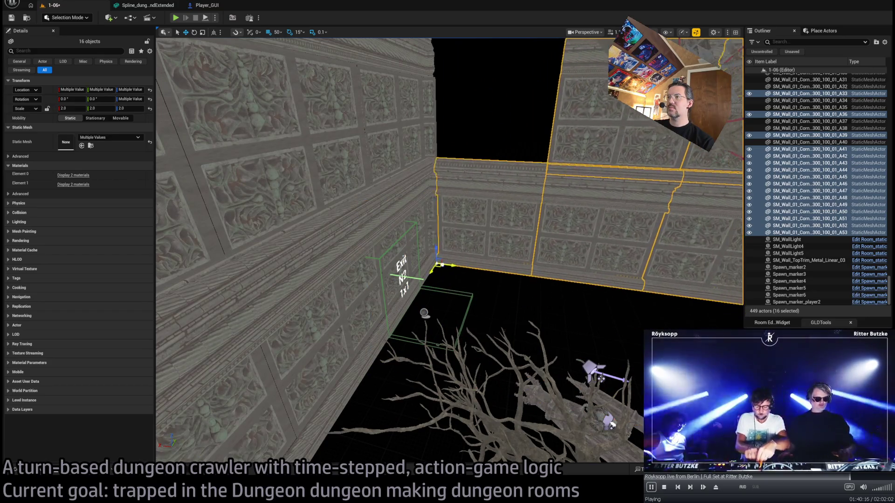
{"action": "scroll", "coordinate": [448, 252], "scroll_direction": "up", "scroll_amount": 10}
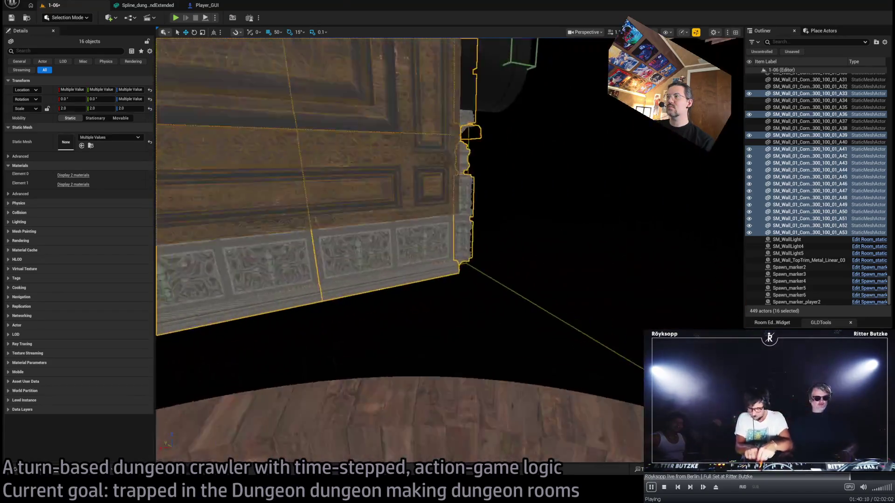
{"action": "scroll", "coordinate": [447, 252], "scroll_direction": "down", "scroll_amount": 10}
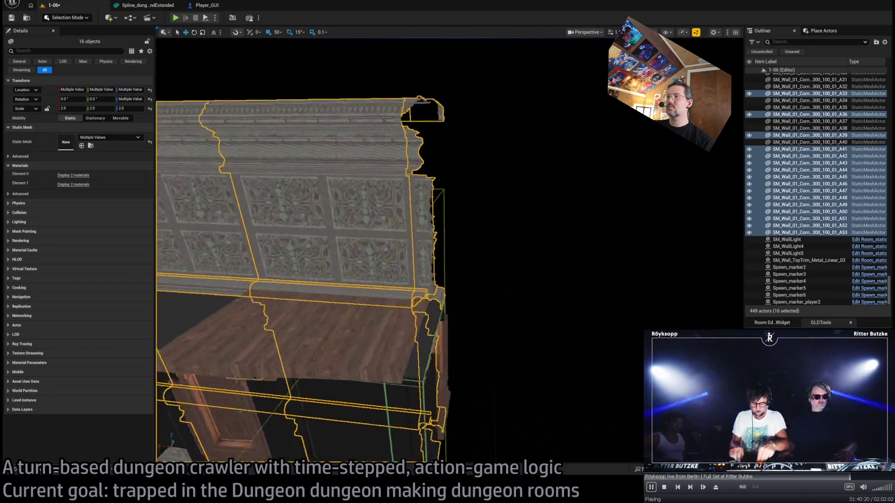
{"action": "scroll", "coordinate": [447, 252], "scroll_direction": "up", "scroll_amount": 10}
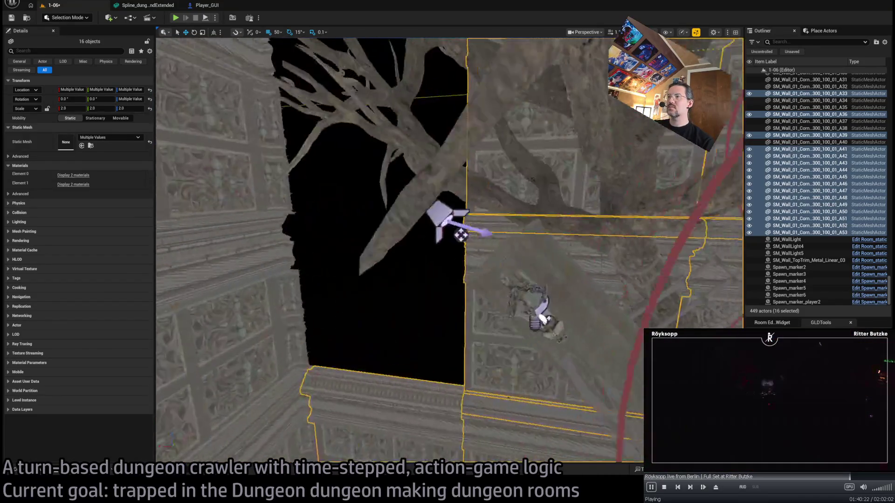
{"action": "scroll", "coordinate": [448, 251], "scroll_direction": "up", "scroll_amount": 5}
{"action": "left_click", "coordinate": [479, 313]}
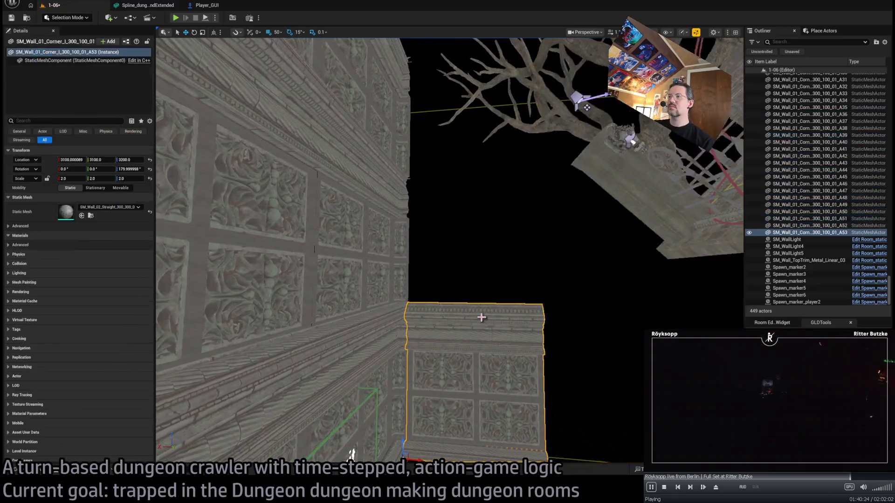
{"action": "left_click_drag", "start_coordinate": [402, 445], "coordinate": [412, 269]}
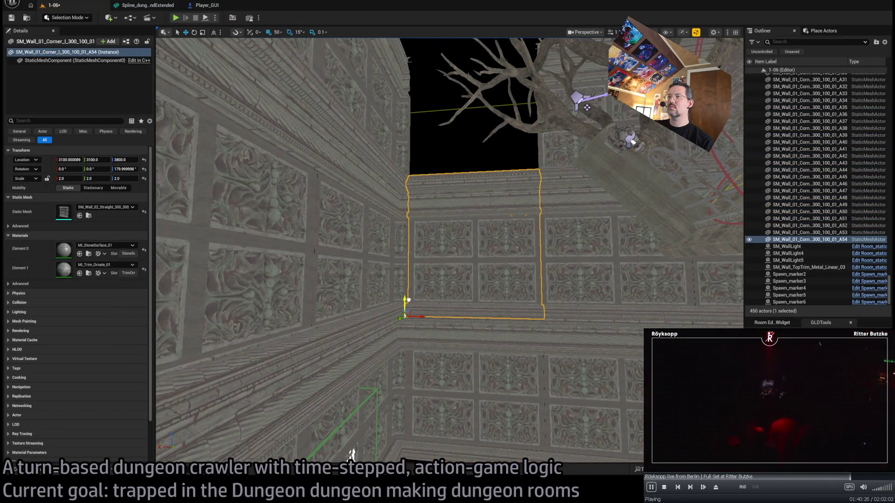
{"action": "left_click_drag", "start_coordinate": [404, 300], "coordinate": [428, 177]}
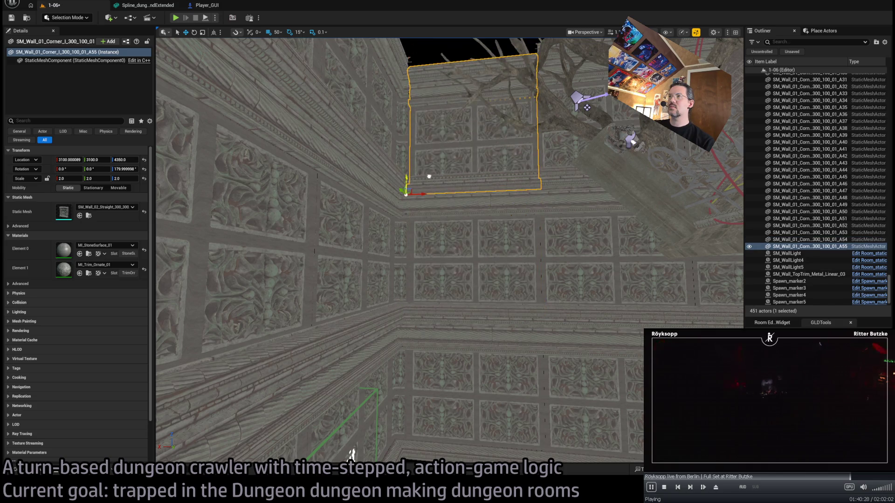
{"action": "scroll", "coordinate": [429, 171], "scroll_direction": "down", "scroll_amount": 6}
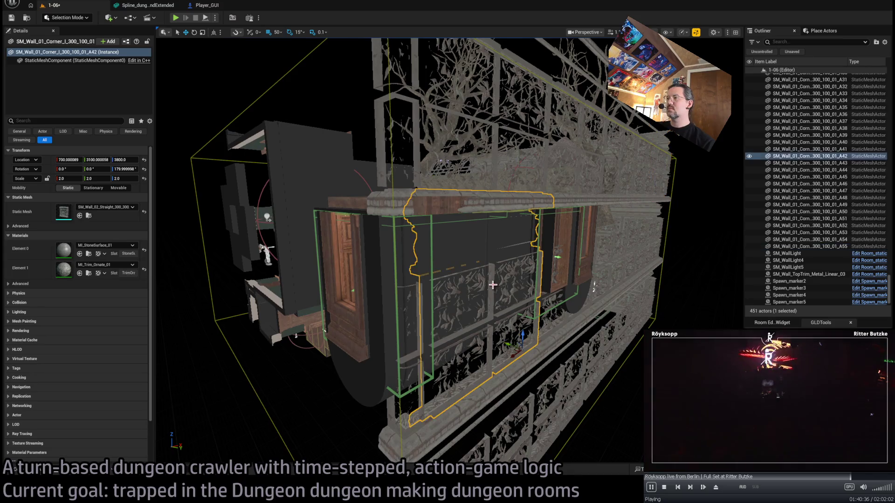
Delete the topmost duplicate and a stray extra wall copy, leaving 448 actors
{"action": "key", "text": "Delete"}
{"action": "scroll", "coordinate": [536, 261], "scroll_direction": "up", "scroll_amount": 5}
{"action": "scroll", "coordinate": [466, 233], "scroll_direction": "down", "scroll_amount": 4}
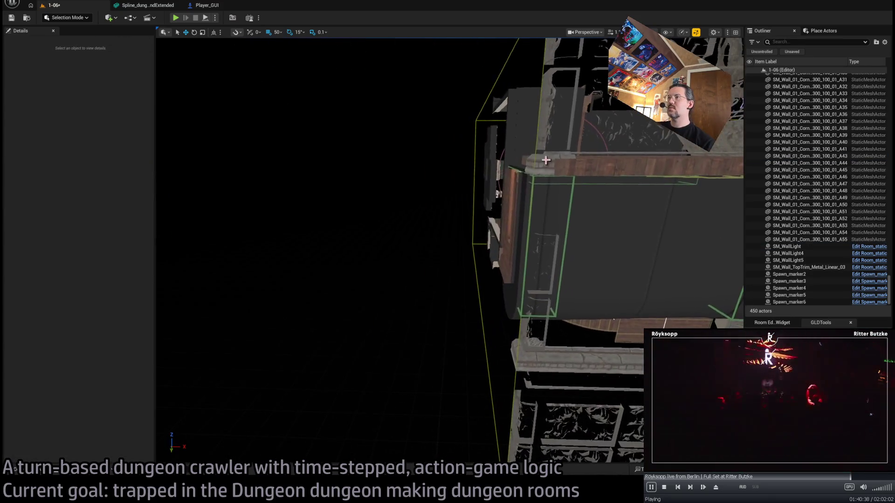
{"action": "left_click", "coordinate": [552, 201]}
{"action": "scroll", "coordinate": [466, 233], "scroll_direction": "down", "scroll_amount": 3}
{"action": "key", "text": "Delete"}
{"action": "key", "text": "Delete"}
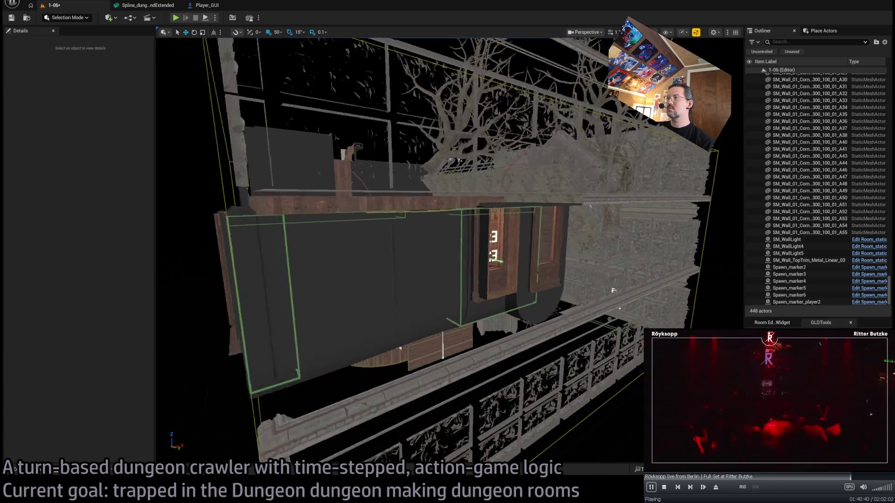
{"action": "scroll", "coordinate": [447, 252], "scroll_direction": "up", "scroll_amount": 6}
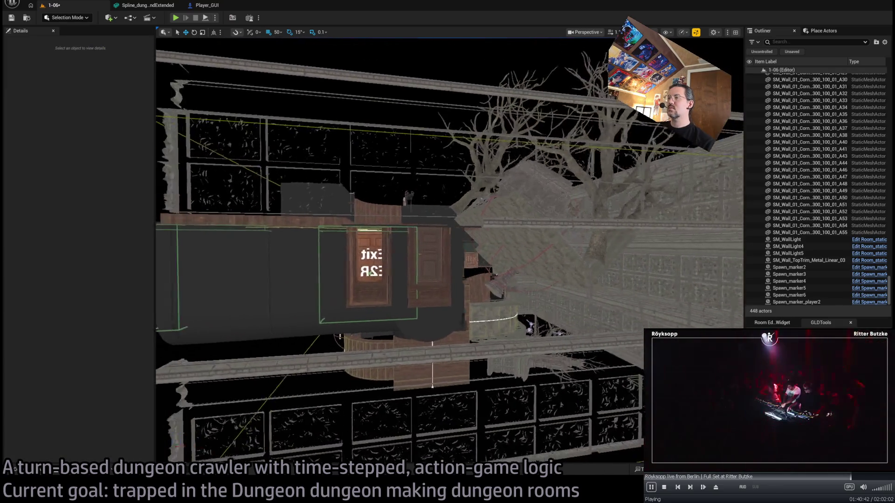
{"action": "scroll", "coordinate": [447, 252], "scroll_direction": "down", "scroll_amount": 5}
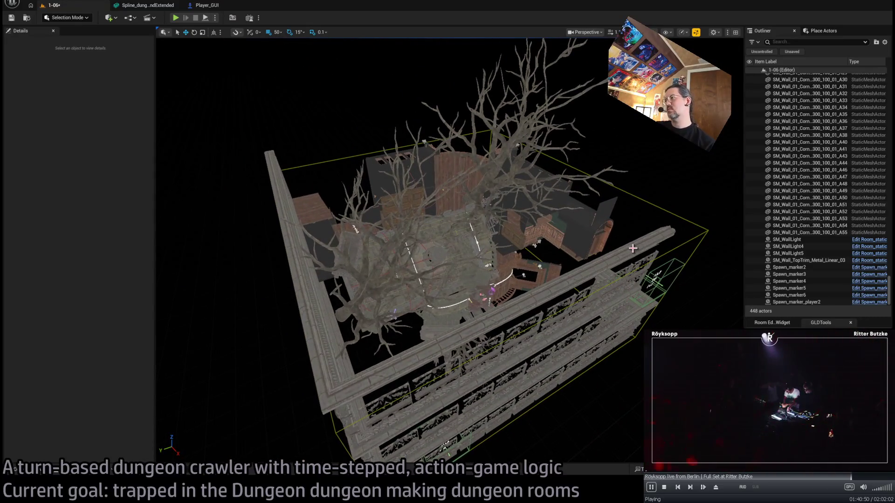
{"action": "left_click", "coordinate": [633, 249]}
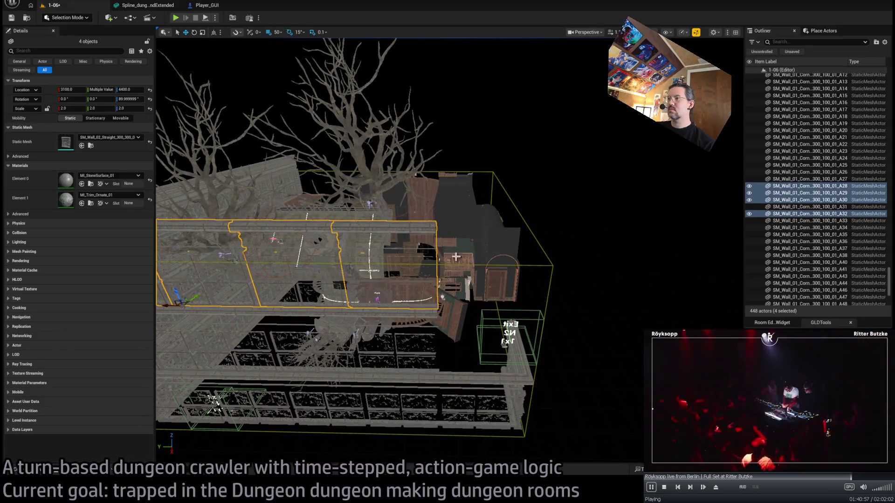
Select the six wall pieces along the room's near side
{"action": "left_click", "coordinate": [365, 261]}
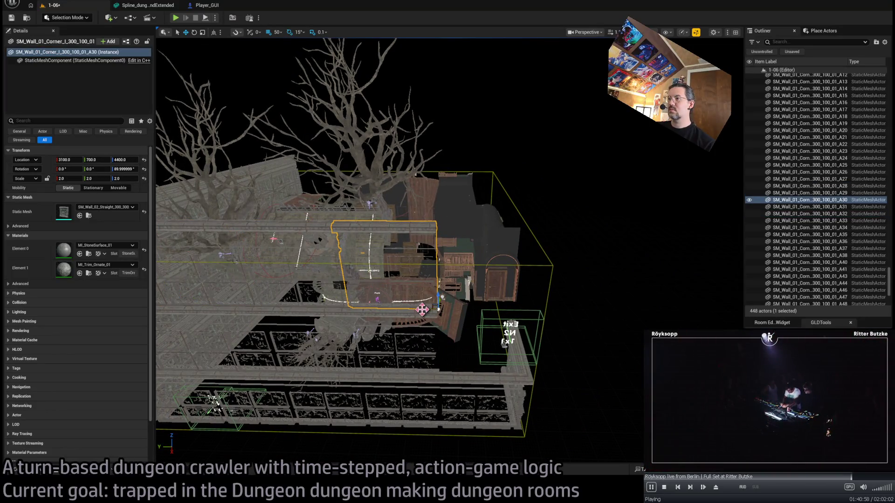
{"action": "key", "text": "Escape"}
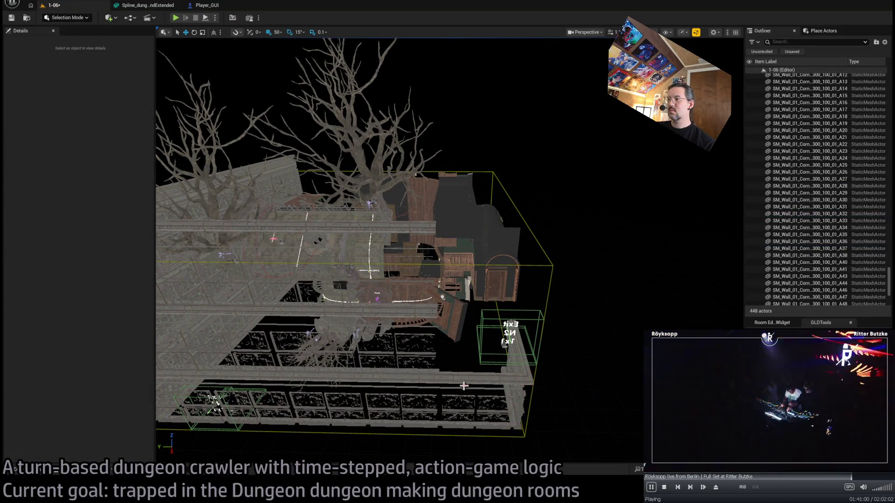
{"action": "left_click", "coordinate": [488, 378]}
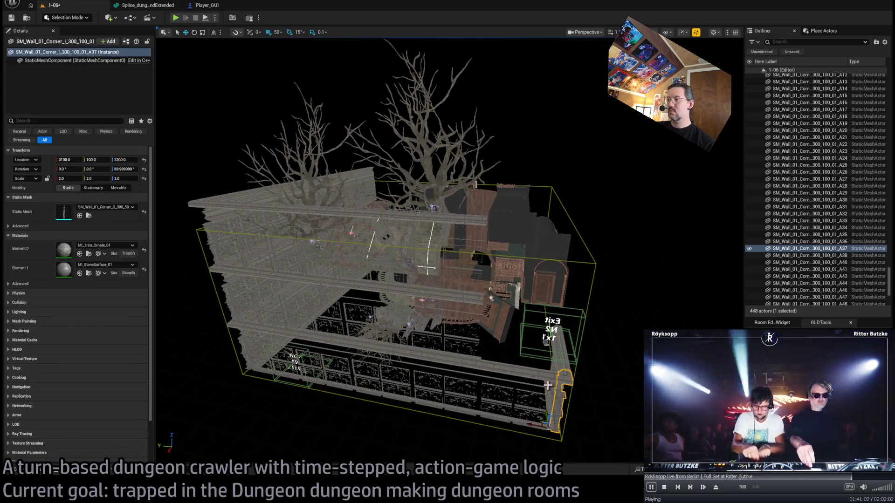
{"action": "left_click", "coordinate": [473, 365], "text": "ctrl"}
{"action": "left_click", "coordinate": [458, 364], "text": "ctrl"}
{"action": "left_click", "coordinate": [377, 361], "text": "ctrl"}
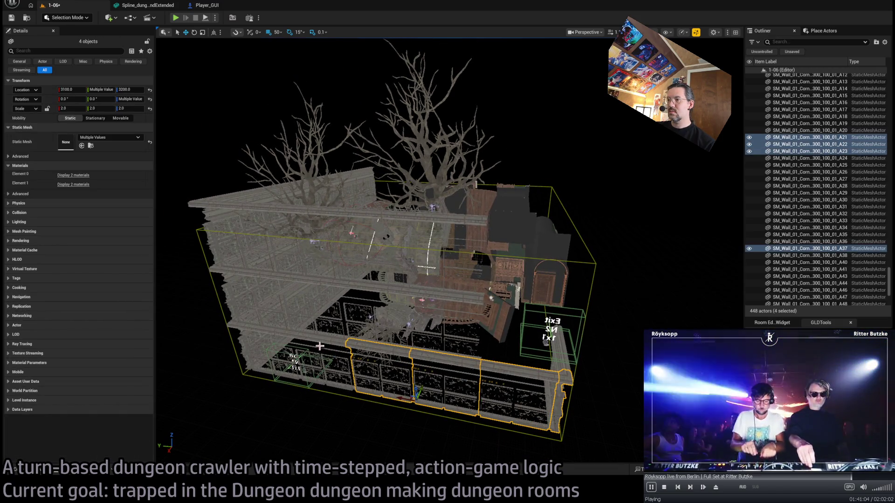
{"action": "left_click", "coordinate": [320, 347], "text": "ctrl"}
{"action": "left_click", "coordinate": [270, 333], "text": "ctrl"}
{"action": "left_click_drag", "start_coordinate": [270, 332], "coordinate": [433, 410]}
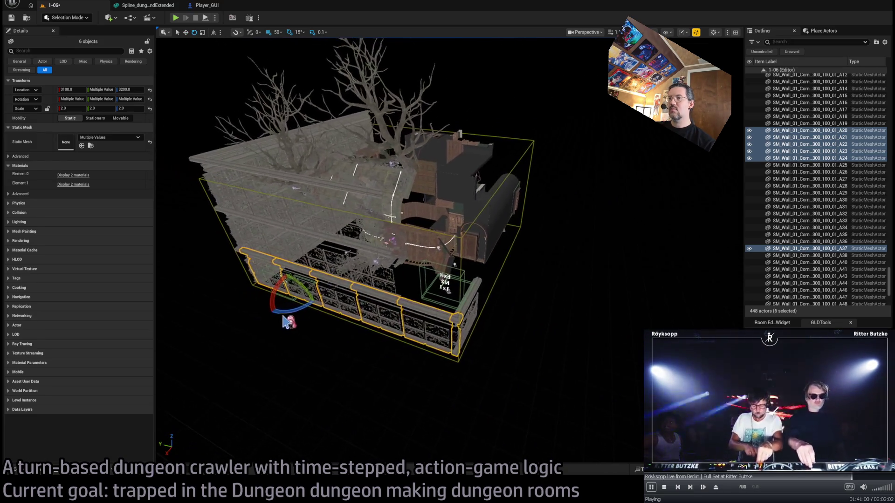
Duplicate them rotated, set the pivot to the bottom corner, and slide the copy into place
{"action": "mouse_move", "coordinate": [280, 303]}
{"action": "left_mouse_down"}
{"action": "mouse_move", "coordinate": [309, 305]}
{"action": "mouse_move", "coordinate": [463, 255]}
{"action": "left_mouse_up"}
{"action": "key", "text": "w"}
{"action": "key", "text": "f"}
{"action": "scroll", "coordinate": [463, 254], "scroll_direction": "up", "scroll_amount": 5}
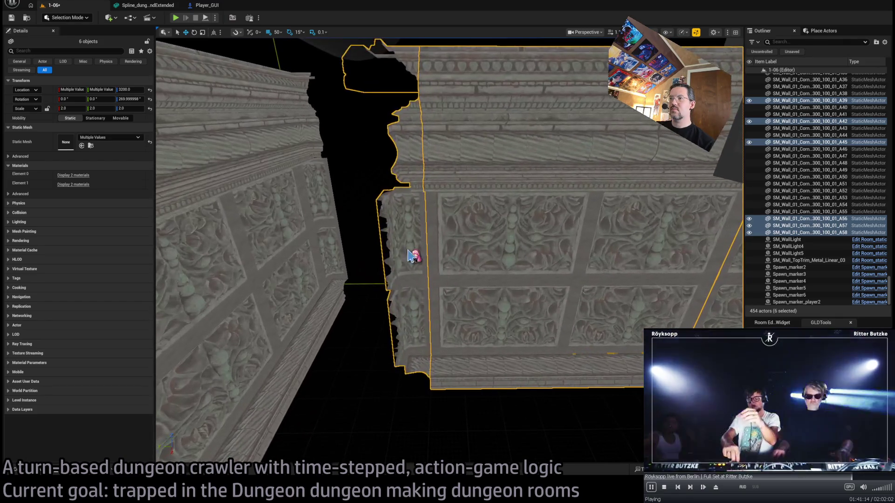
{"action": "middle_click", "coordinate": [435, 383], "text": "alt"}
{"action": "mouse_move", "coordinate": [434, 393]}
{"action": "left_mouse_down"}
{"action": "mouse_move", "coordinate": [359, 296]}
{"action": "mouse_move", "coordinate": [388, 299]}
{"action": "mouse_move", "coordinate": [357, 290]}
{"action": "mouse_move", "coordinate": [350, 298]}
{"action": "mouse_move", "coordinate": [386, 280]}
{"action": "mouse_move", "coordinate": [516, 266]}
{"action": "mouse_move", "coordinate": [603, 349]}
{"action": "mouse_move", "coordinate": [443, 317]}
{"action": "mouse_move", "coordinate": [324, 237]}
{"action": "left_mouse_up"}
Select four wall pieces along the corridor
{"action": "key", "text": "Escape"}
{"action": "left_click", "coordinate": [323, 238]}
{"action": "left_click", "coordinate": [330, 233], "text": "ctrl"}
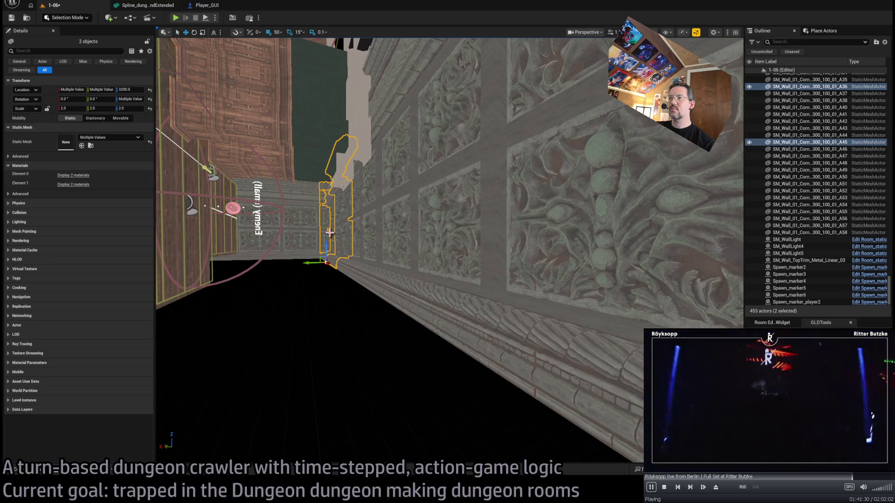
{"action": "left_click", "coordinate": [429, 224], "text": "ctrl"}
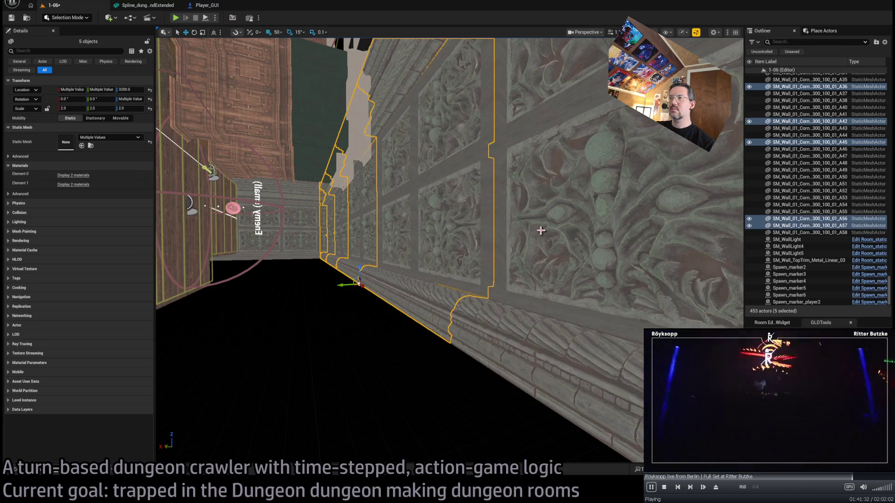
Alt-rotate the selected walls 90° to add six pieces, up to A63, along the adjacent side
{"action": "key", "text": "f"}
{"action": "mouse_move", "coordinate": [472, 234]}
{"action": "left_mouse_down"}
{"action": "mouse_move", "coordinate": [485, 210]}
{"action": "mouse_move", "coordinate": [435, 200]}
{"action": "mouse_move", "coordinate": [435, 216]}
{"action": "mouse_move", "coordinate": [436, 187]}
{"action": "mouse_move", "coordinate": [448, 196]}
{"action": "left_mouse_up"}
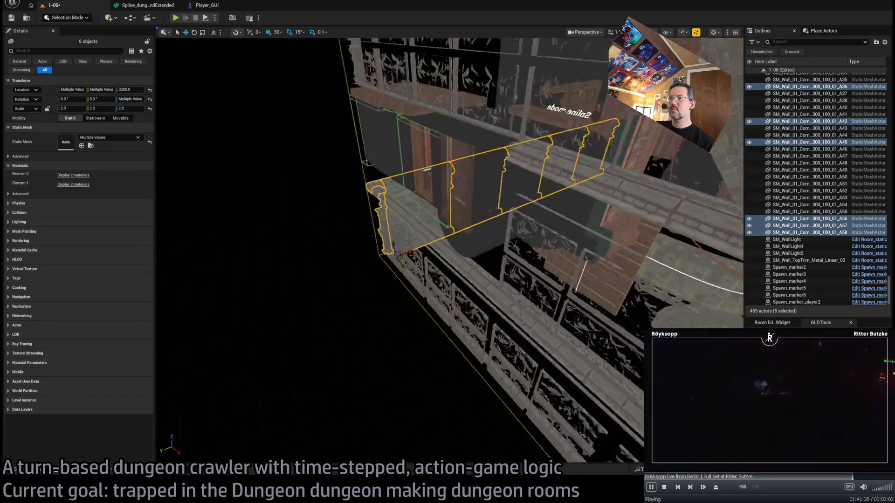
{"action": "mouse_move", "coordinate": [424, 270]}
{"action": "left_mouse_down"}
{"action": "mouse_move", "coordinate": [428, 282]}
{"action": "mouse_move", "coordinate": [566, 194]}
{"action": "left_mouse_up"}
{"action": "left_click_drag", "start_coordinate": [600, 217], "coordinate": [550, 224]}
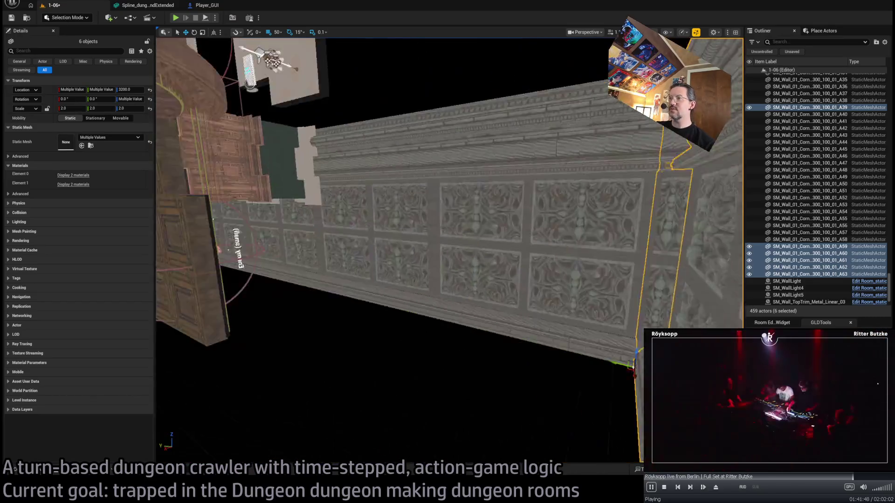
{"action": "mouse_move", "coordinate": [550, 224]}
{"action": "left_mouse_down"}
{"action": "mouse_move", "coordinate": [536, 226]}
{"action": "mouse_move", "coordinate": [496, 184]}
{"action": "left_mouse_up"}
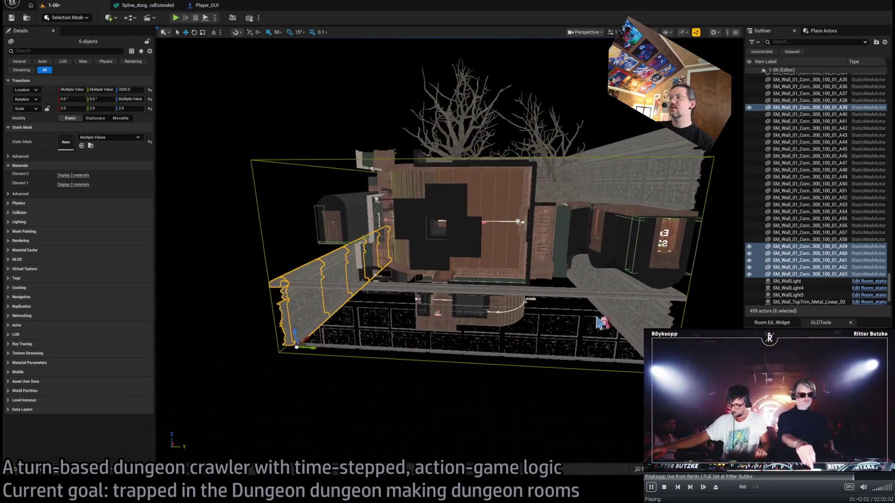
Copy the six selected wall pieces up into new rows at Z 4400 and Z 3800
{"action": "left_click", "coordinate": [579, 299]}
{"action": "left_click", "coordinate": [536, 296], "text": "ctrl"}
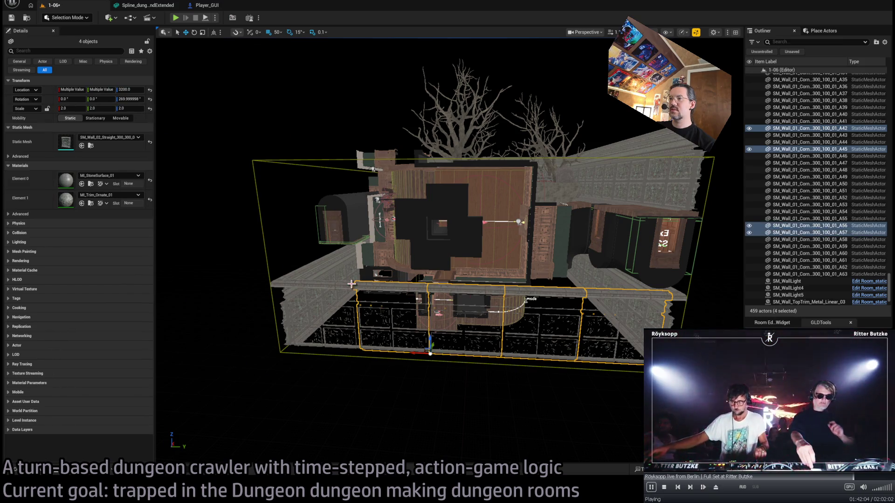
{"action": "left_click", "coordinate": [284, 298], "text": "ctrl"}
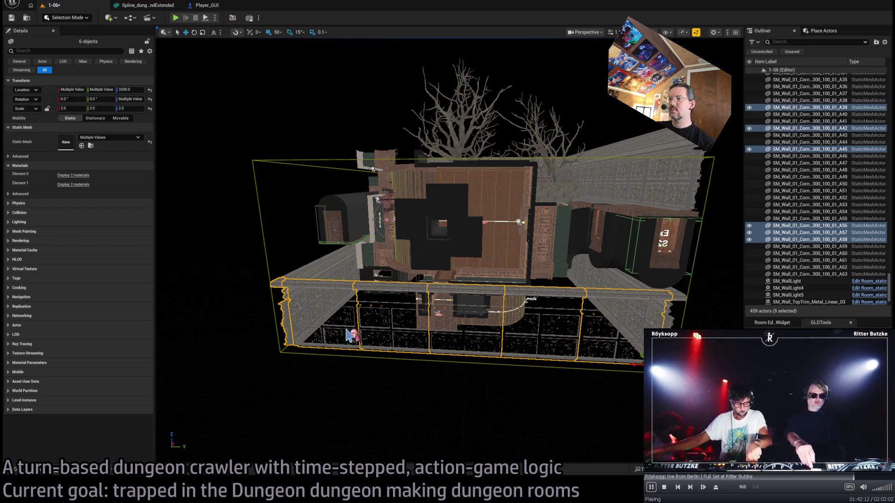
{"action": "left_click_drag", "start_coordinate": [641, 356], "coordinate": [680, 201]}
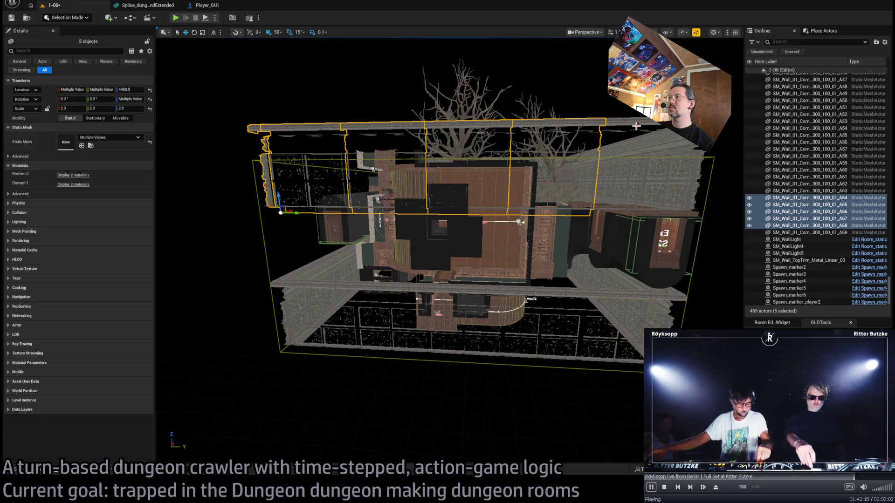
{"action": "left_click_drag", "start_coordinate": [279, 195], "coordinate": [269, 269]}
{"action": "scroll", "coordinate": [269, 269], "scroll_direction": "up", "scroll_amount": 8}
{"action": "key", "text": "f"}
{"action": "scroll", "coordinate": [448, 252], "scroll_direction": "up", "scroll_amount": 6}
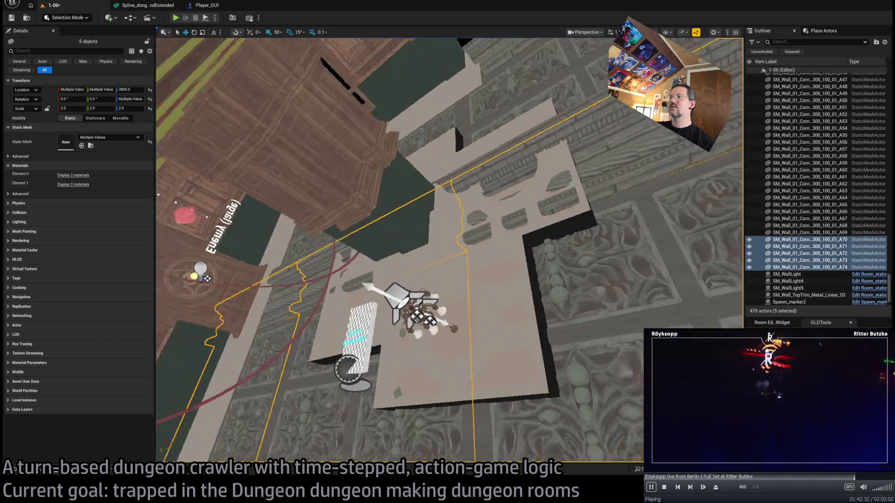
Fly along the long side wall and add wall pieces A65 and A66 to the selection
{"action": "key", "text": "Right"}
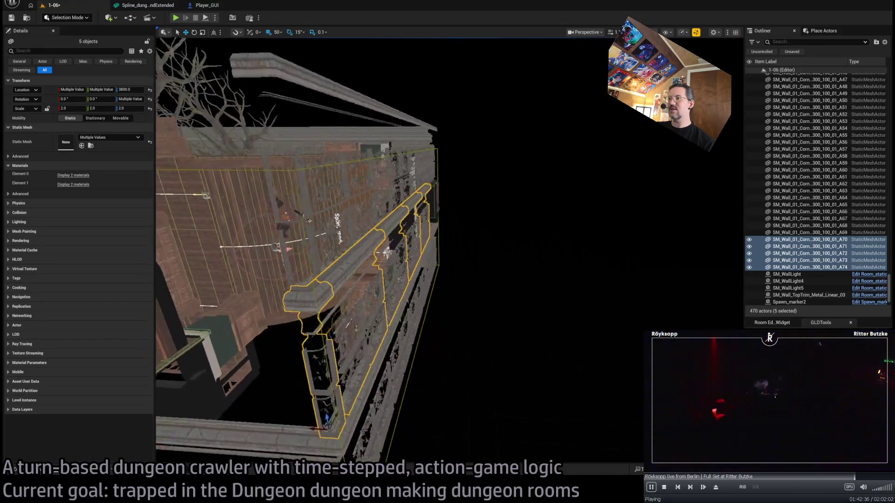
{"action": "key", "text": "Right"}
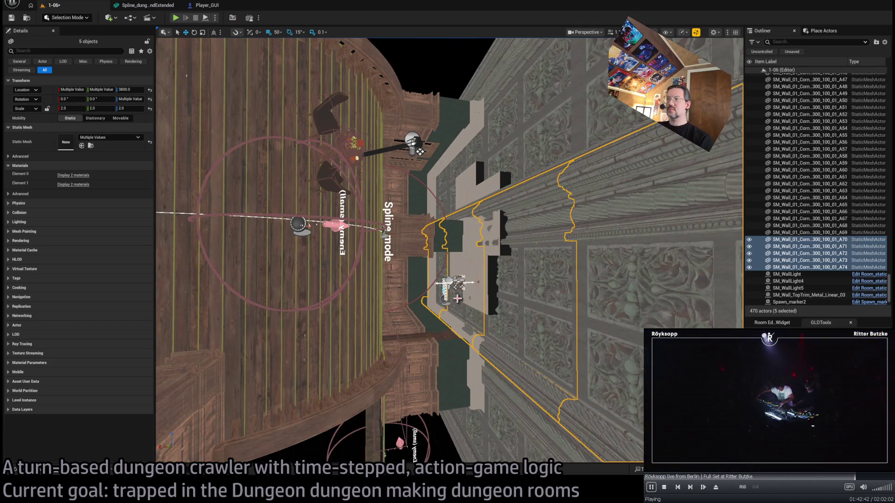
{"action": "key", "text": "Right"}
{"action": "key", "text": "Right"}
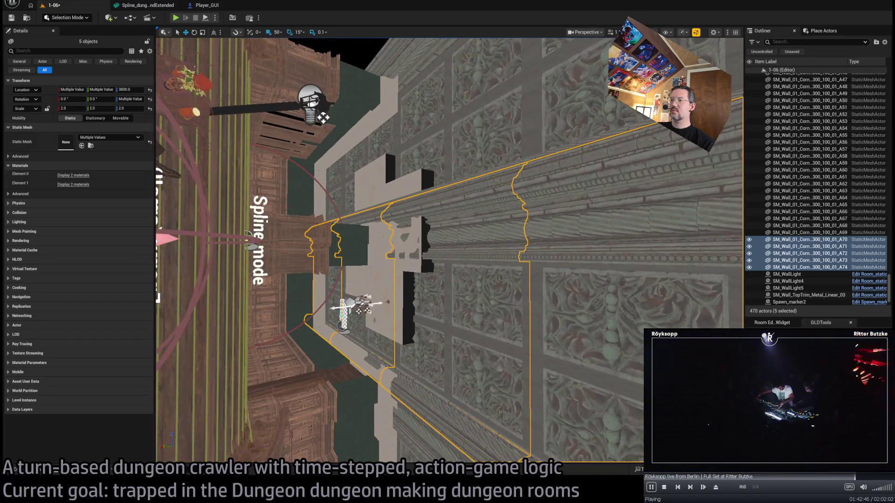
{"action": "key", "text": "Left"}
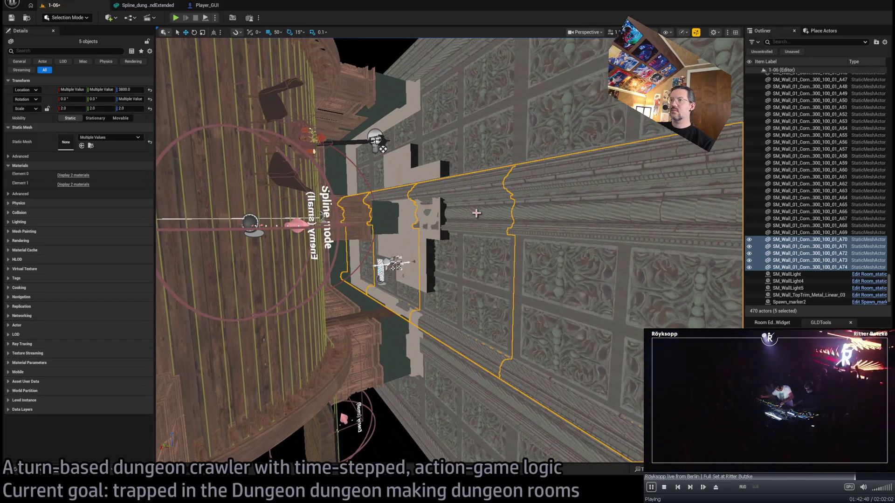
{"action": "key", "text": "Up"}
{"action": "left_click", "coordinate": [387, 184], "text": "ctrl"}
{"action": "left_click", "coordinate": [354, 135], "text": "ctrl"}
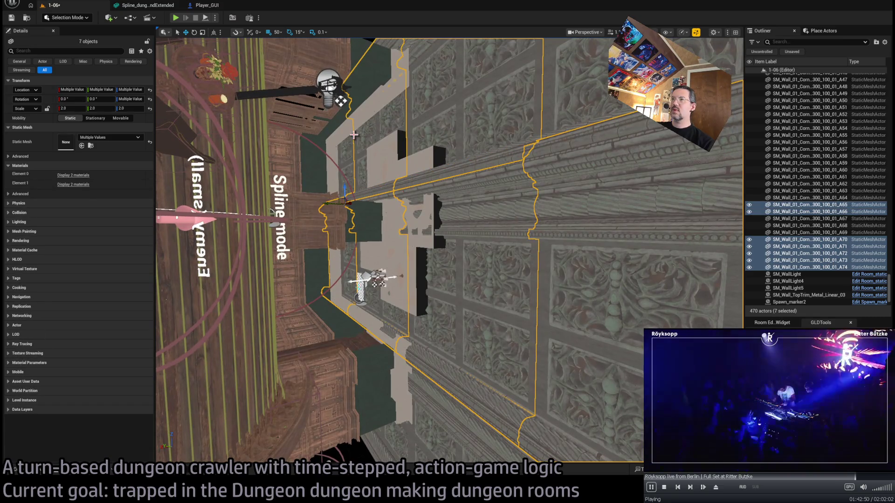
{"action": "key", "text": "Right"}
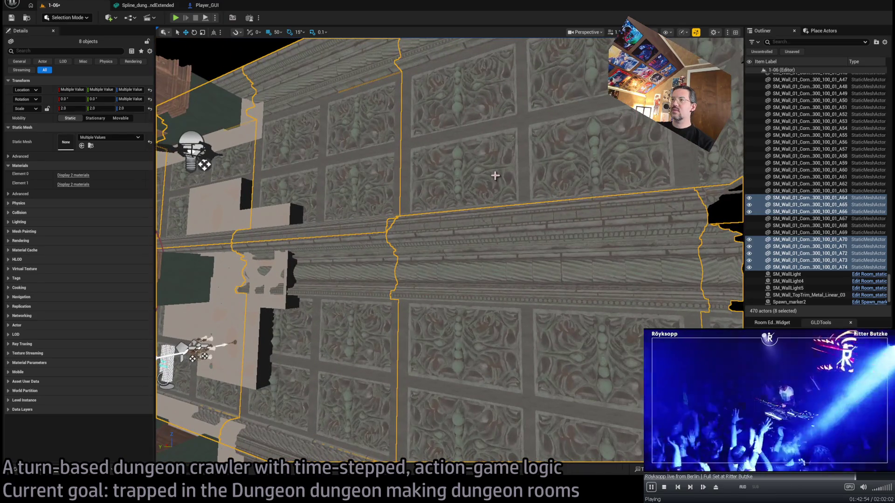
Lower Scale Y from 2.0 on the six wall pieces and move them against the wall
{"action": "left_click", "coordinate": [444, 177]}
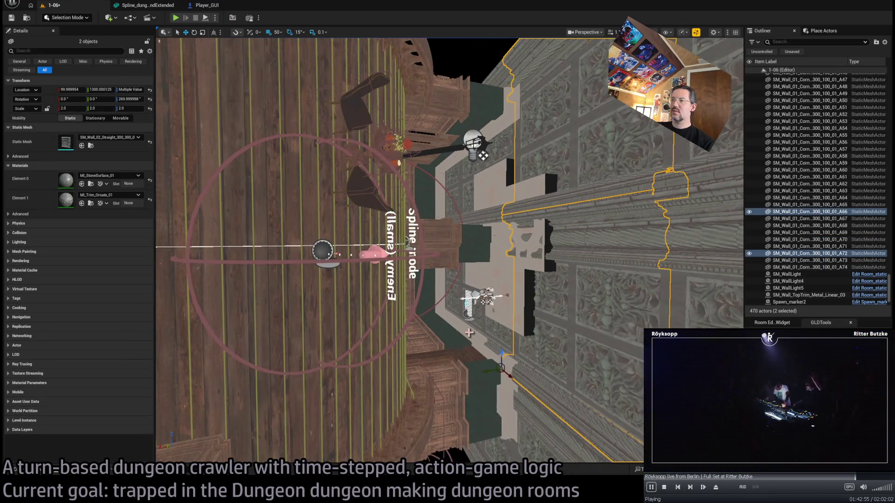
{"action": "left_click", "coordinate": [478, 322], "text": "ctrl"}
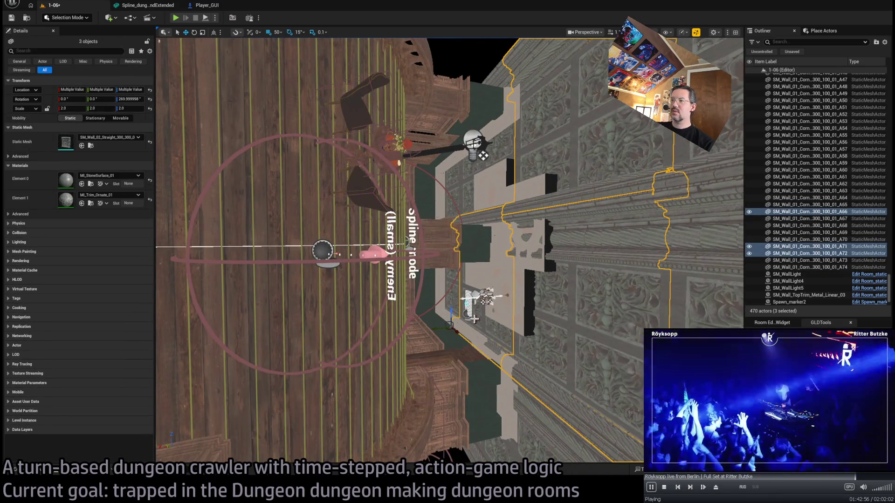
{"action": "left_click", "coordinate": [465, 189], "text": "ctrl"}
{"action": "left_click", "coordinate": [472, 190], "text": "ctrl"}
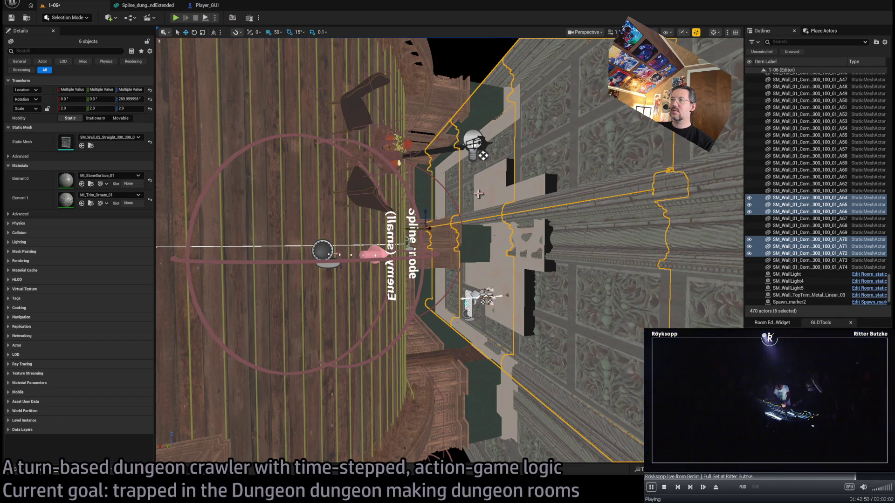
{"action": "left_click_drag", "start_coordinate": [410, 230], "coordinate": [410, 246]}
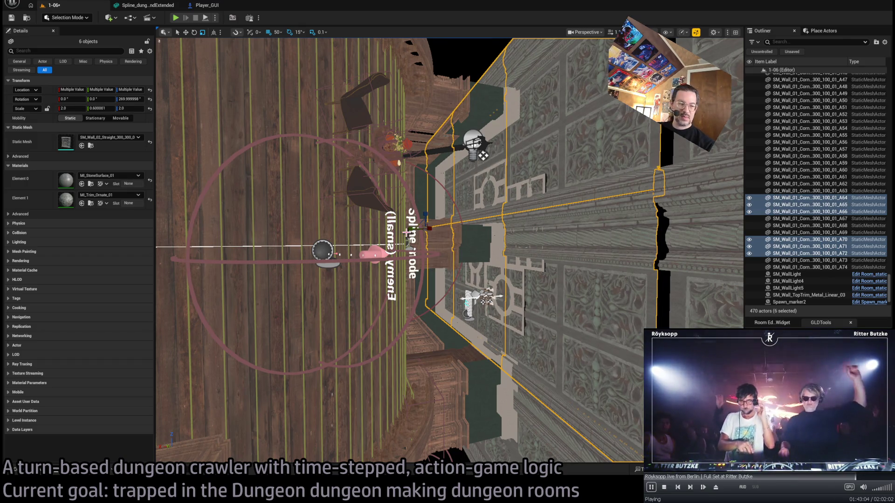
{"action": "mouse_move", "coordinate": [406, 232]}
{"action": "left_mouse_down"}
{"action": "mouse_move", "coordinate": [420, 190]}
{"action": "mouse_move", "coordinate": [460, 213]}
{"action": "left_mouse_up"}
{"action": "mouse_move", "coordinate": [382, 124]}
{"action": "left_mouse_down"}
{"action": "mouse_move", "coordinate": [382, 154]}
{"action": "mouse_move", "coordinate": [373, 126]}
{"action": "mouse_move", "coordinate": [336, 159]}
{"action": "mouse_move", "coordinate": [322, 135]}
{"action": "mouse_move", "coordinate": [354, 153]}
{"action": "left_mouse_up"}
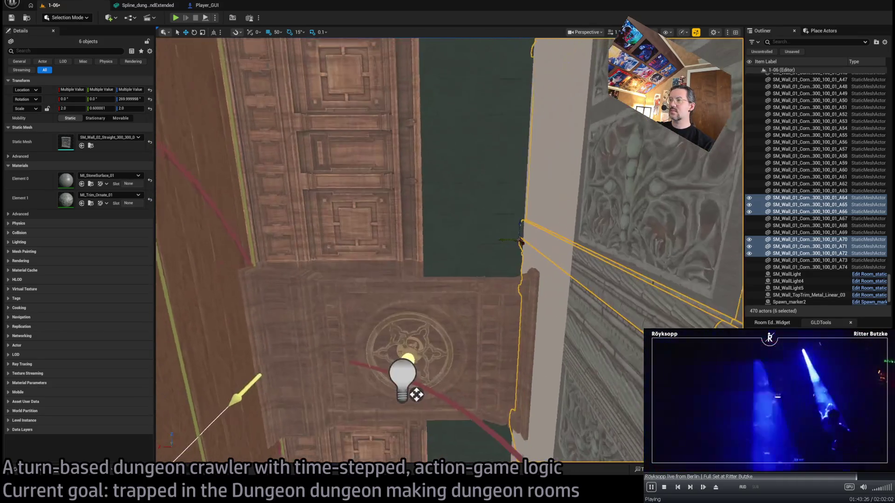
{"action": "key", "text": "w"}
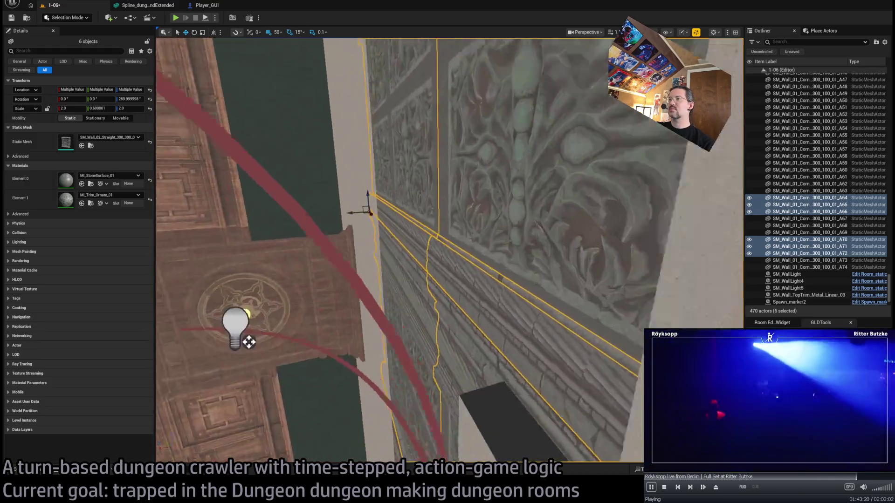
{"action": "key", "text": "s"}
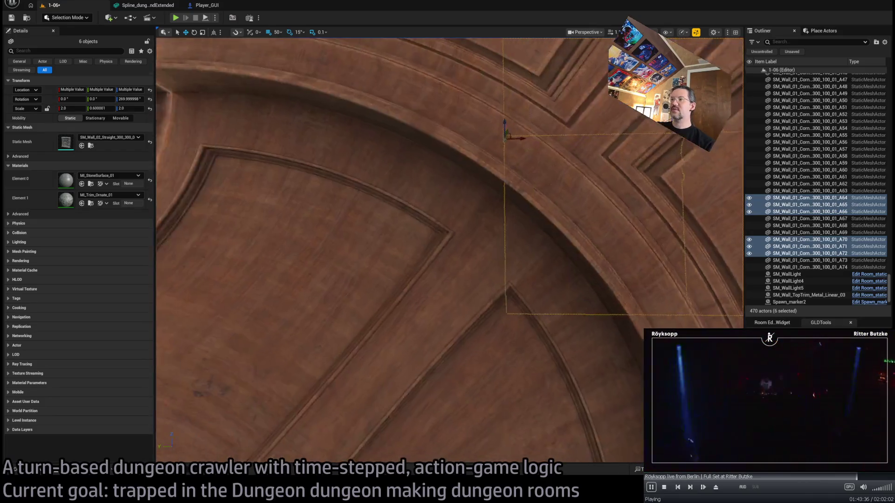
{"action": "key", "text": "w"}
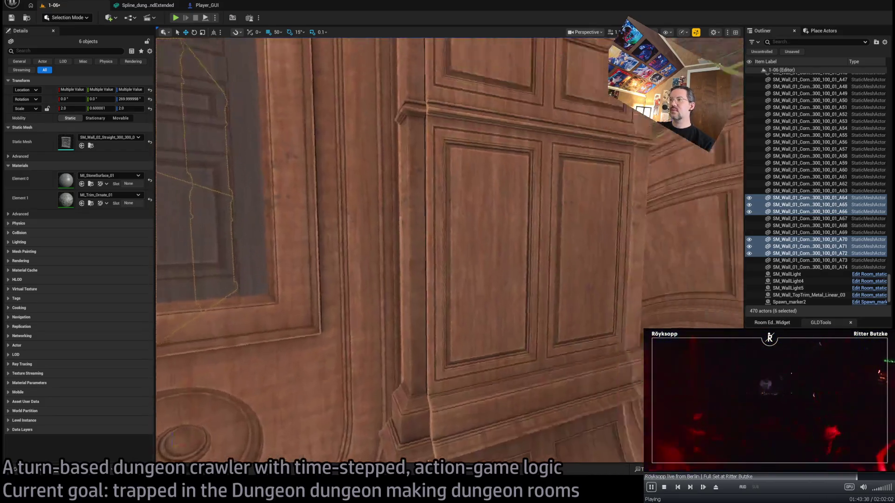
{"action": "key", "text": "w"}
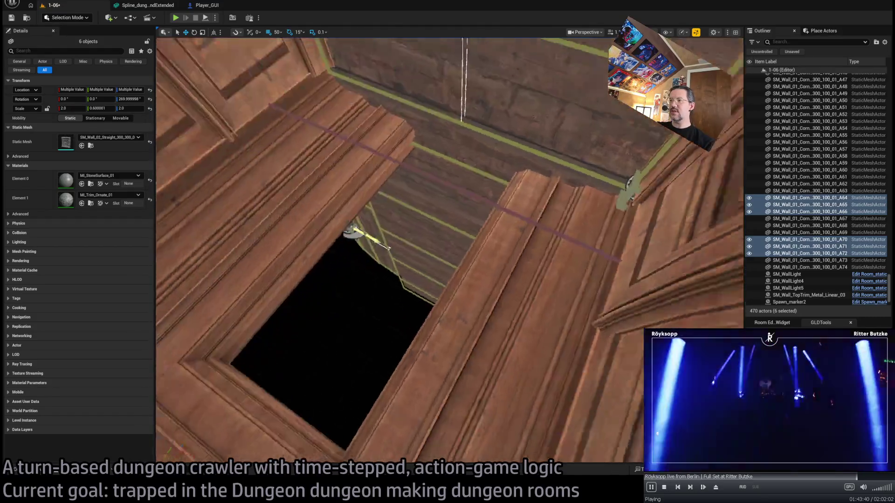
{"action": "key", "text": "w"}
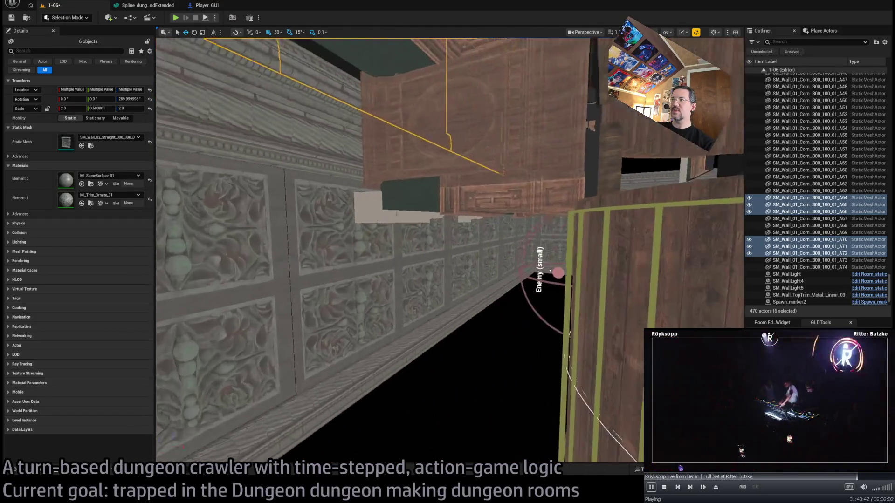
{"action": "key", "text": "w"}
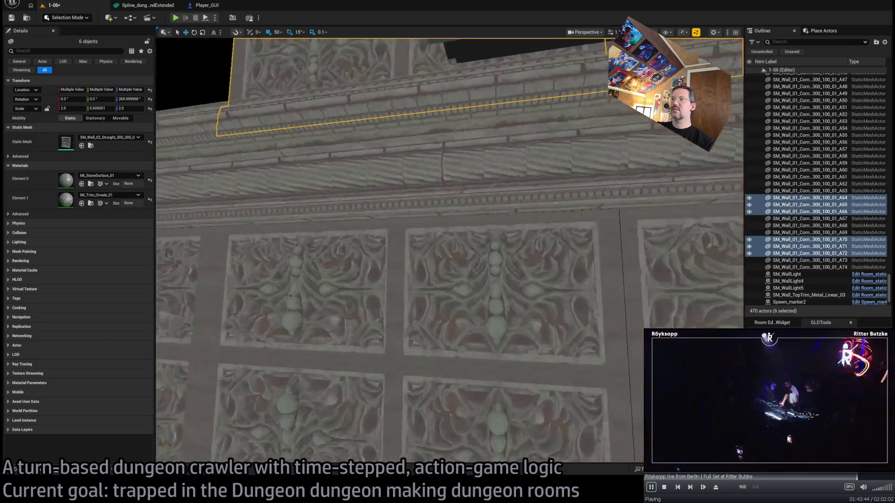
{"action": "key", "text": "w"}
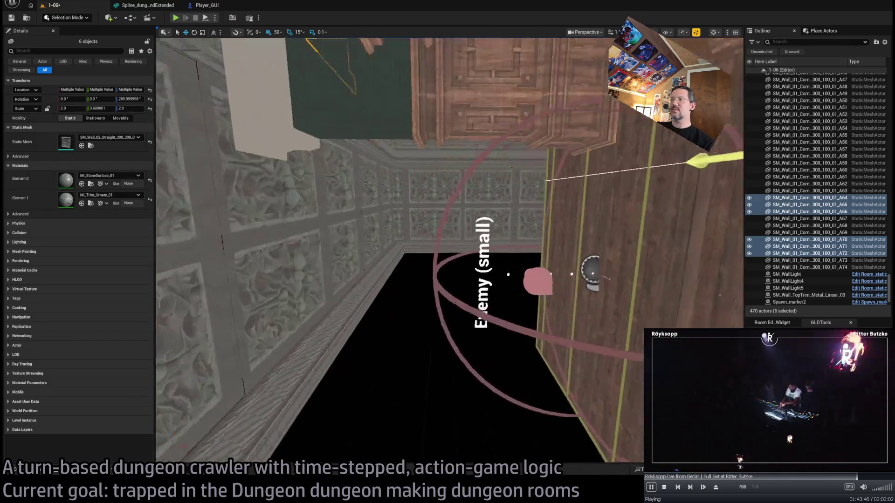
{"action": "key", "text": "w"}
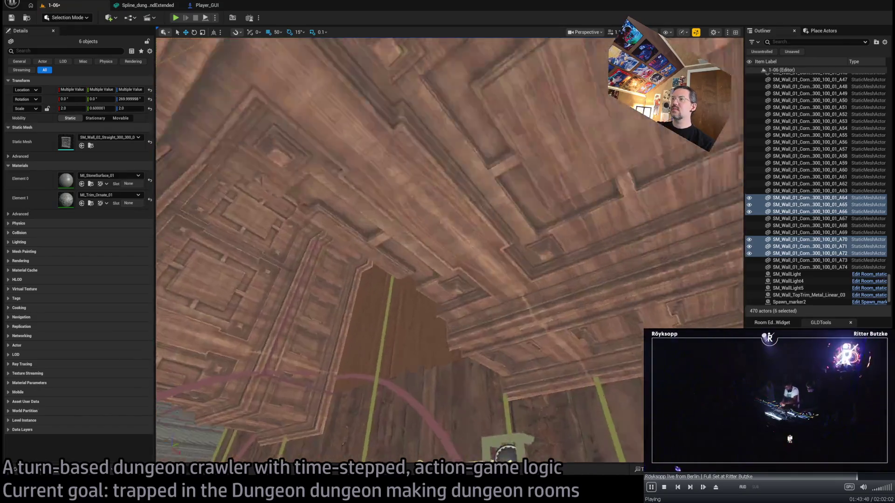
{"action": "key", "text": "w"}
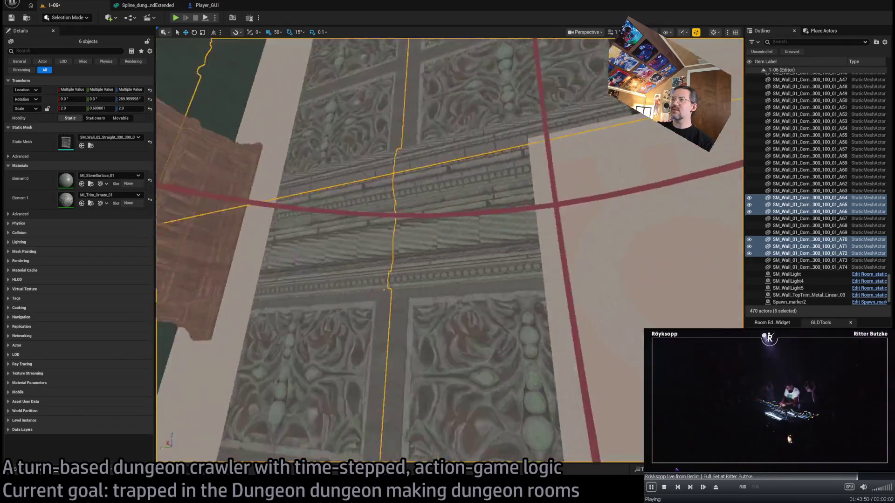
{"action": "key", "text": "w"}
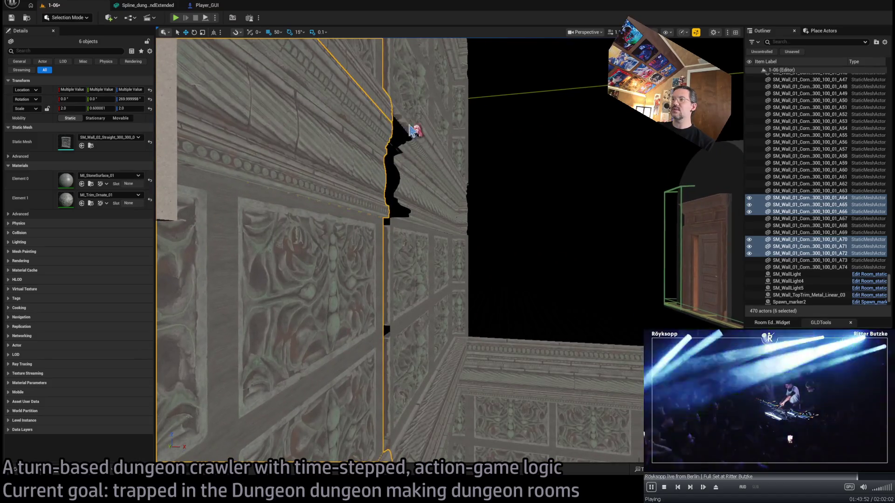
{"action": "key", "text": "w"}
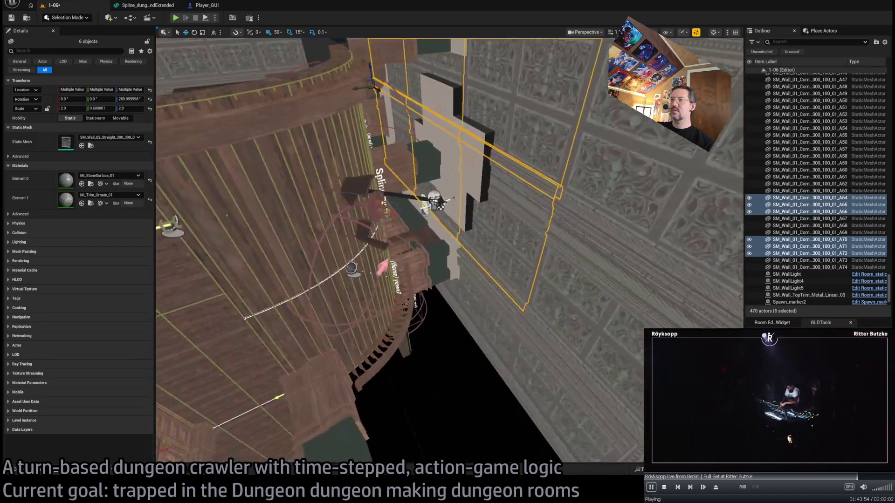
{"action": "key", "text": "w"}
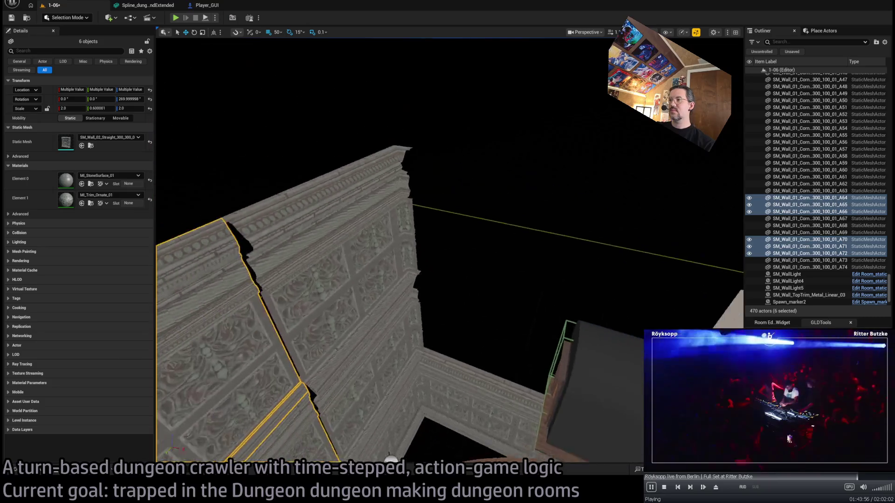
{"action": "key", "text": "w"}
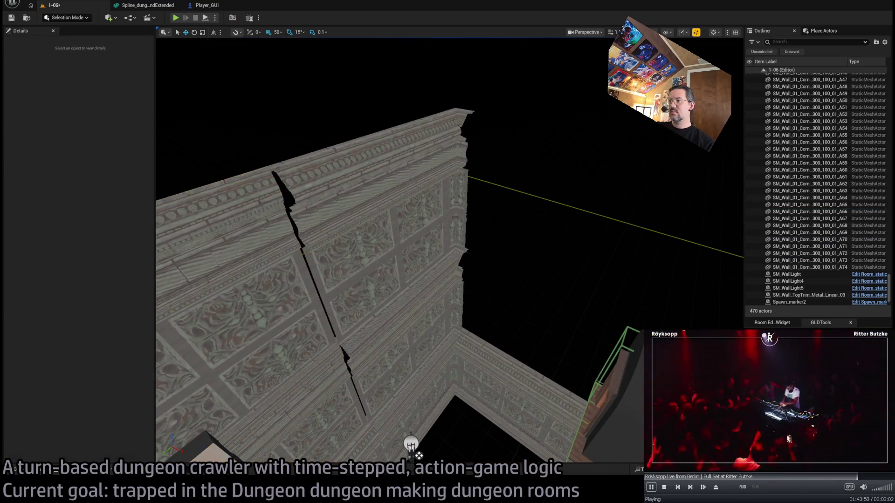
Alt-drag copies of corner piece A60 up the Z axis onto the upper rows
{"action": "left_click", "coordinate": [497, 336]}
{"action": "key", "text": "s"}
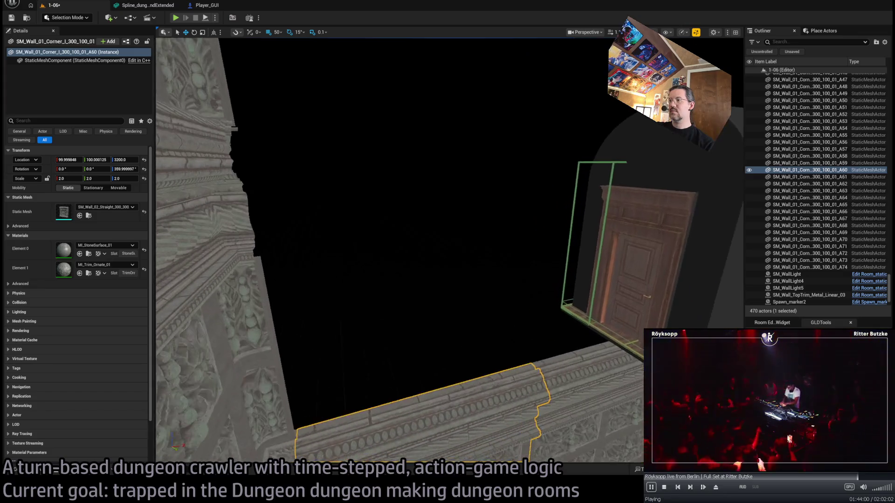
{"action": "key", "text": "s"}
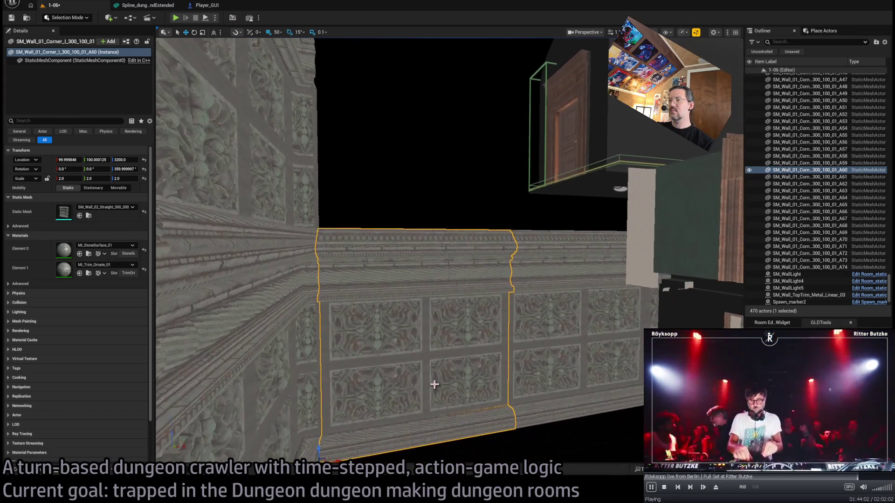
{"action": "mouse_move", "coordinate": [383, 252]}
{"action": "left_mouse_down"}
{"action": "mouse_move", "coordinate": [382, 434]}
{"action": "mouse_move", "coordinate": [377, 307]}
{"action": "left_mouse_up"}
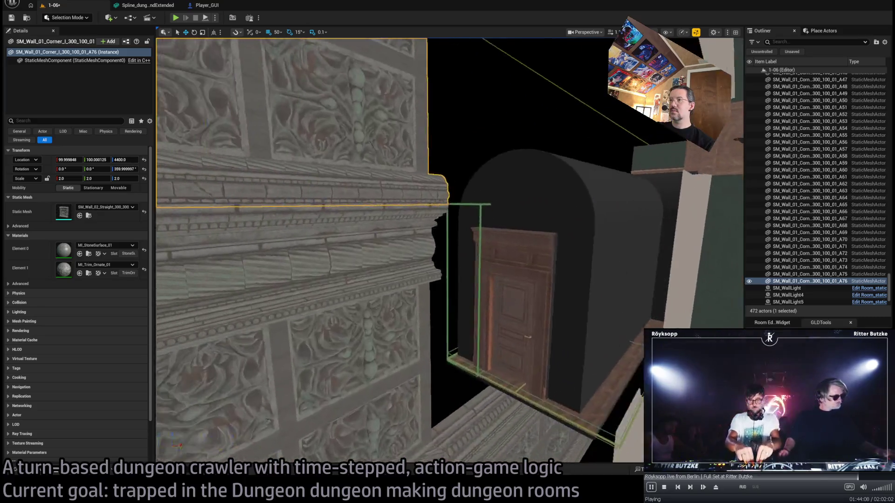
Delete the extra corner copy and reselect the raised corner piece A76 at 4400
{"action": "left_click_drag", "start_coordinate": [364, 261], "coordinate": [358, 292]}
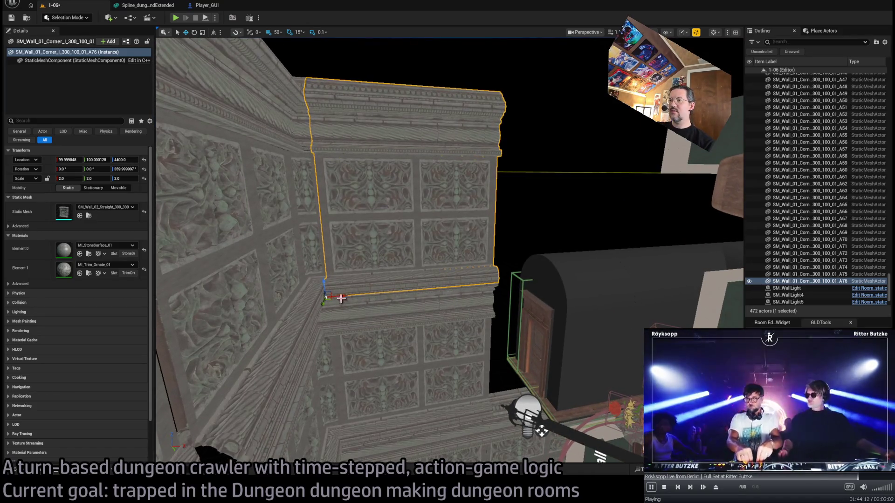
{"action": "mouse_move", "coordinate": [504, 288]}
{"action": "left_mouse_down"}
{"action": "mouse_move", "coordinate": [504, 259]}
{"action": "mouse_move", "coordinate": [505, 283]}
{"action": "mouse_move", "coordinate": [456, 282]}
{"action": "left_mouse_up"}
{"action": "key", "text": "Delete"}
{"action": "left_click", "coordinate": [456, 282]}
{"action": "left_click_drag", "start_coordinate": [625, 270], "coordinate": [625, 270]}
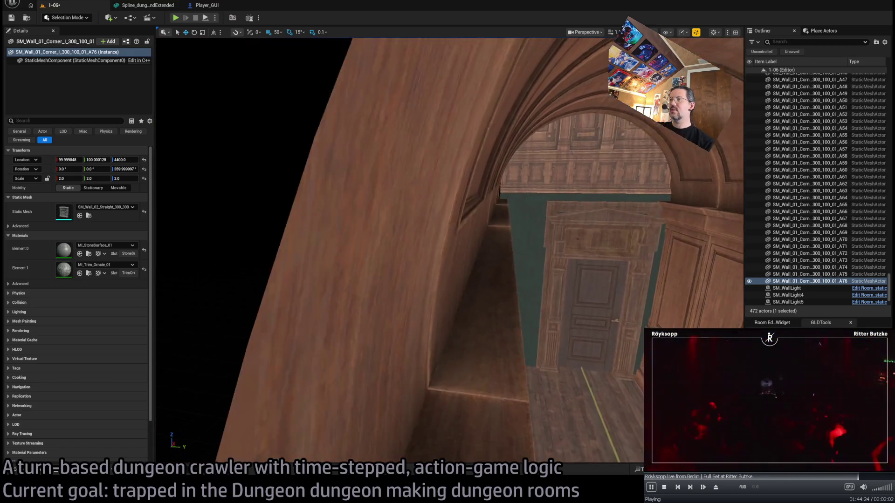